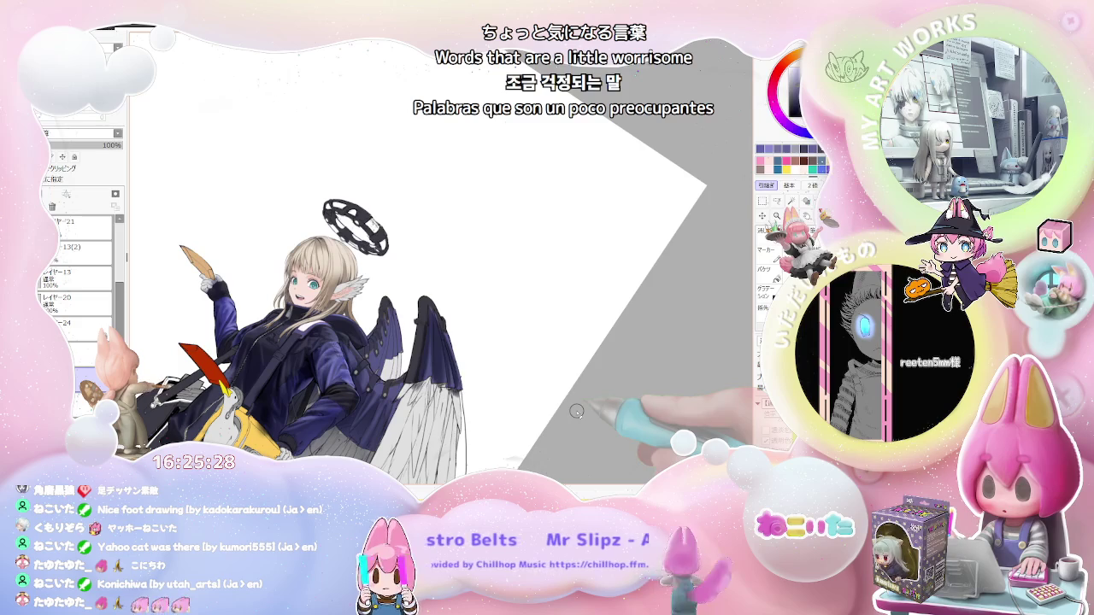
Reset the canvas rotation, zoom onto the jacket sleeve, and shrink the pen brush.
{"action": "key", "text": "Home"}
{"action": "scroll", "coordinate": [342, 325], "scroll_direction": "up", "scroll_amount": 3}
{"action": "scroll", "coordinate": [276, 353], "scroll_direction": "up", "scroll_amount": 2}
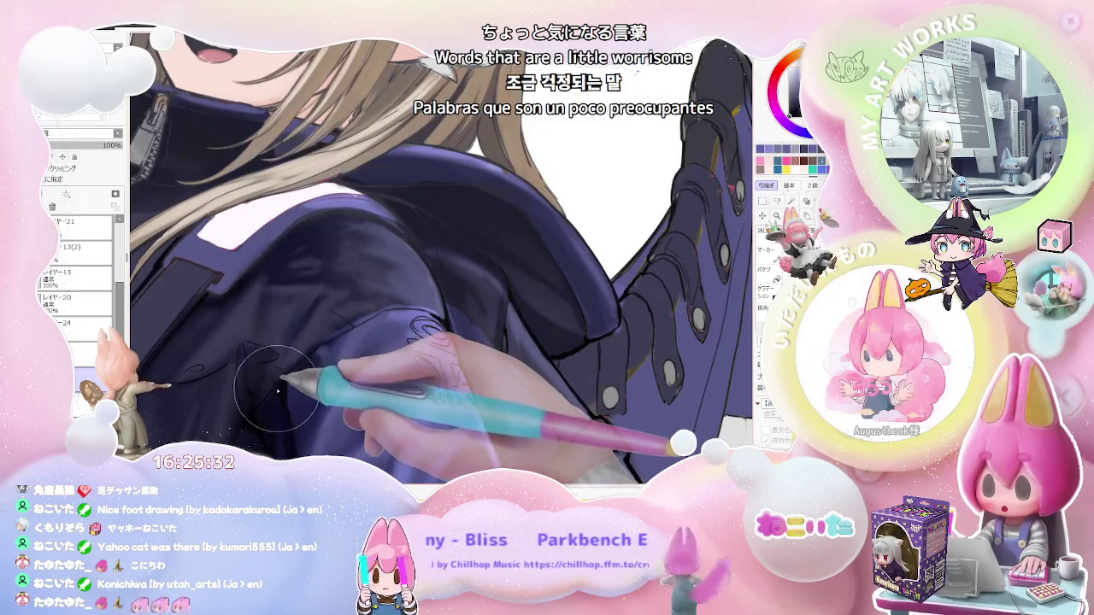
{"action": "key", "text": "bracketleft"}
{"action": "key", "text": "bracketleft"}
{"action": "key", "text": "bracketleft"}
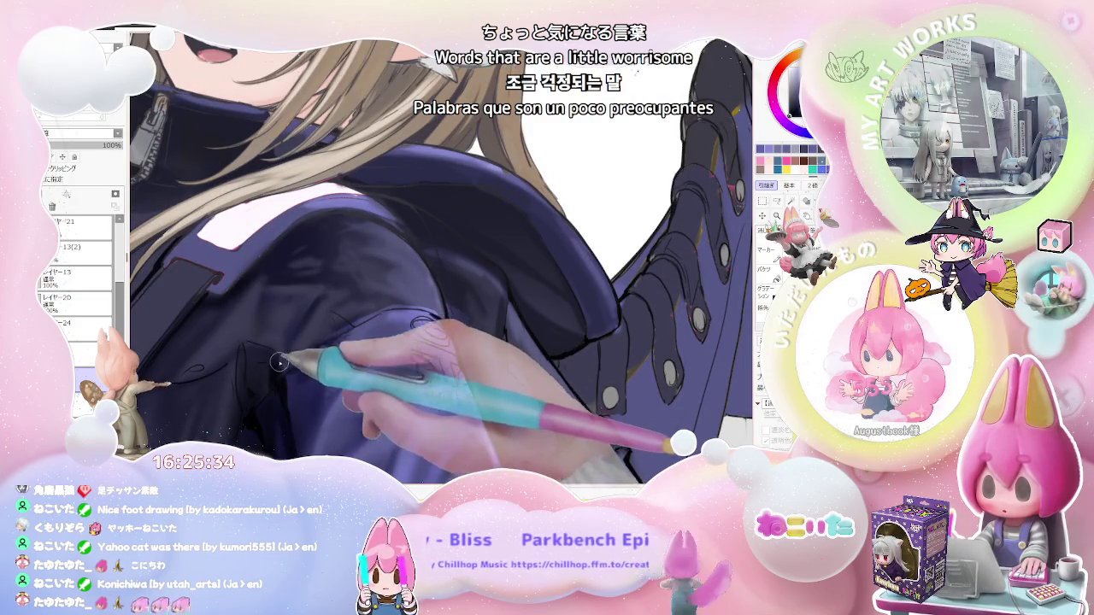
Zoom out and mirror the canvas horizontally to check the proportions.
{"action": "scroll", "coordinate": [280, 362], "scroll_direction": "down", "scroll_amount": 2}
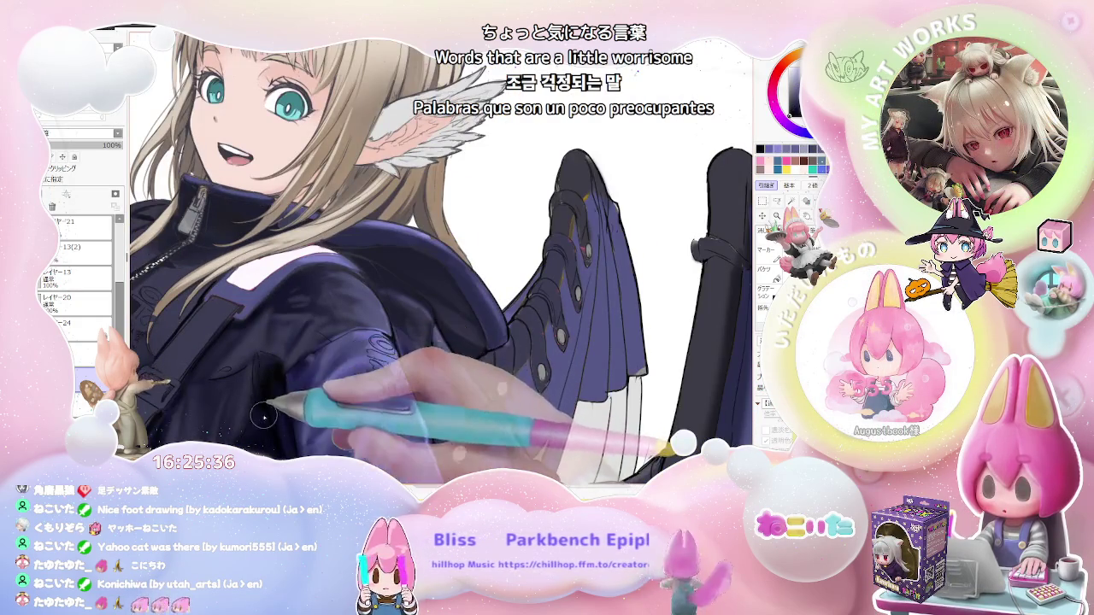
{"action": "scroll", "coordinate": [264, 417], "scroll_direction": "down", "scroll_amount": 3}
{"action": "scroll", "coordinate": [270, 407], "scroll_direction": "down", "scroll_amount": 1}
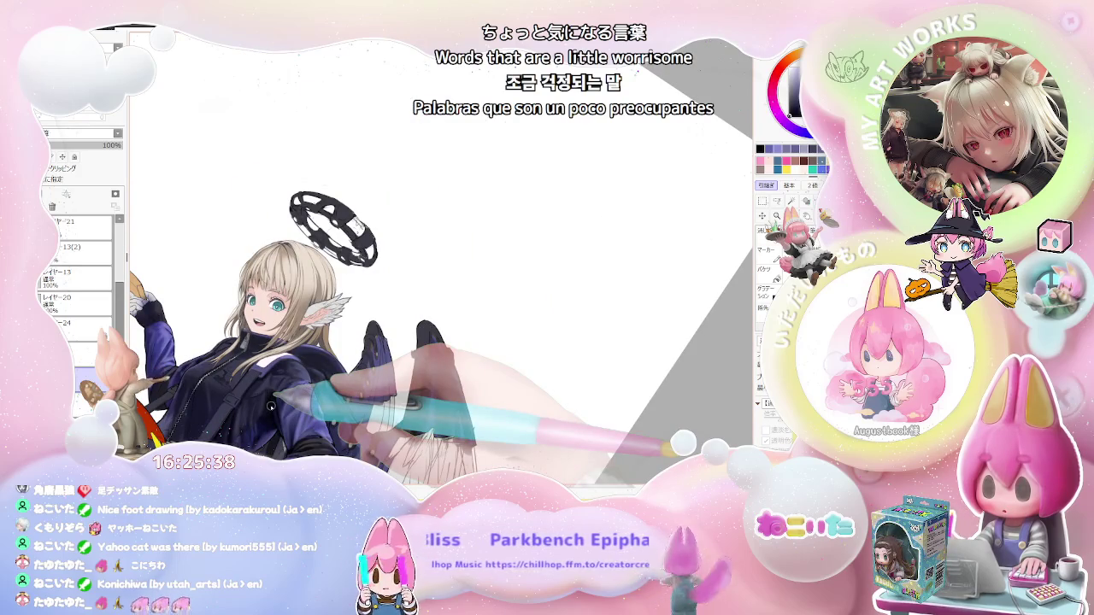
{"action": "scroll", "coordinate": [270, 407], "scroll_direction": "down", "scroll_amount": 1}
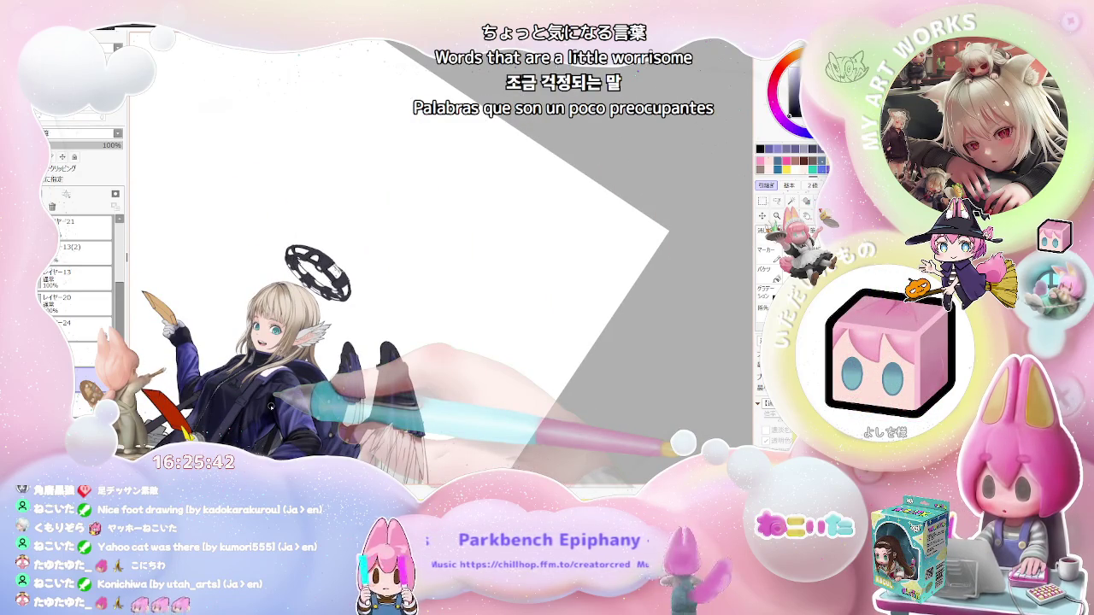
{"action": "scroll", "coordinate": [394, 342], "scroll_direction": "up", "scroll_amount": 1}
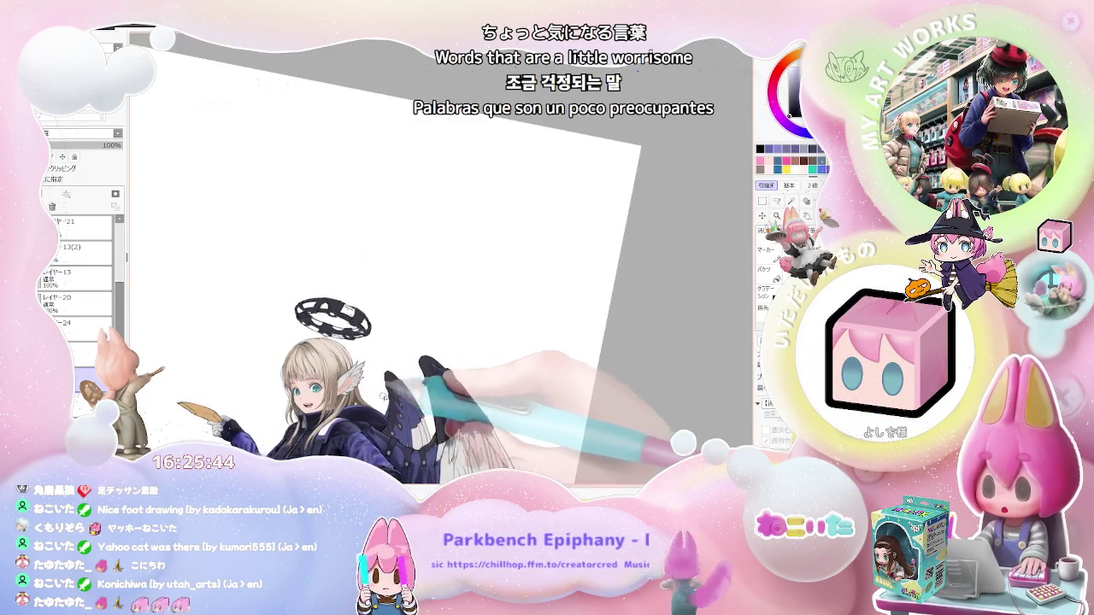
{"action": "scroll", "coordinate": [393, 342], "scroll_direction": "up", "scroll_amount": 1}
{"action": "key", "text": "h"}
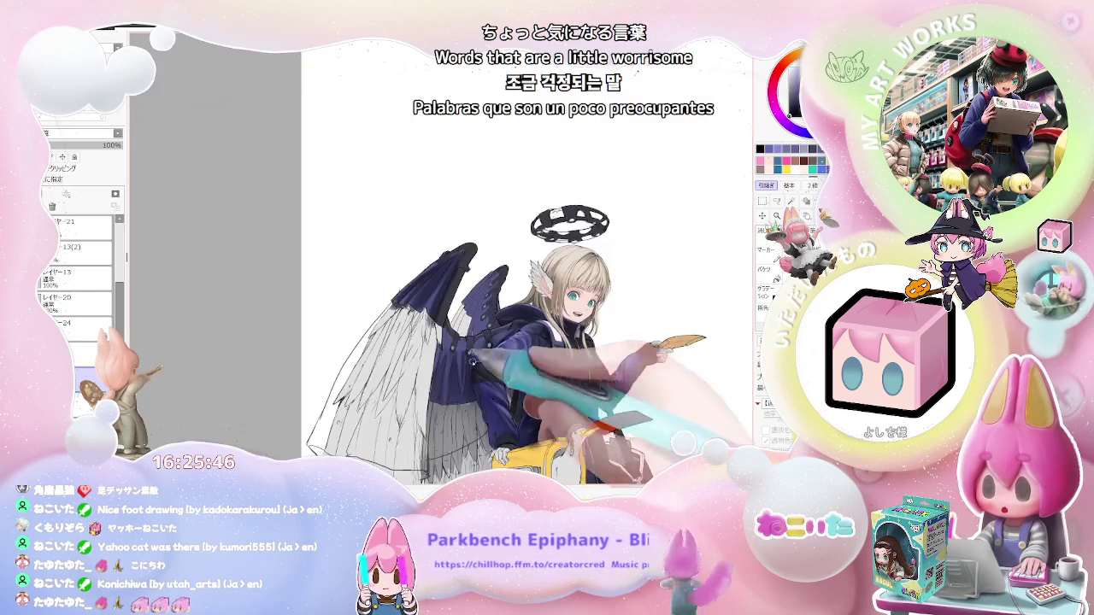
Zoom back in, make the brush smaller, and write fine kanji beneath the sleeve logo.
{"action": "scroll", "coordinate": [361, 384], "scroll_direction": "up", "scroll_amount": 1}
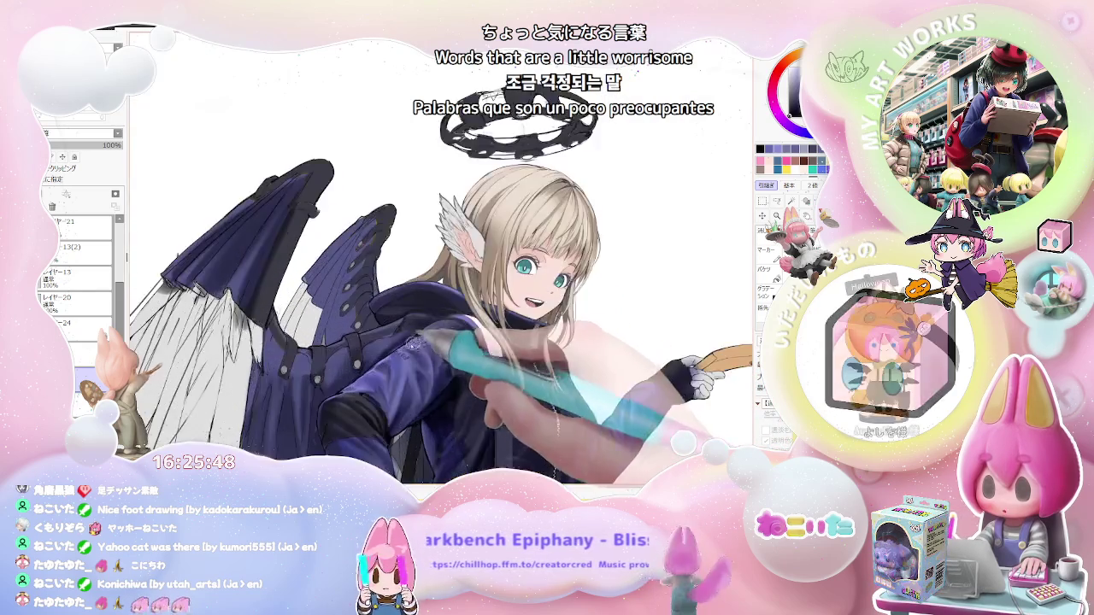
{"action": "scroll", "coordinate": [361, 385], "scroll_direction": "up", "scroll_amount": 1}
{"action": "scroll", "coordinate": [360, 382], "scroll_direction": "up", "scroll_amount": 2}
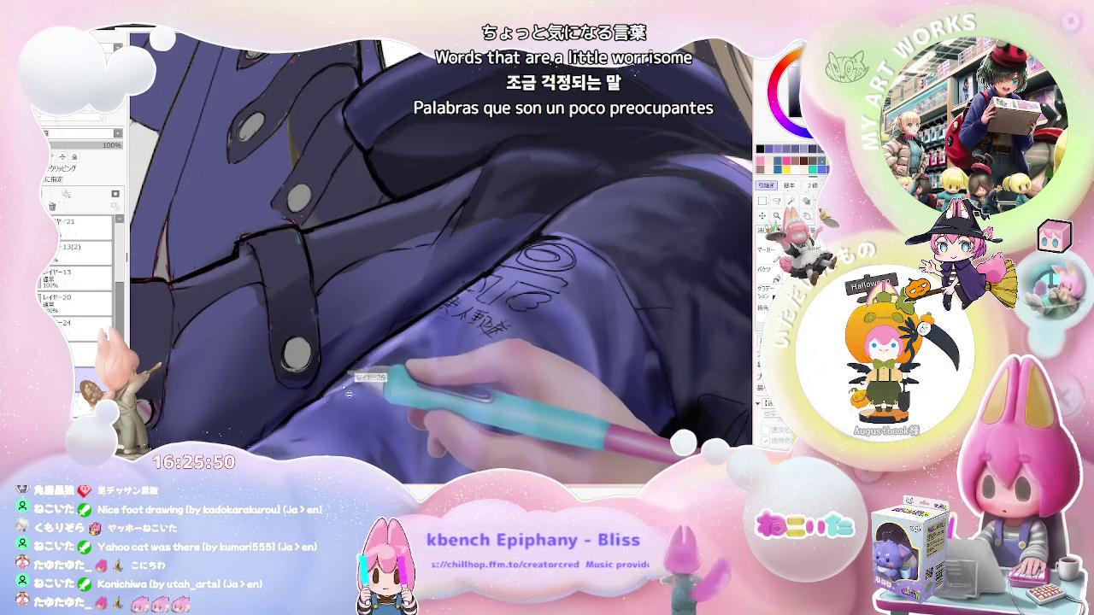
{"action": "key", "text": "bracketleft"}
{"action": "left_click_drag", "start_coordinate": [482, 309], "coordinate": [511, 330]}
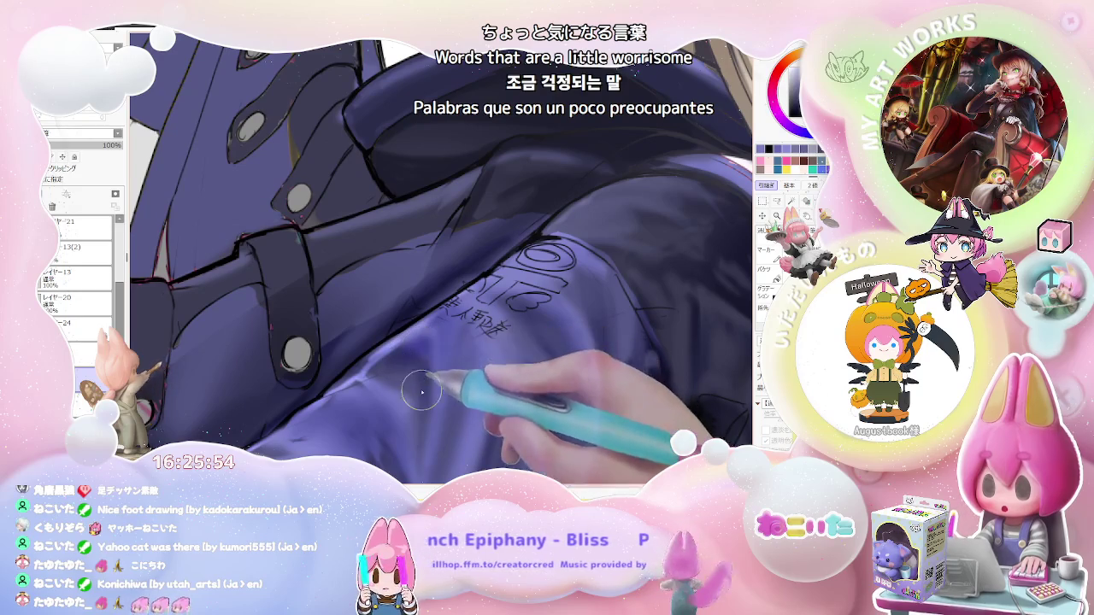
Zoom out and pan to the held feather to review the new lettering.
{"action": "scroll", "coordinate": [420, 376], "scroll_direction": "down", "scroll_amount": 1}
{"action": "scroll", "coordinate": [420, 376], "scroll_direction": "down", "scroll_amount": 1}
{"action": "scroll", "coordinate": [522, 401], "scroll_direction": "down", "scroll_amount": 1}
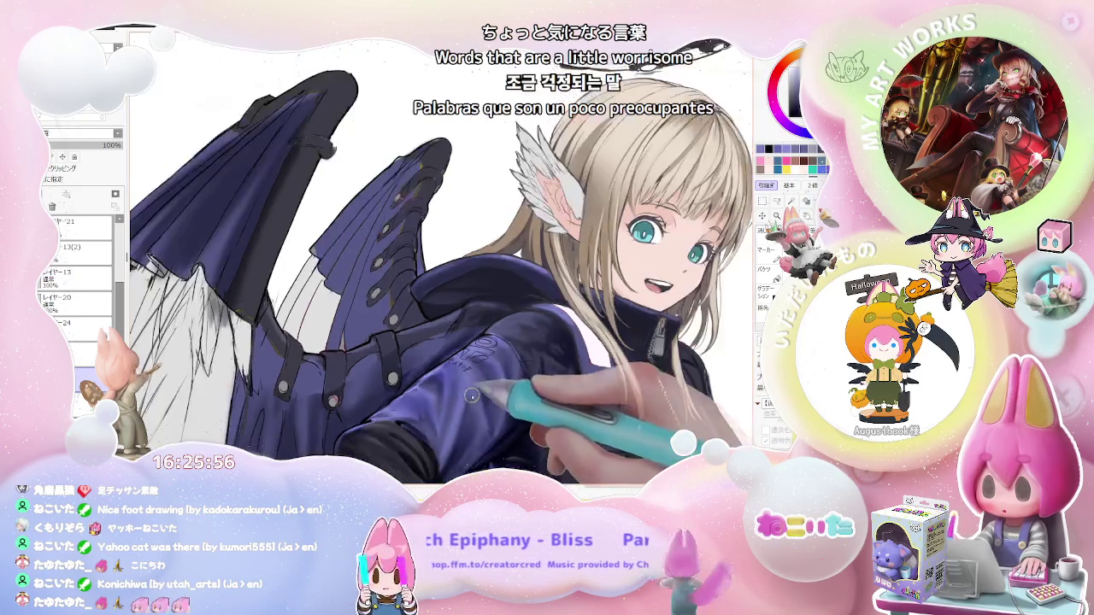
{"action": "scroll", "coordinate": [522, 400], "scroll_direction": "down", "scroll_amount": 1}
{"action": "left_click_drag", "start_coordinate": [523, 401], "coordinate": [430, 369]}
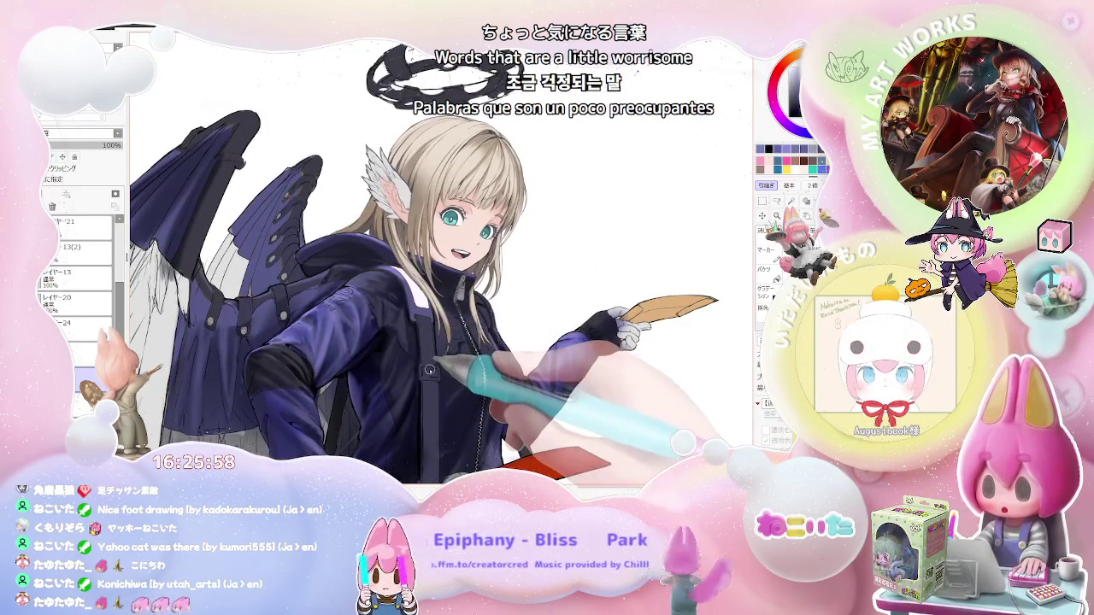
{"action": "scroll", "coordinate": [429, 369], "scroll_direction": "down", "scroll_amount": 1}
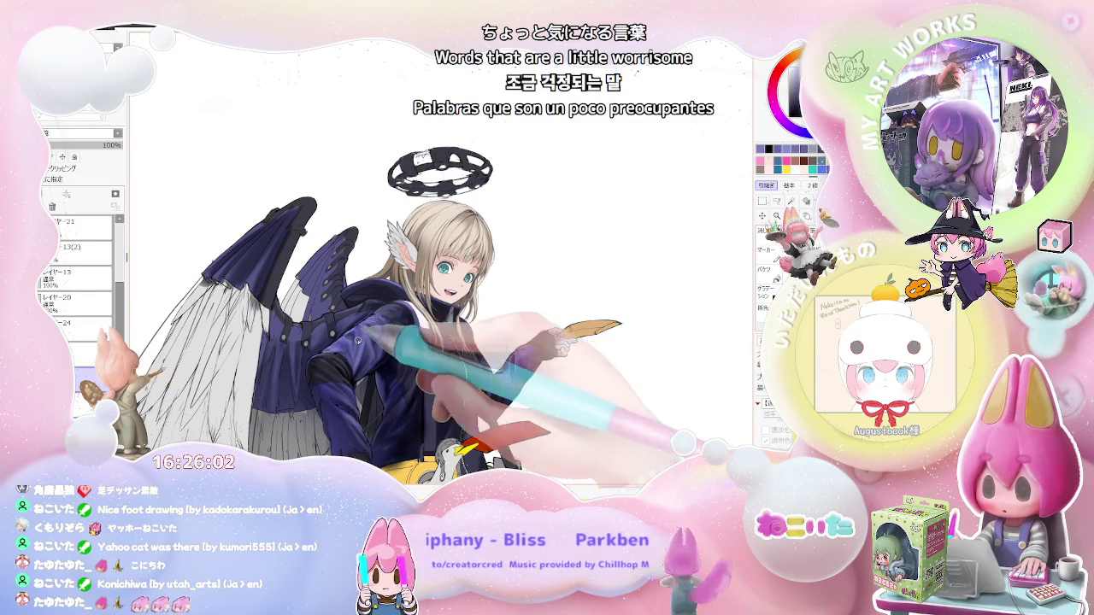
{"action": "scroll", "coordinate": [429, 371], "scroll_direction": "up", "scroll_amount": 2}
{"action": "scroll", "coordinate": [411, 367], "scroll_direction": "up", "scroll_amount": 2}
{"action": "scroll", "coordinate": [353, 362], "scroll_direction": "up", "scroll_amount": 1}
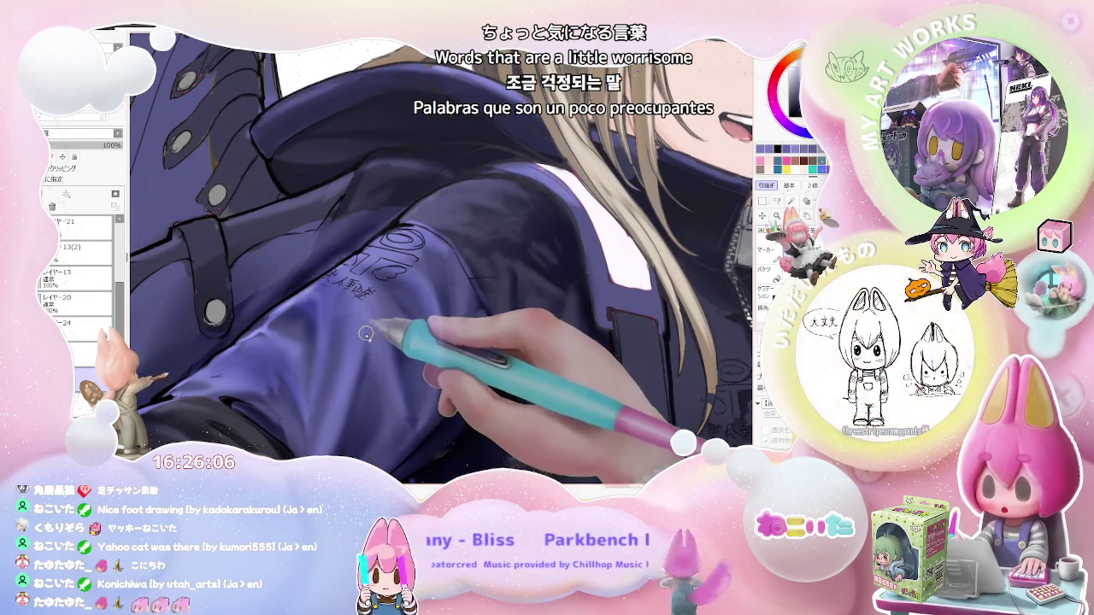
{"action": "scroll", "coordinate": [361, 352], "scroll_direction": "down", "scroll_amount": 3}
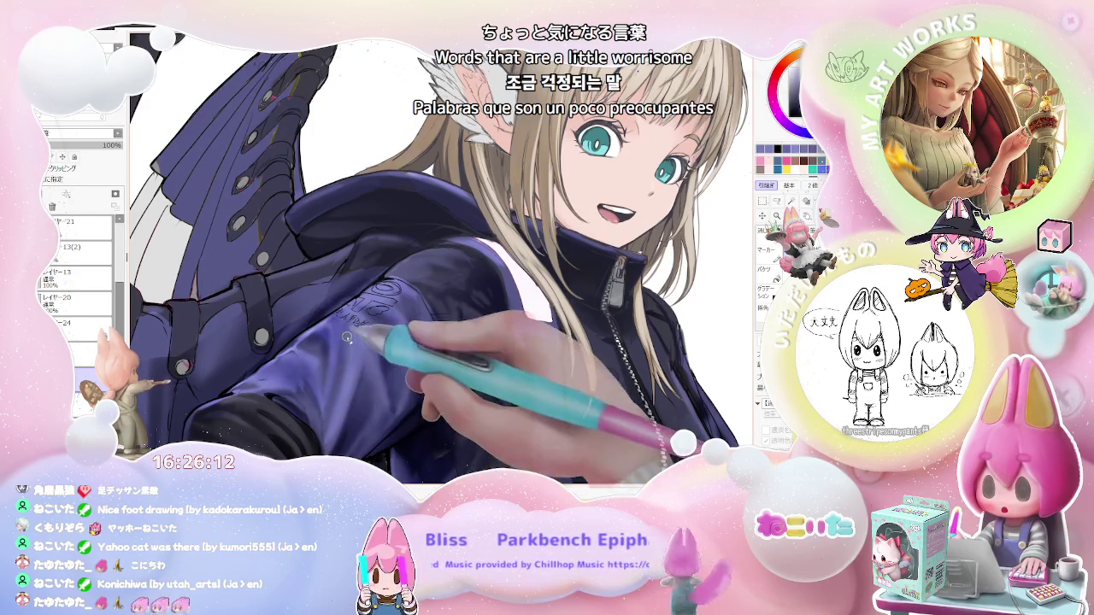
{"action": "scroll", "coordinate": [342, 389], "scroll_direction": "down", "scroll_amount": 2}
{"action": "scroll", "coordinate": [332, 417], "scroll_direction": "down", "scroll_amount": 2}
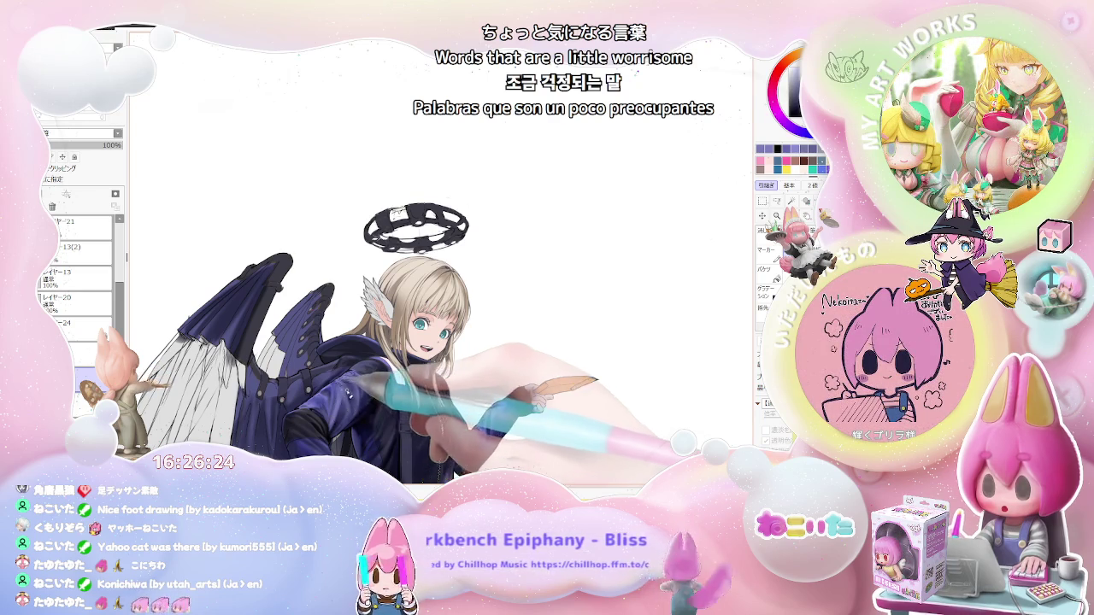
Paint darker navy strokes on the jacket near the sleeve logo, then view the upper body and wings.
{"action": "key", "text": "ctrl+plus"}
{"action": "key", "text": "ctrl+plus"}
{"action": "key", "text": "ctrl+plus"}
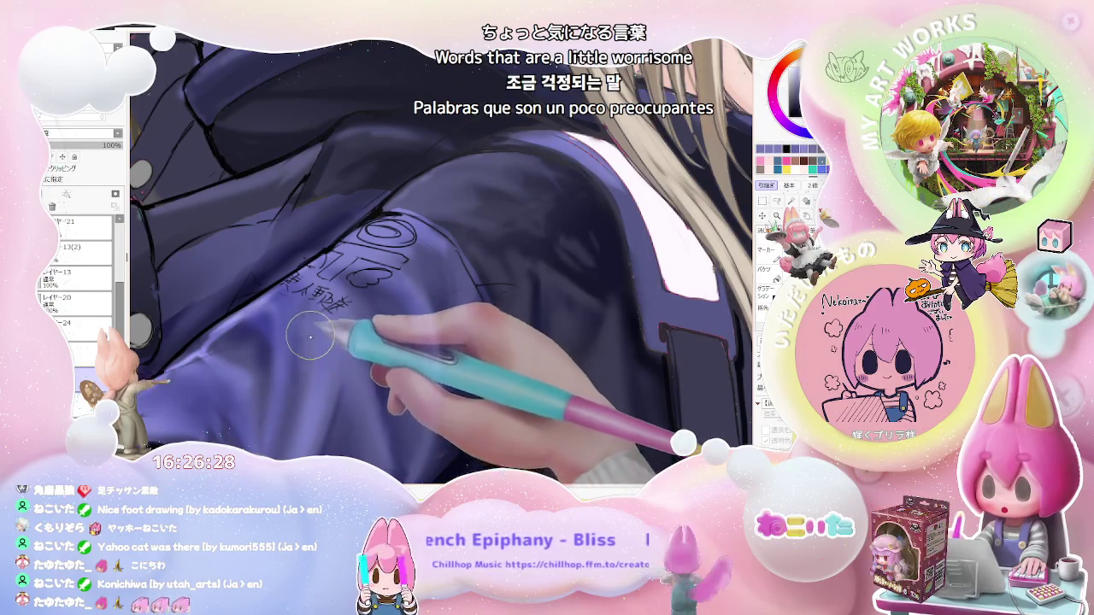
{"action": "key", "text": "ctrl+minus"}
{"action": "left_click_drag", "start_coordinate": [317, 299], "coordinate": [359, 304]}
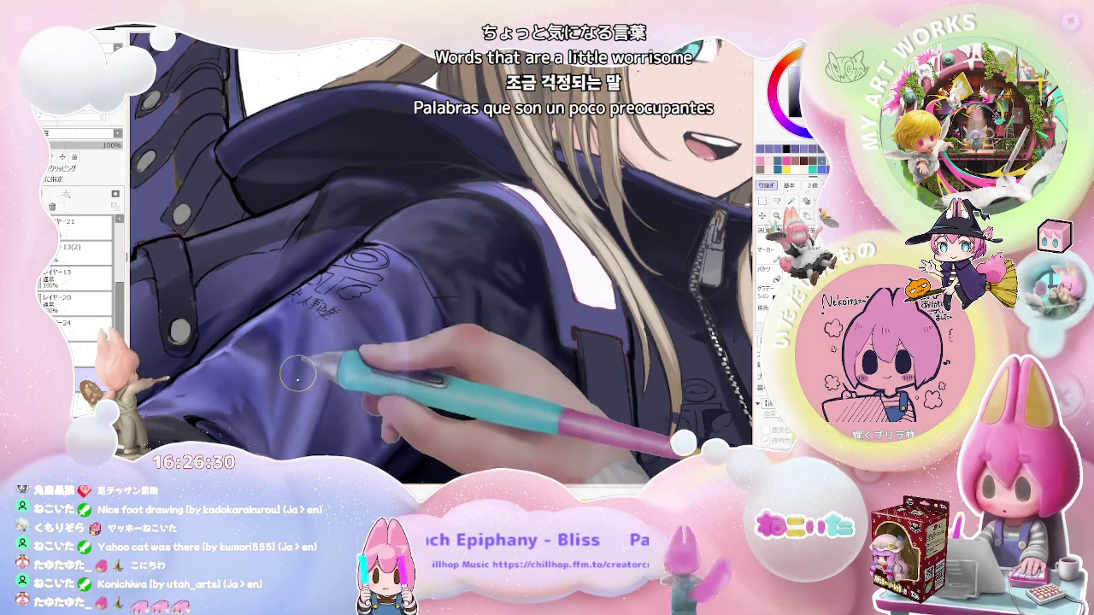
{"action": "key", "text": "ctrl+minus"}
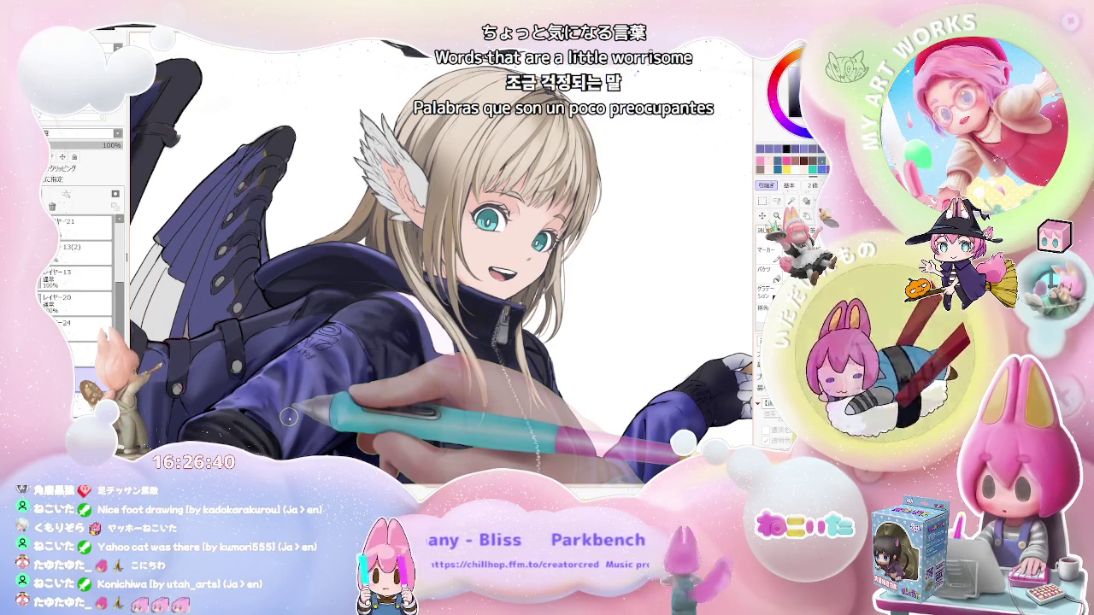
{"action": "scroll", "coordinate": [289, 417], "scroll_direction": "up", "scroll_amount": 3}
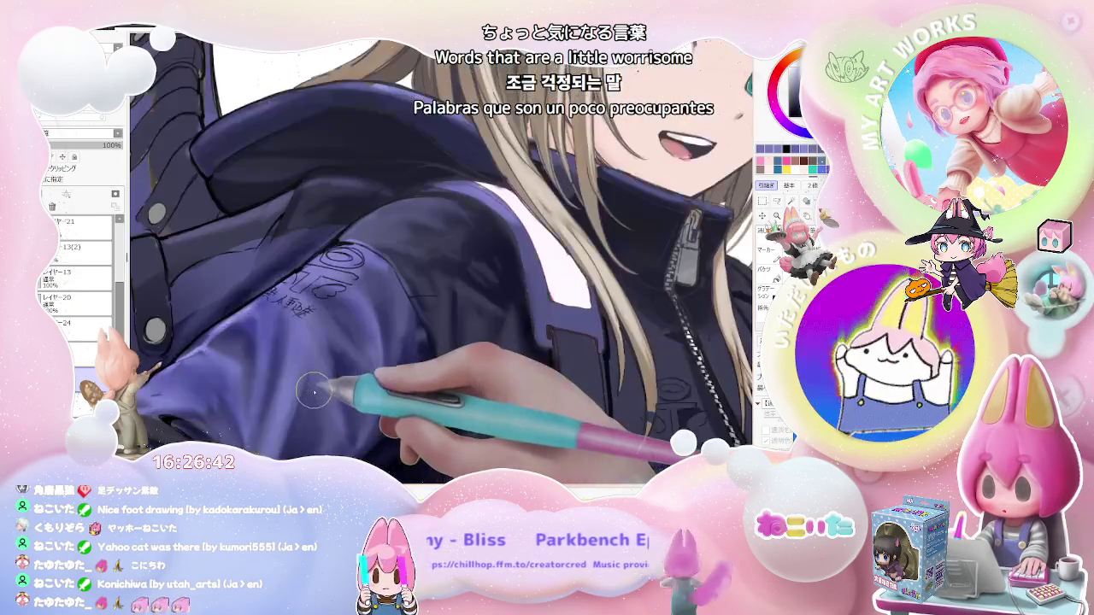
{"action": "key", "text": "ctrl+minus"}
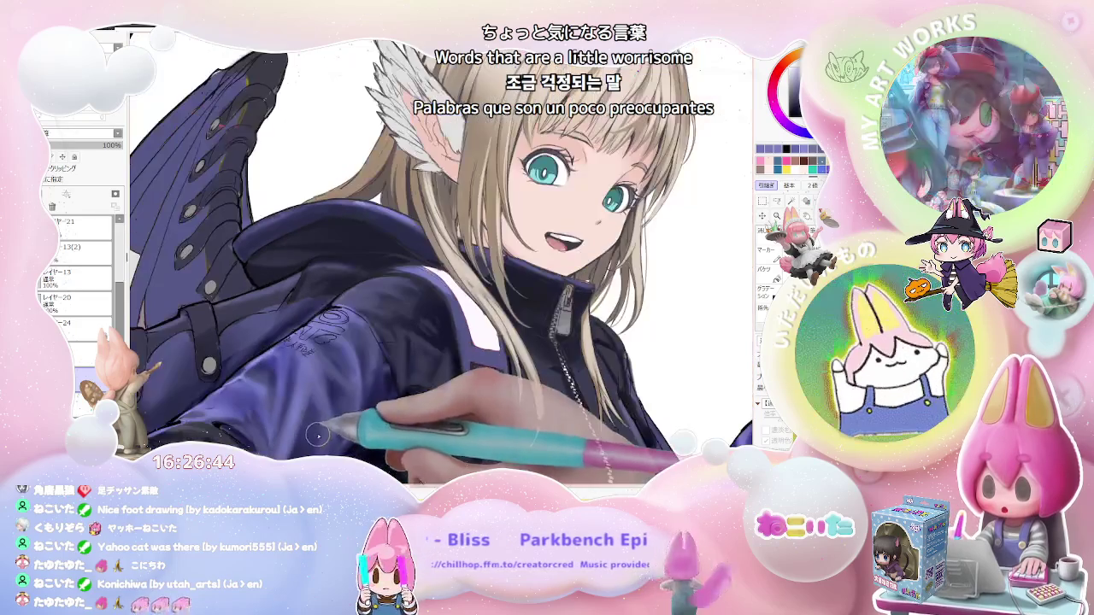
Deepen the navy shading on the jacket chest beside the face, zooming in and out to check.
{"action": "scroll", "coordinate": [308, 447], "scroll_direction": "down", "scroll_amount": 1}
{"action": "scroll", "coordinate": [306, 447], "scroll_direction": "down", "scroll_amount": 1}
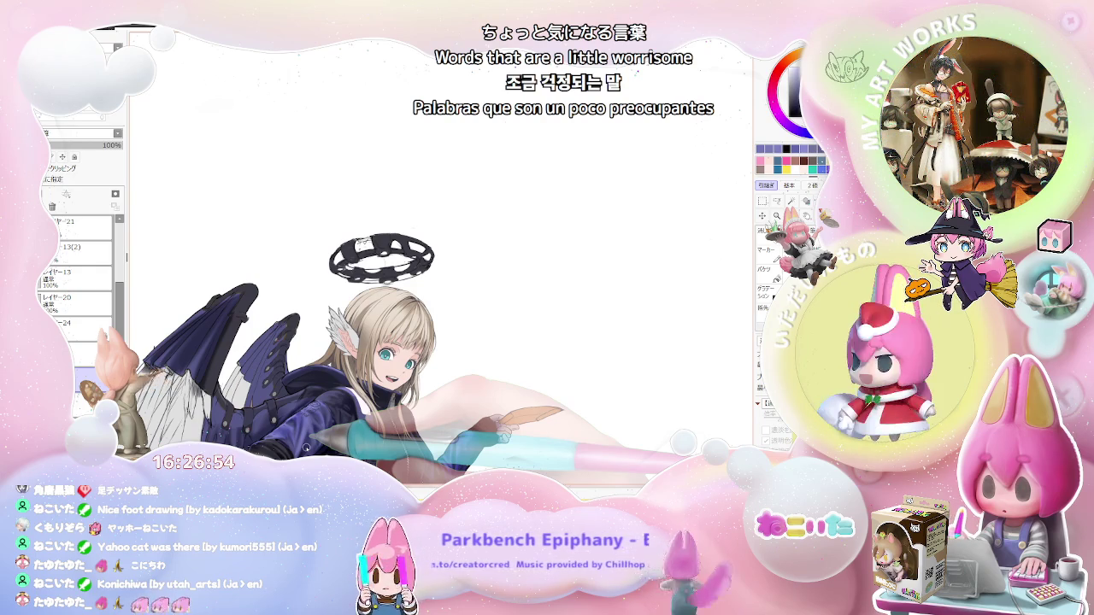
{"action": "scroll", "coordinate": [308, 443], "scroll_direction": "up", "scroll_amount": 1}
{"action": "scroll", "coordinate": [309, 441], "scroll_direction": "up", "scroll_amount": 1}
{"action": "scroll", "coordinate": [313, 437], "scroll_direction": "up", "scroll_amount": 1}
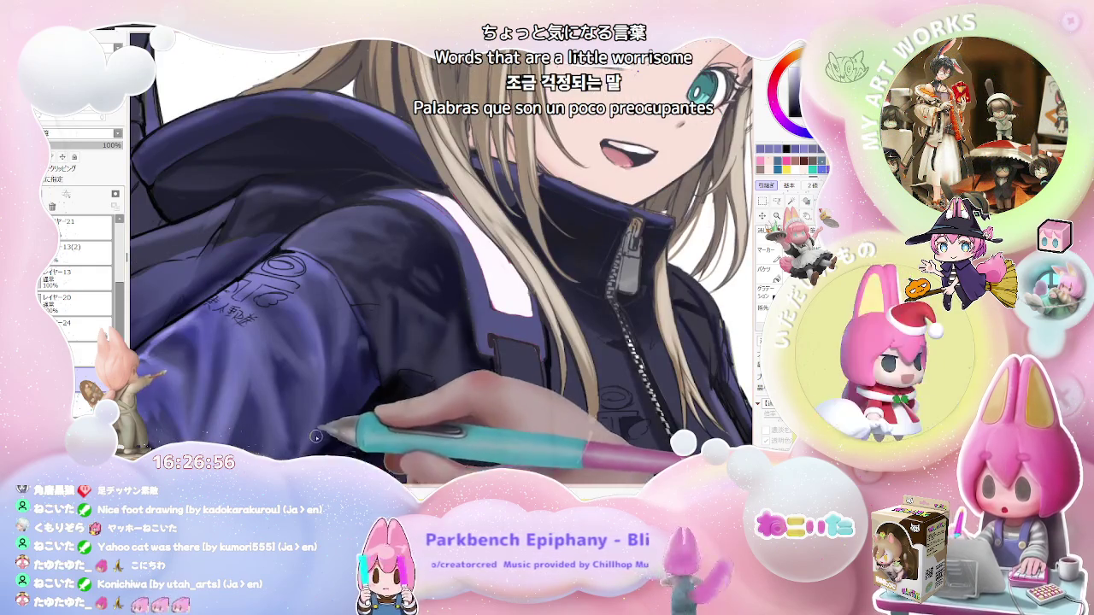
{"action": "scroll", "coordinate": [332, 411], "scroll_direction": "down", "scroll_amount": 1}
{"action": "scroll", "coordinate": [359, 406], "scroll_direction": "down", "scroll_amount": 1}
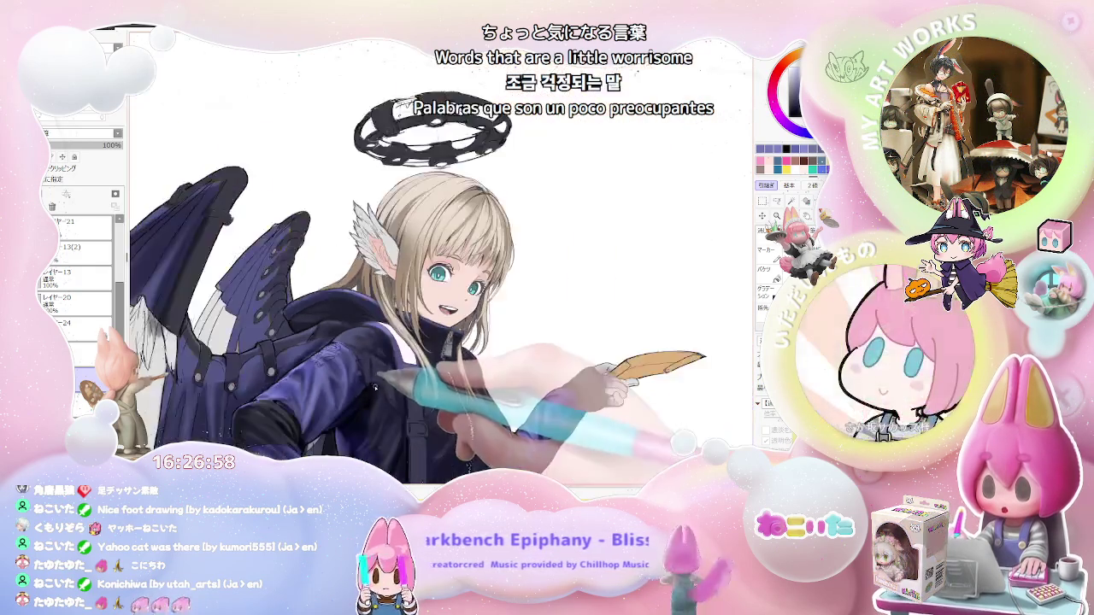
{"action": "scroll", "coordinate": [386, 400], "scroll_direction": "down", "scroll_amount": 1}
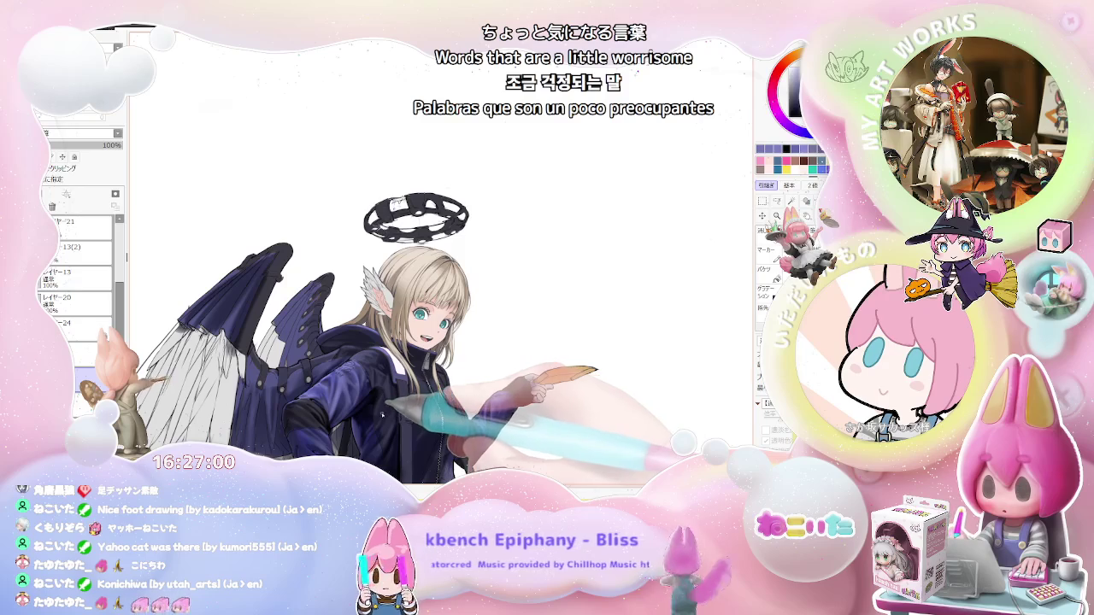
{"action": "scroll", "coordinate": [382, 410], "scroll_direction": "up", "scroll_amount": 1}
{"action": "scroll", "coordinate": [363, 406], "scroll_direction": "up", "scroll_amount": 1}
{"action": "scroll", "coordinate": [342, 401], "scroll_direction": "up", "scroll_amount": 1}
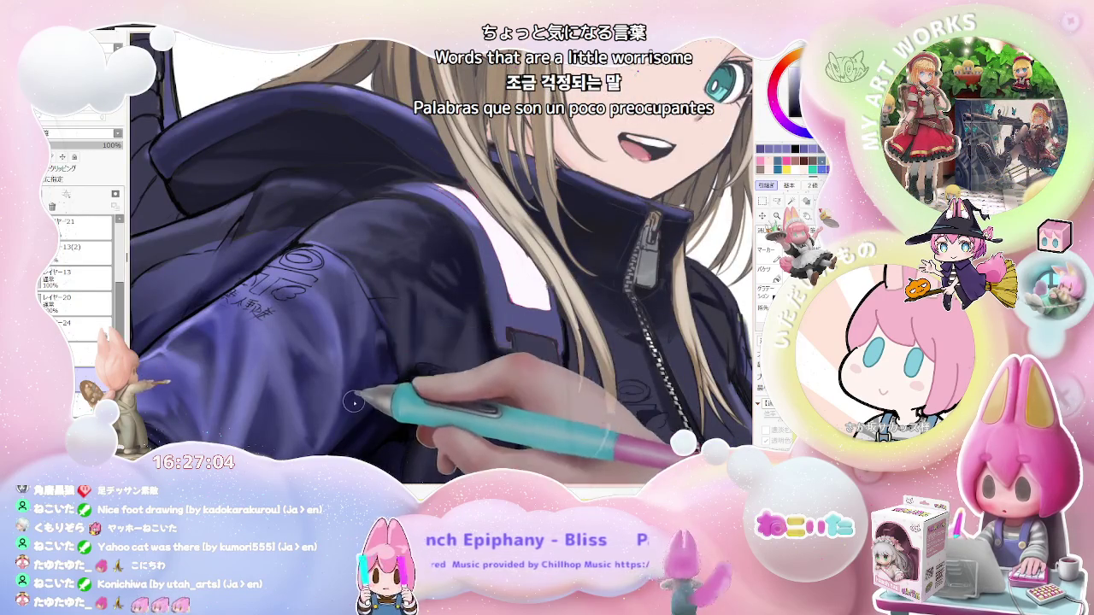
Darken the sleeve folds beneath the zipped collar, reviewing against the whole figure.
{"action": "scroll", "coordinate": [354, 401], "scroll_direction": "down", "scroll_amount": 1}
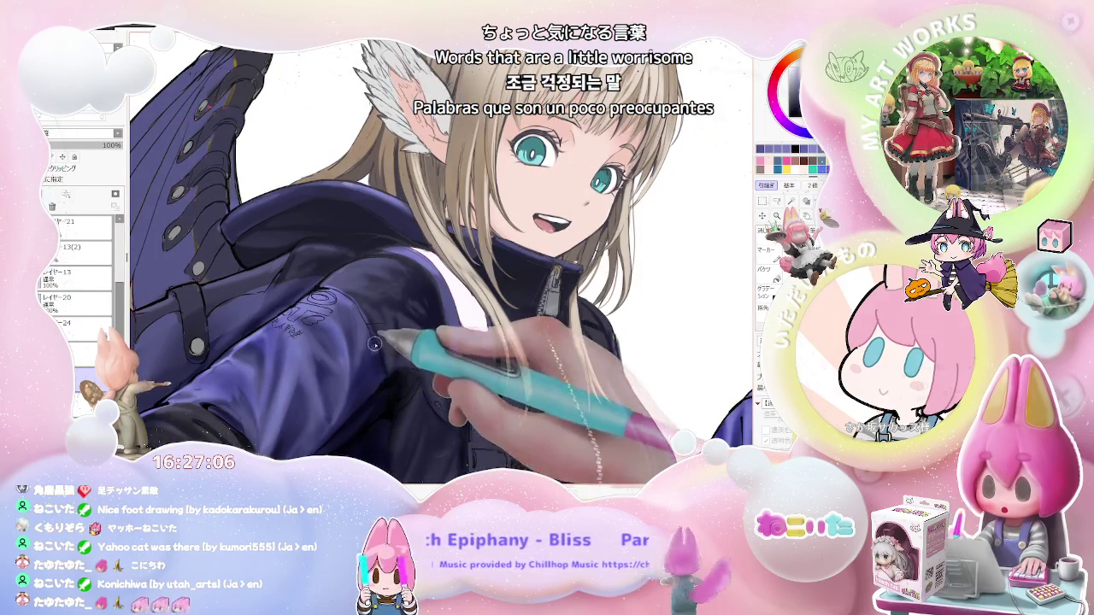
{"action": "scroll", "coordinate": [374, 343], "scroll_direction": "down", "scroll_amount": 1}
{"action": "scroll", "coordinate": [374, 343], "scroll_direction": "down", "scroll_amount": 1}
{"action": "scroll", "coordinate": [374, 344], "scroll_direction": "down", "scroll_amount": 2}
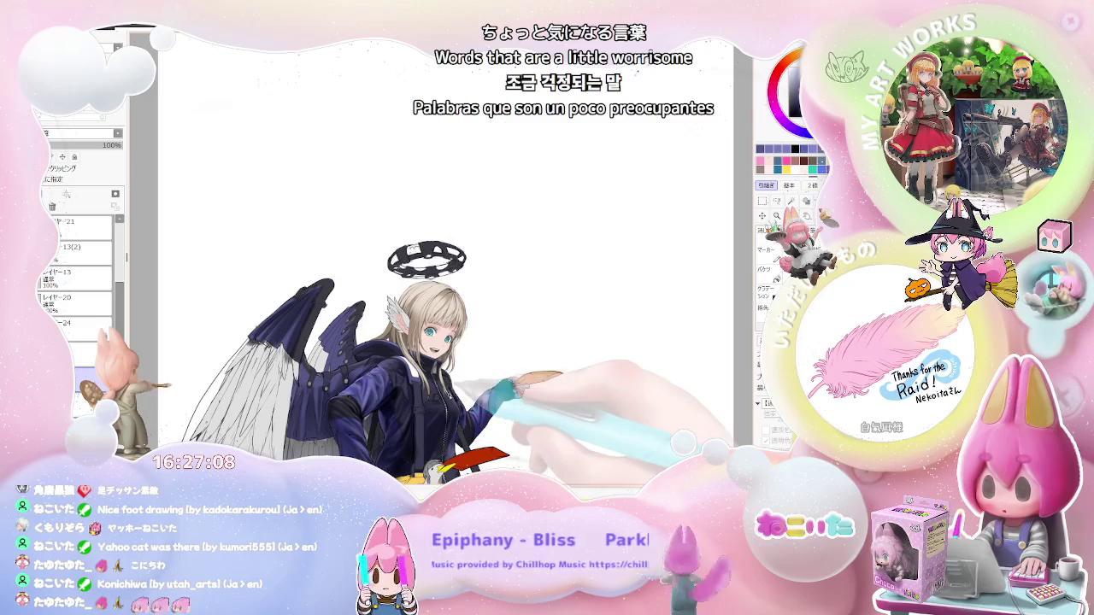
{"action": "scroll", "coordinate": [367, 359], "scroll_direction": "up", "scroll_amount": 1}
{"action": "scroll", "coordinate": [368, 359], "scroll_direction": "up", "scroll_amount": 1}
{"action": "scroll", "coordinate": [359, 346], "scroll_direction": "up", "scroll_amount": 2}
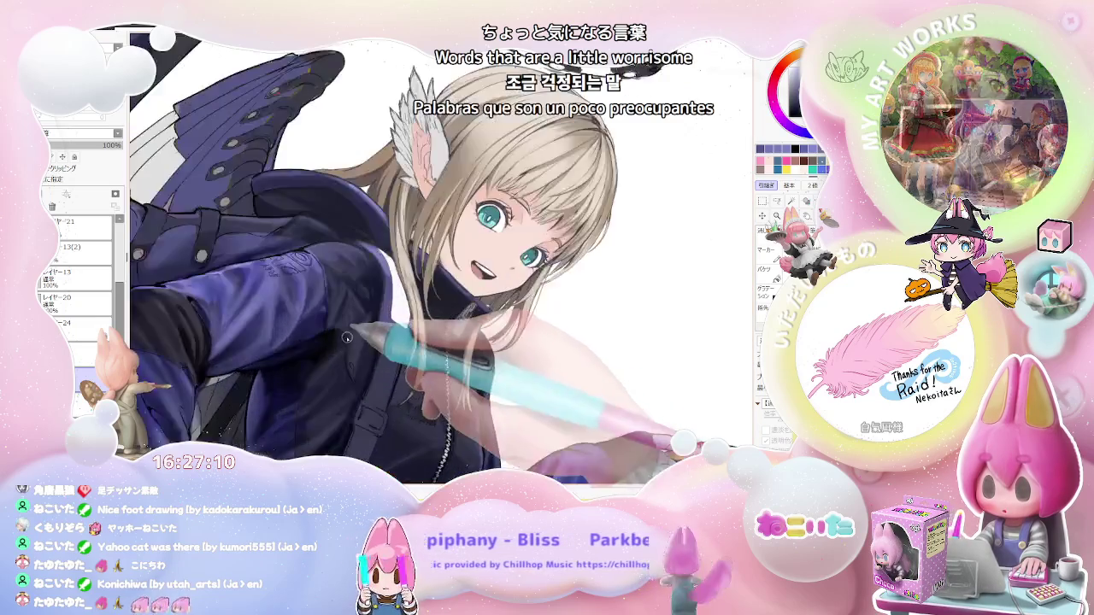
{"action": "scroll", "coordinate": [358, 342], "scroll_direction": "up", "scroll_amount": 2}
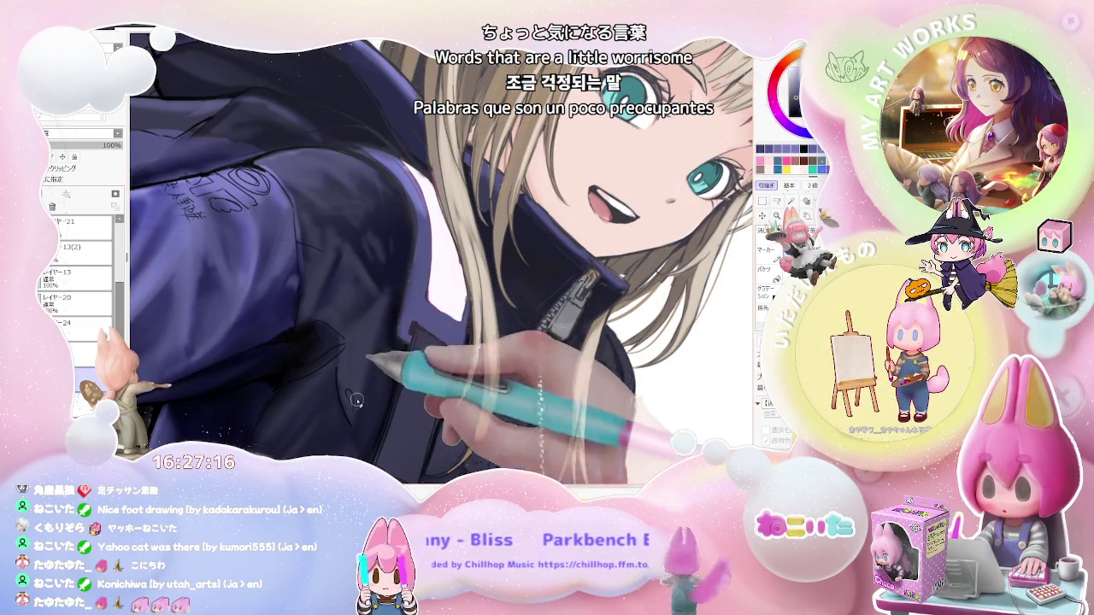
{"action": "scroll", "coordinate": [357, 400], "scroll_direction": "down", "scroll_amount": 2}
{"action": "scroll", "coordinate": [357, 410], "scroll_direction": "down", "scroll_amount": 2}
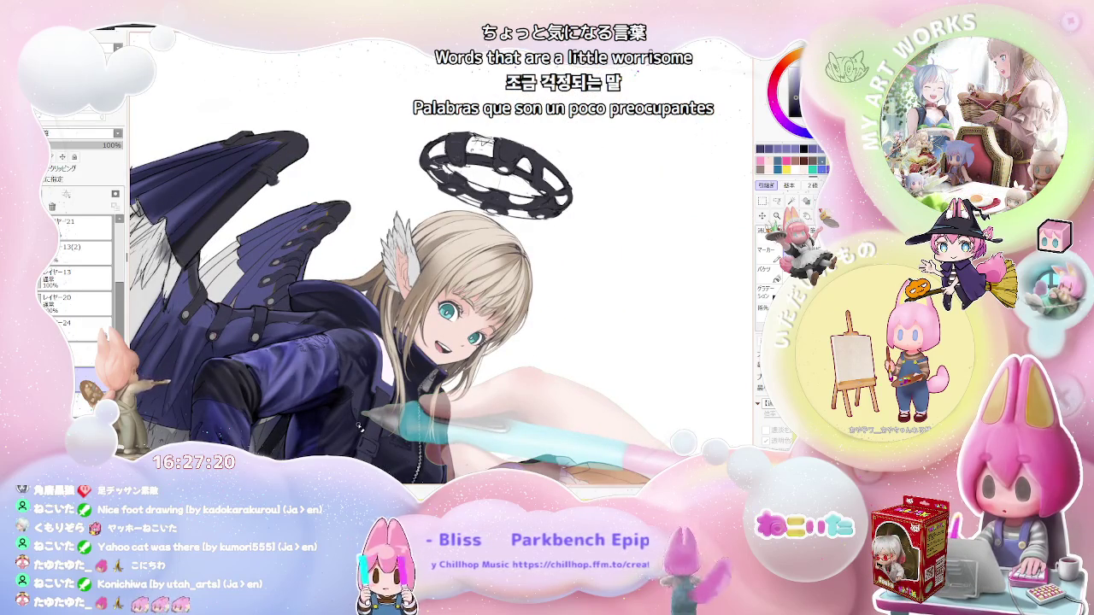
{"action": "scroll", "coordinate": [363, 422], "scroll_direction": "up", "scroll_amount": 1}
Paint dark navy fold shadows across the jacket torso, zooming out to review the figure.
{"action": "scroll", "coordinate": [342, 402], "scroll_direction": "up", "scroll_amount": 2}
{"action": "scroll", "coordinate": [287, 346], "scroll_direction": "up", "scroll_amount": 2}
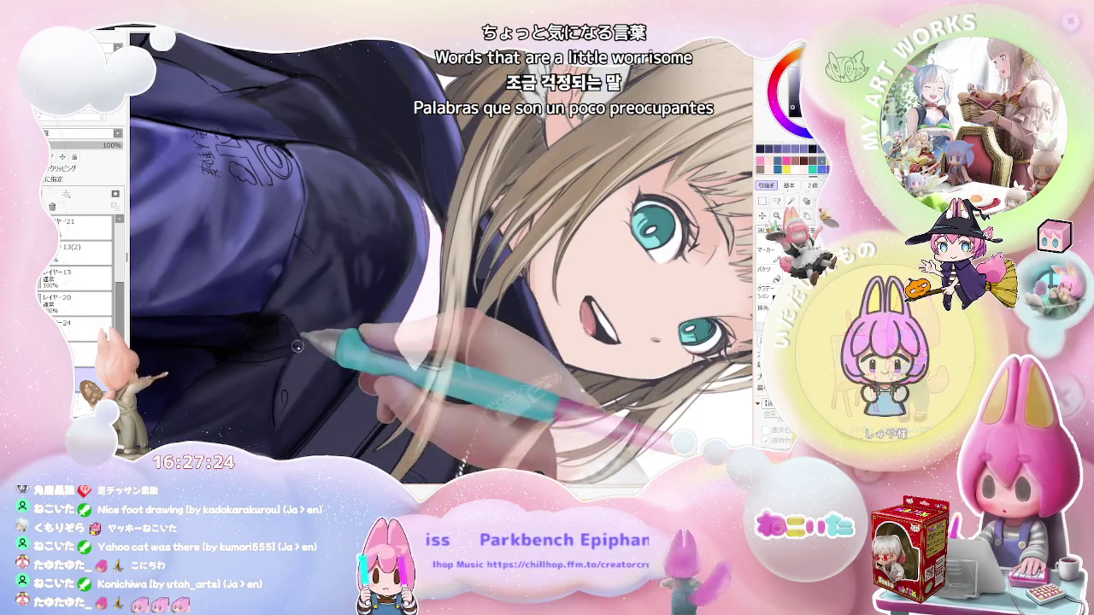
{"action": "scroll", "coordinate": [295, 363], "scroll_direction": "down", "scroll_amount": 2}
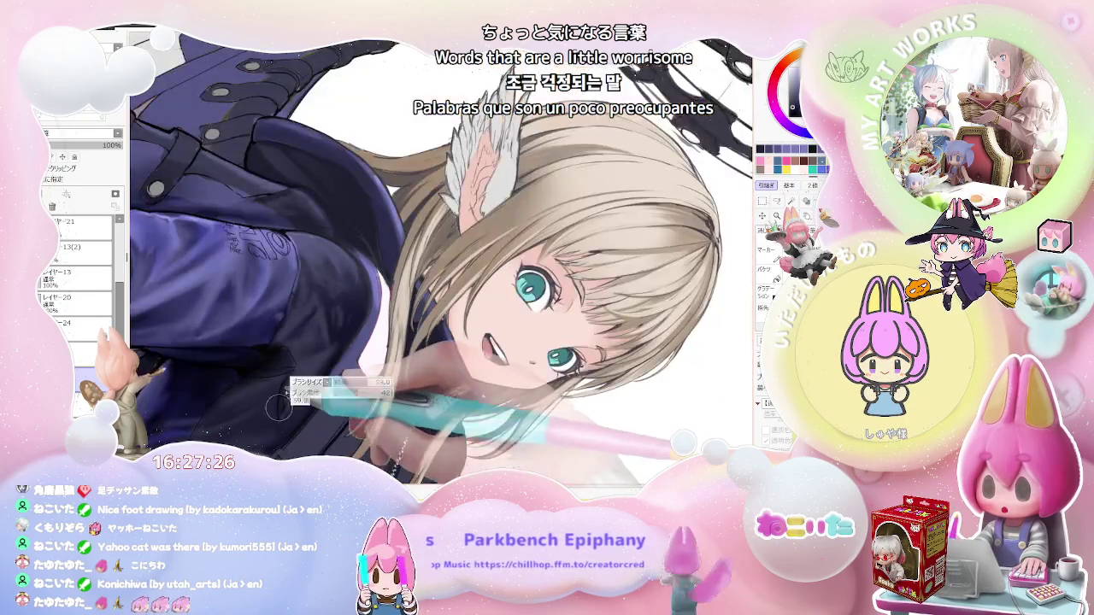
{"action": "scroll", "coordinate": [293, 377], "scroll_direction": "down", "scroll_amount": 2}
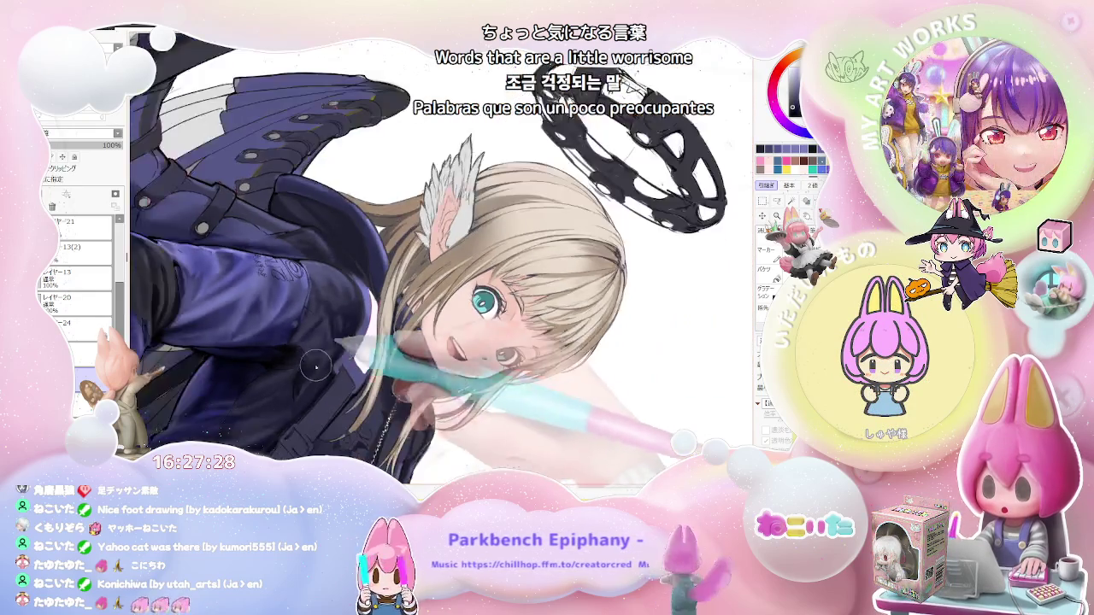
{"action": "scroll", "coordinate": [294, 377], "scroll_direction": "down", "scroll_amount": 3}
{"action": "scroll", "coordinate": [342, 299], "scroll_direction": "down", "scroll_amount": 1}
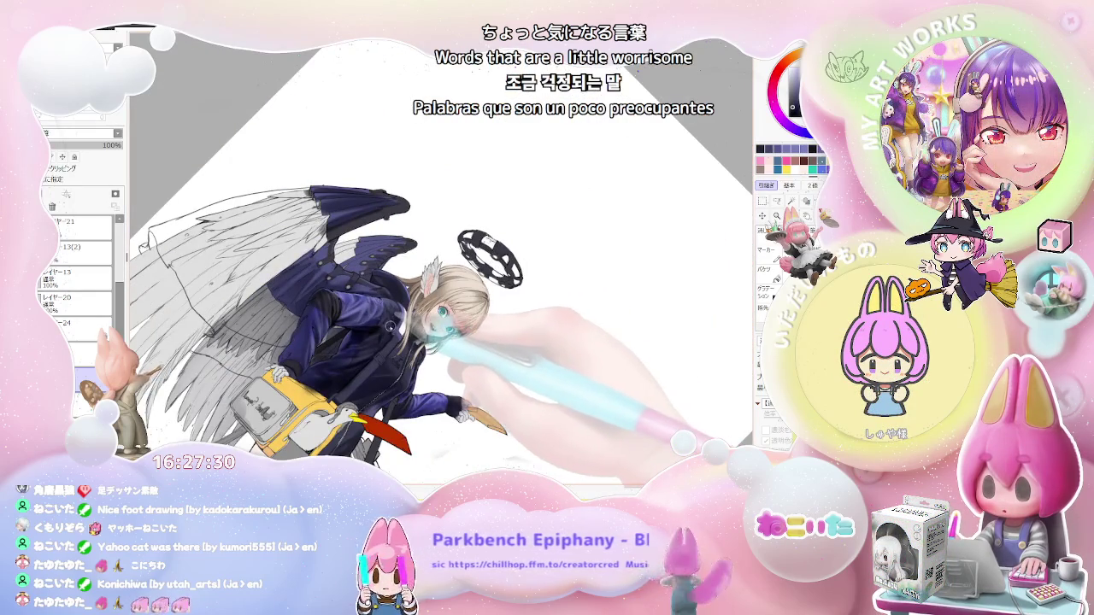
{"action": "scroll", "coordinate": [362, 341], "scroll_direction": "up", "scroll_amount": 2}
{"action": "scroll", "coordinate": [362, 342], "scroll_direction": "up", "scroll_amount": 2}
{"action": "scroll", "coordinate": [363, 341], "scroll_direction": "up", "scroll_amount": 2}
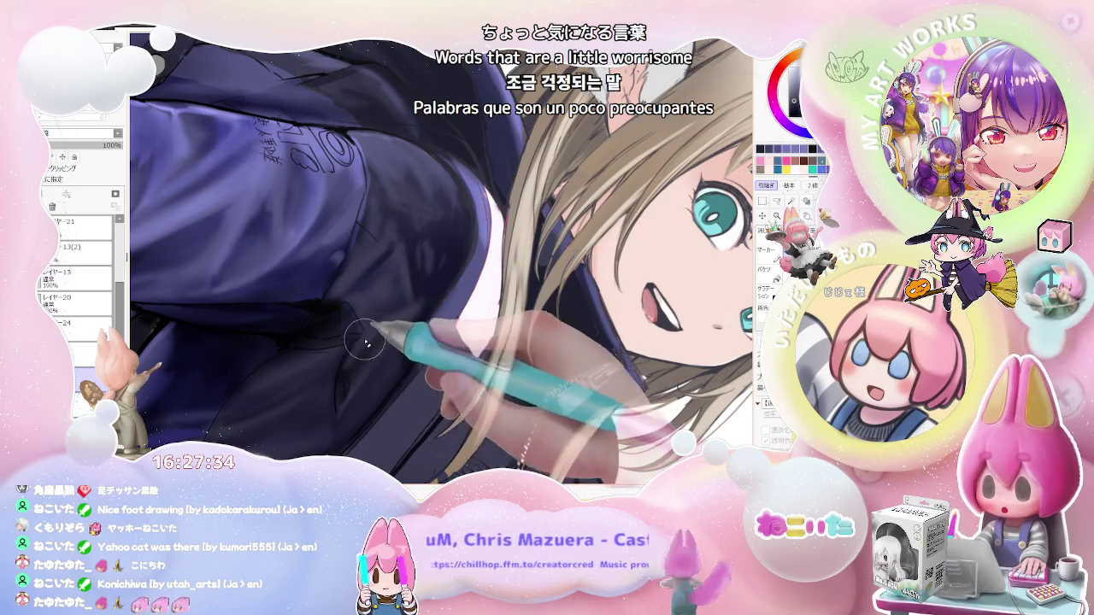
{"action": "scroll", "coordinate": [363, 341], "scroll_direction": "down", "scroll_amount": 1}
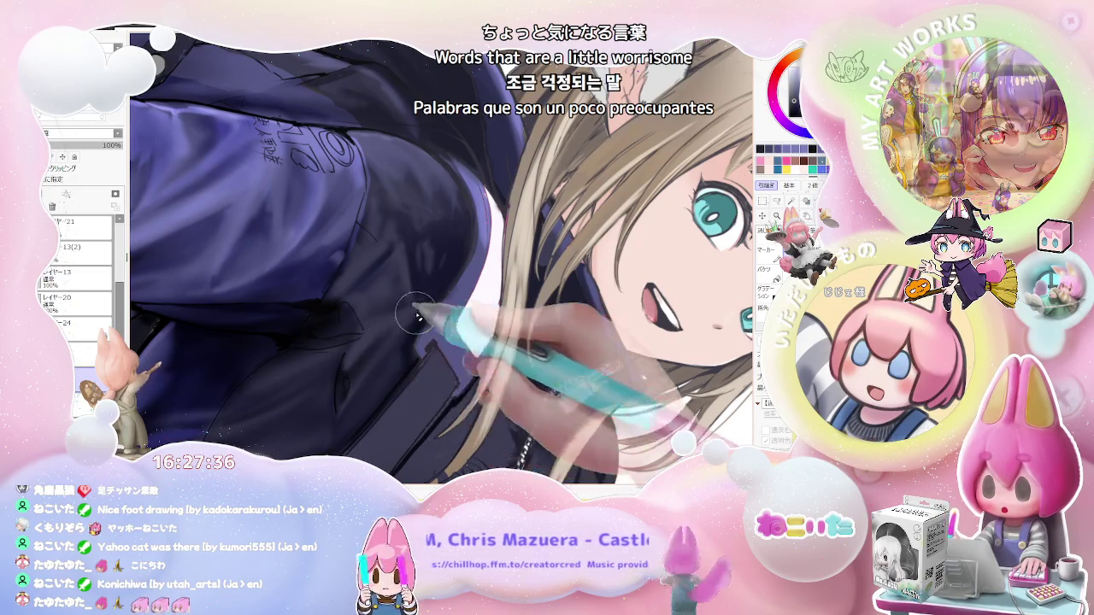
{"action": "scroll", "coordinate": [362, 342], "scroll_direction": "down", "scroll_amount": 1}
{"action": "scroll", "coordinate": [362, 342], "scroll_direction": "down", "scroll_amount": 1}
{"action": "scroll", "coordinate": [363, 342], "scroll_direction": "down", "scroll_amount": 1}
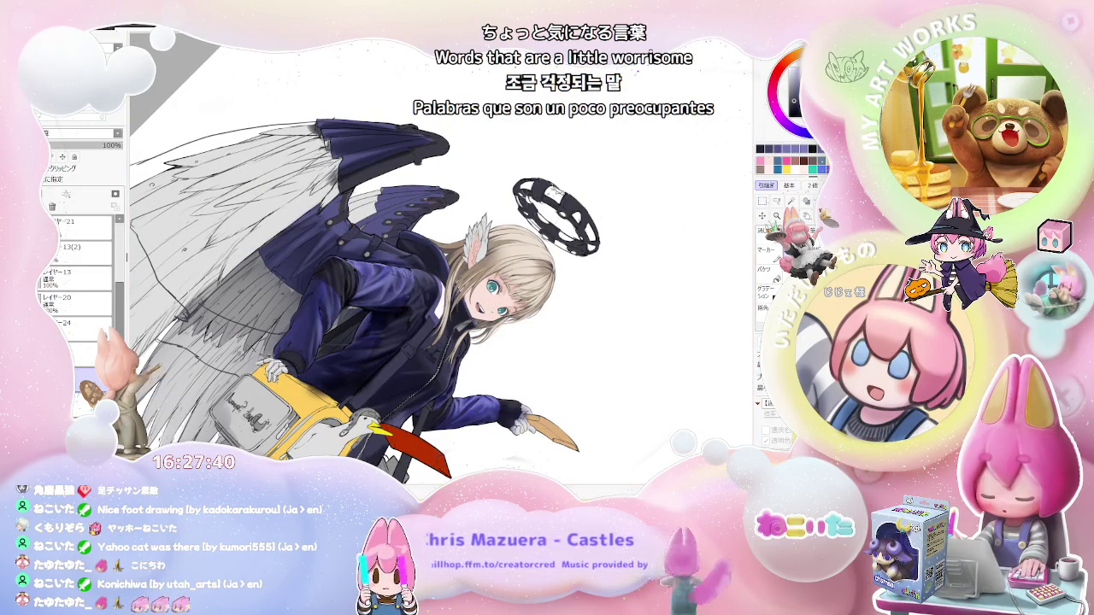
{"action": "scroll", "coordinate": [357, 301], "scroll_direction": "up", "scroll_amount": 2}
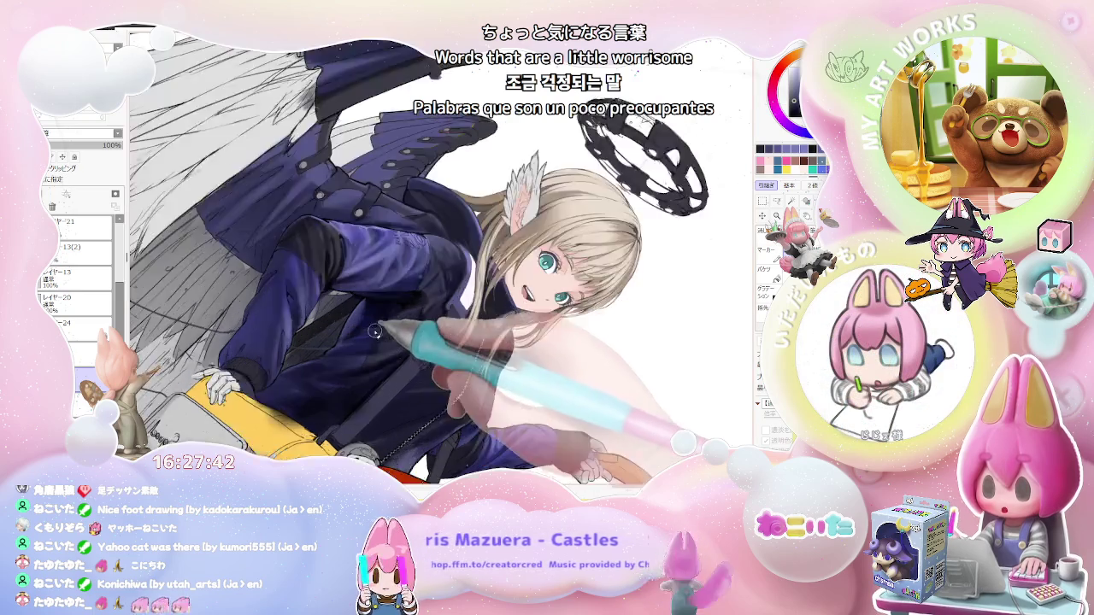
{"action": "scroll", "coordinate": [357, 301], "scroll_direction": "up", "scroll_amount": 2}
{"action": "scroll", "coordinate": [358, 301], "scroll_direction": "up", "scroll_amount": 2}
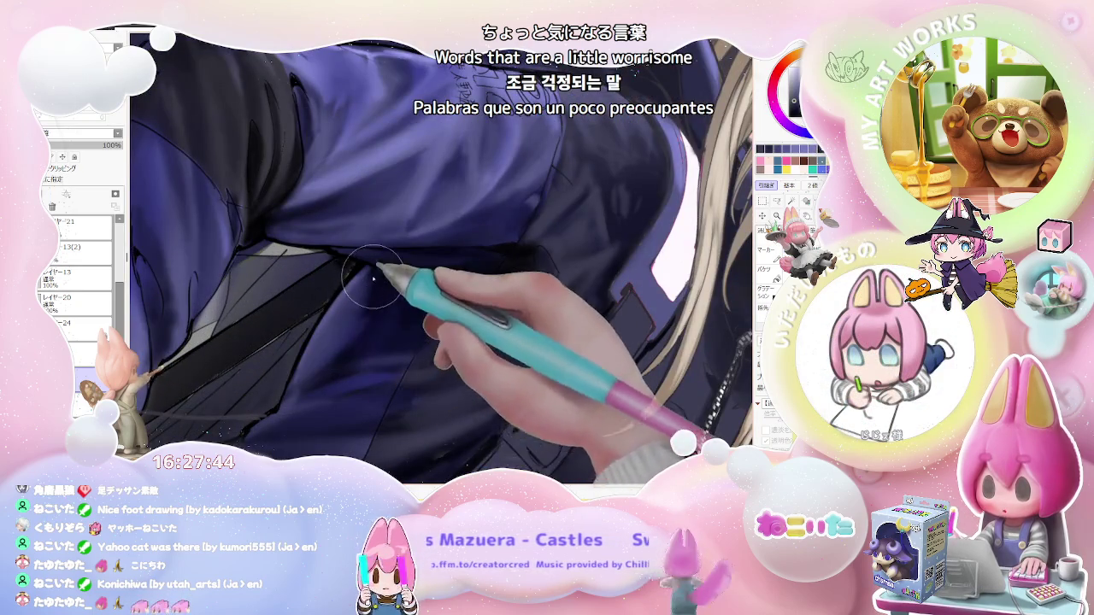
Add darker fold shadows along the jacket sleeve and arm.
{"action": "scroll", "coordinate": [373, 279], "scroll_direction": "down", "scroll_amount": 2}
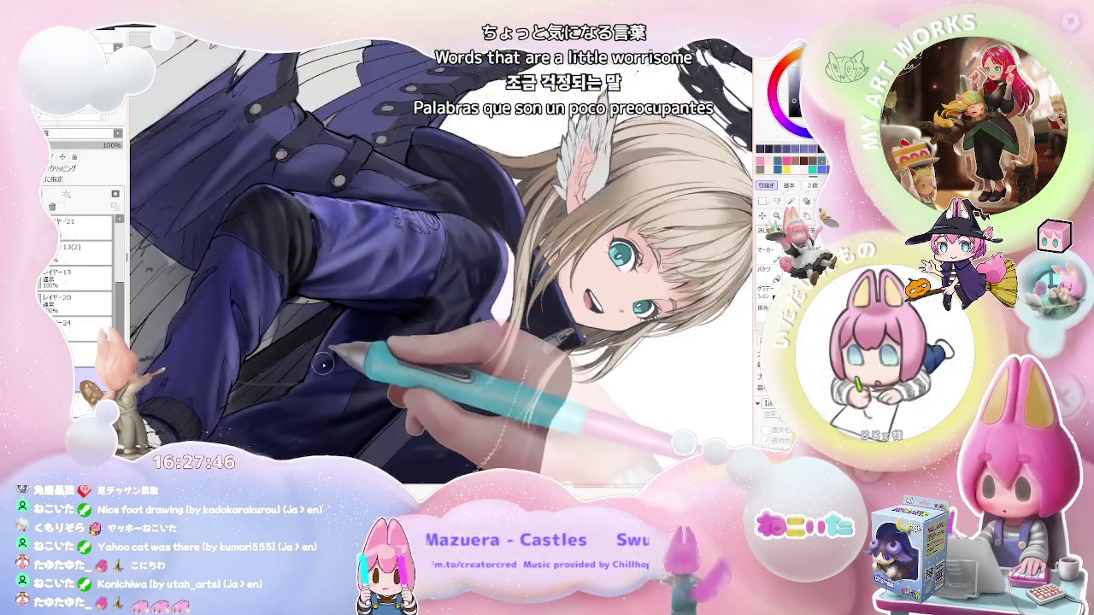
{"action": "scroll", "coordinate": [324, 363], "scroll_direction": "down", "scroll_amount": 2}
{"action": "scroll", "coordinate": [374, 318], "scroll_direction": "down", "scroll_amount": 1}
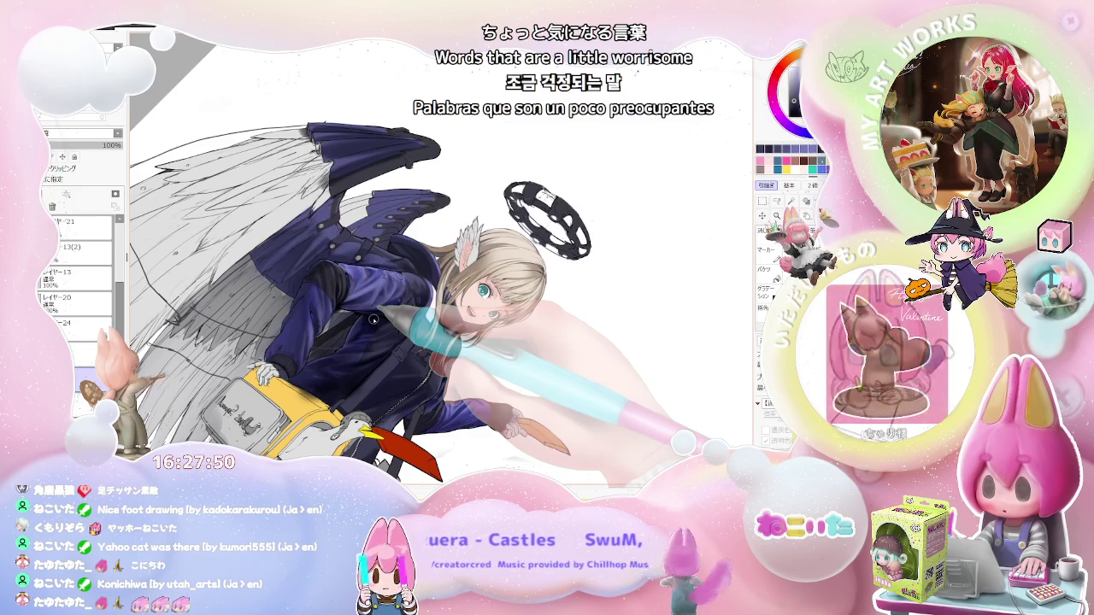
{"action": "scroll", "coordinate": [357, 334], "scroll_direction": "up", "scroll_amount": 2}
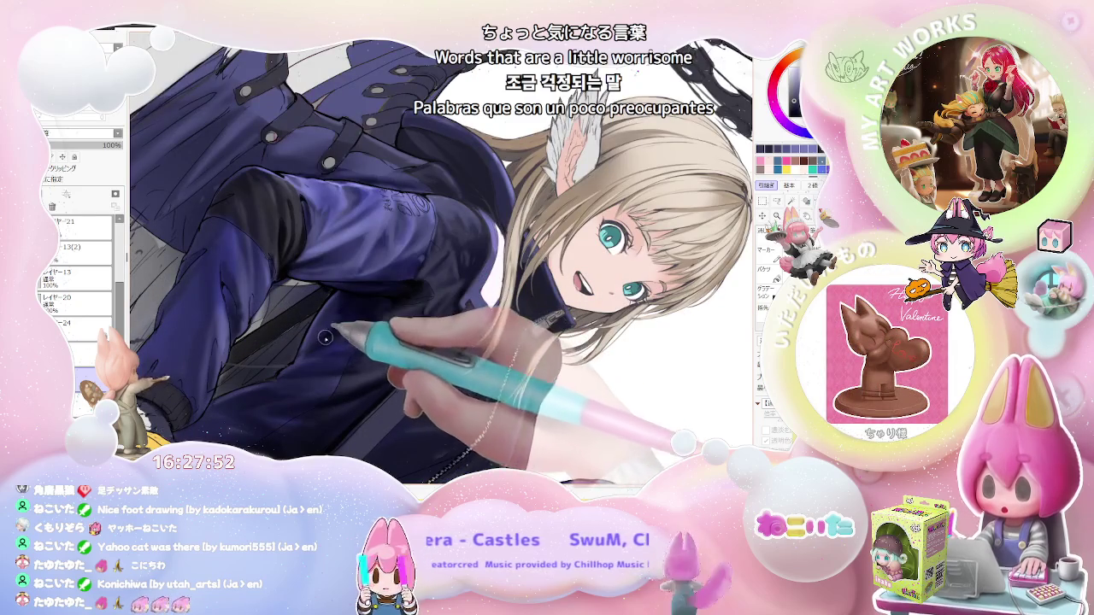
{"action": "scroll", "coordinate": [322, 336], "scroll_direction": "down", "scroll_amount": 2}
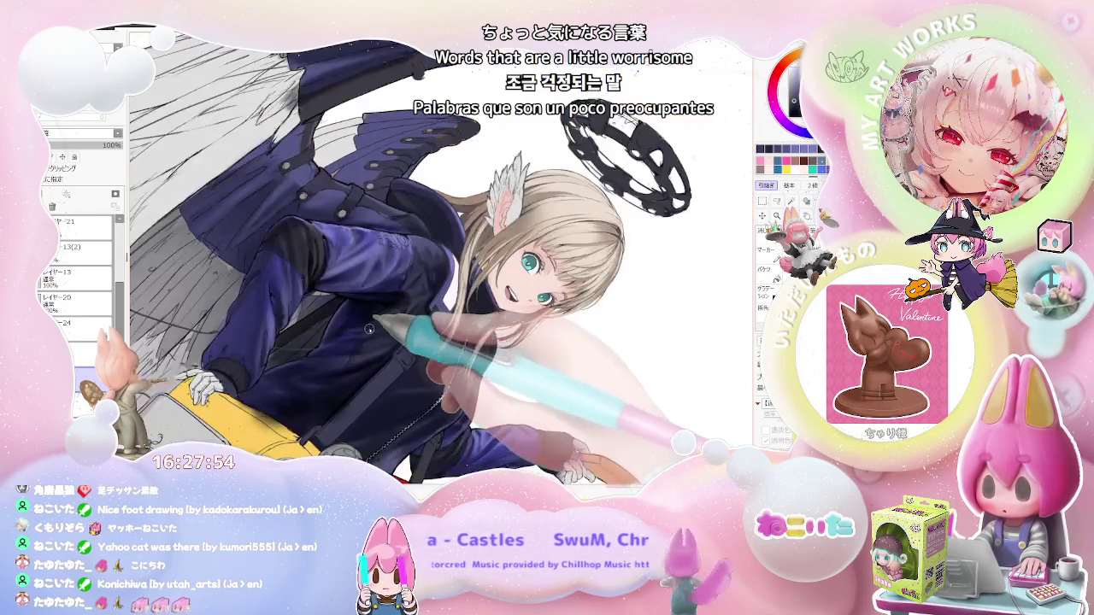
{"action": "scroll", "coordinate": [365, 333], "scroll_direction": "down", "scroll_amount": 1}
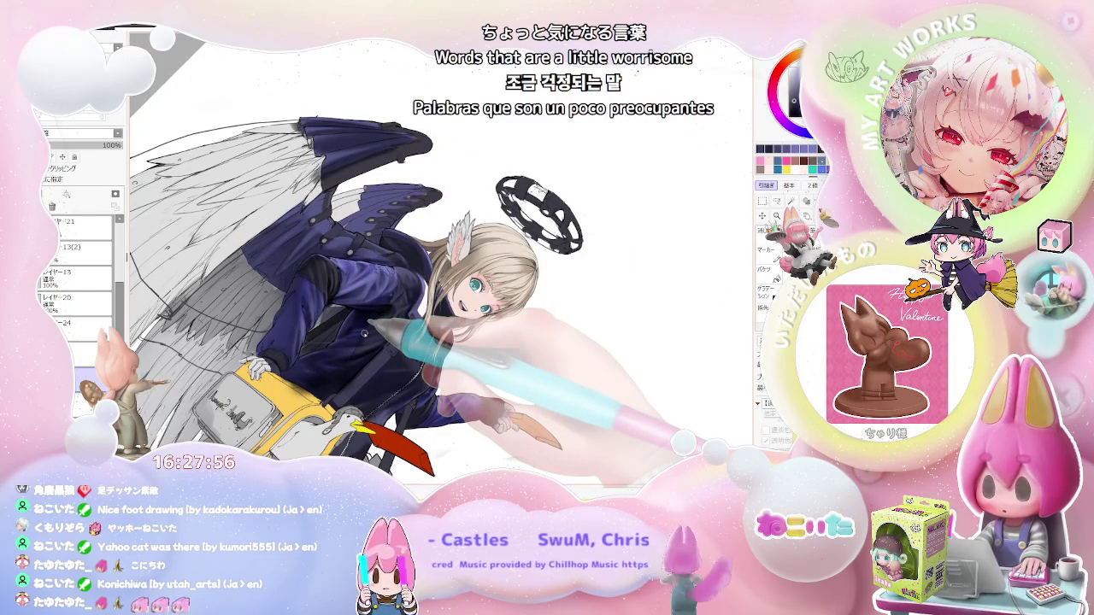
{"action": "scroll", "coordinate": [350, 337], "scroll_direction": "up", "scroll_amount": 2}
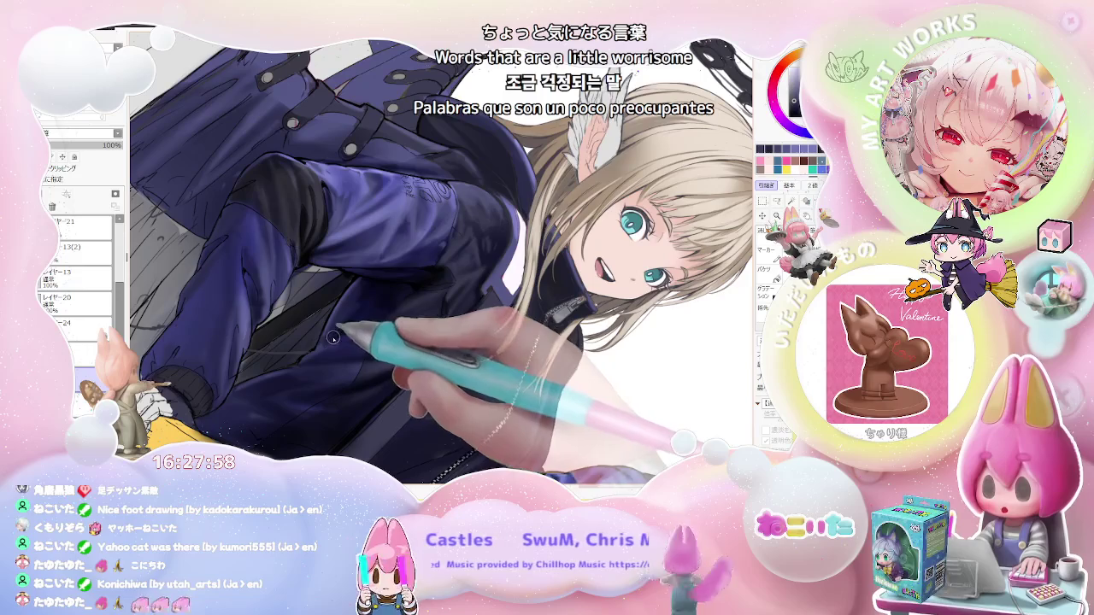
{"action": "scroll", "coordinate": [371, 336], "scroll_direction": "down", "scroll_amount": 1}
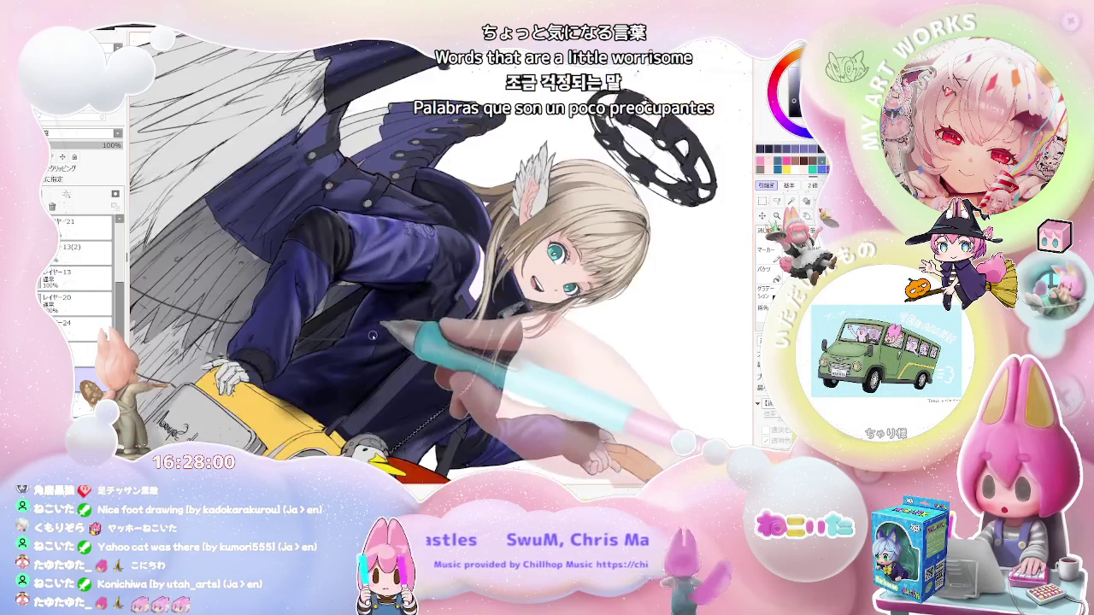
{"action": "scroll", "coordinate": [350, 345], "scroll_direction": "down", "scroll_amount": 1}
{"action": "scroll", "coordinate": [376, 338], "scroll_direction": "down", "scroll_amount": 1}
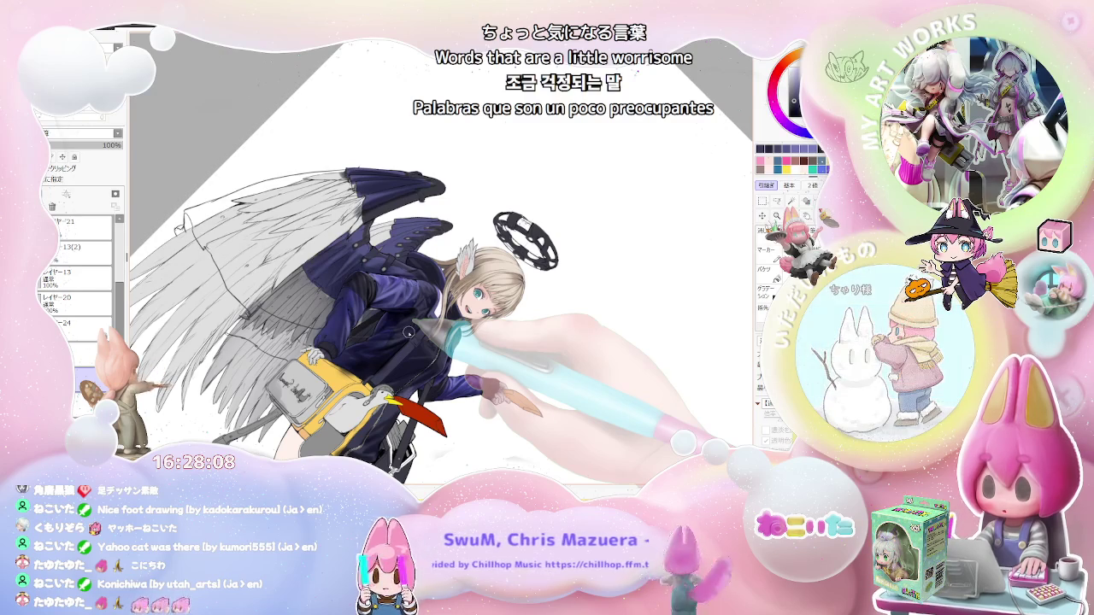
{"action": "scroll", "coordinate": [409, 333], "scroll_direction": "up", "scroll_amount": 1}
{"action": "scroll", "coordinate": [376, 346], "scroll_direction": "up", "scroll_amount": 1}
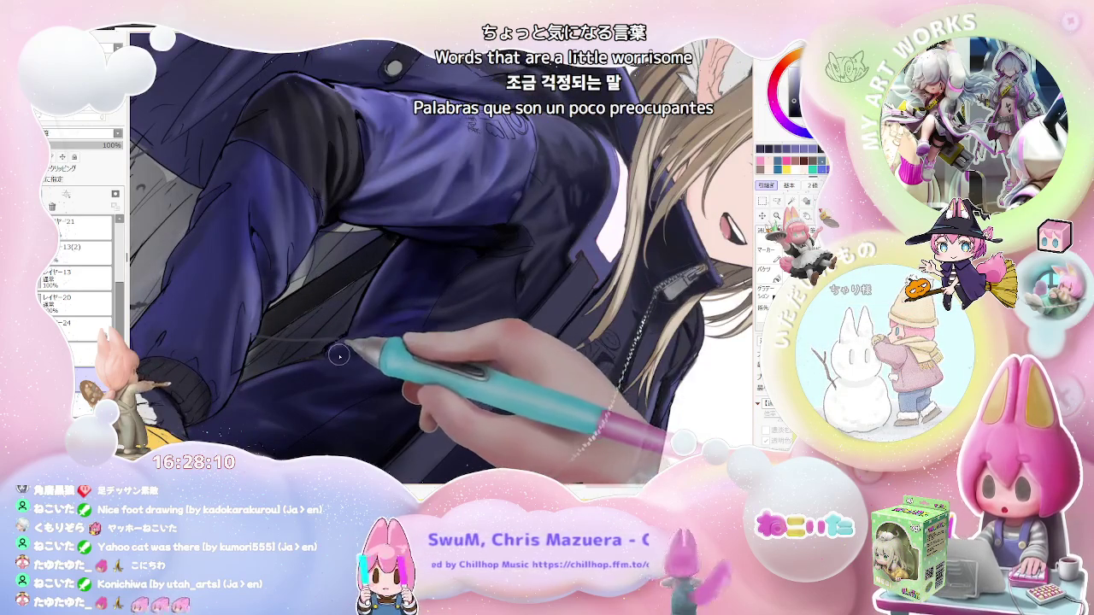
{"action": "scroll", "coordinate": [367, 355], "scroll_direction": "down", "scroll_amount": 1}
{"action": "scroll", "coordinate": [427, 363], "scroll_direction": "down", "scroll_amount": 1}
{"action": "scroll", "coordinate": [496, 372], "scroll_direction": "down", "scroll_amount": 1}
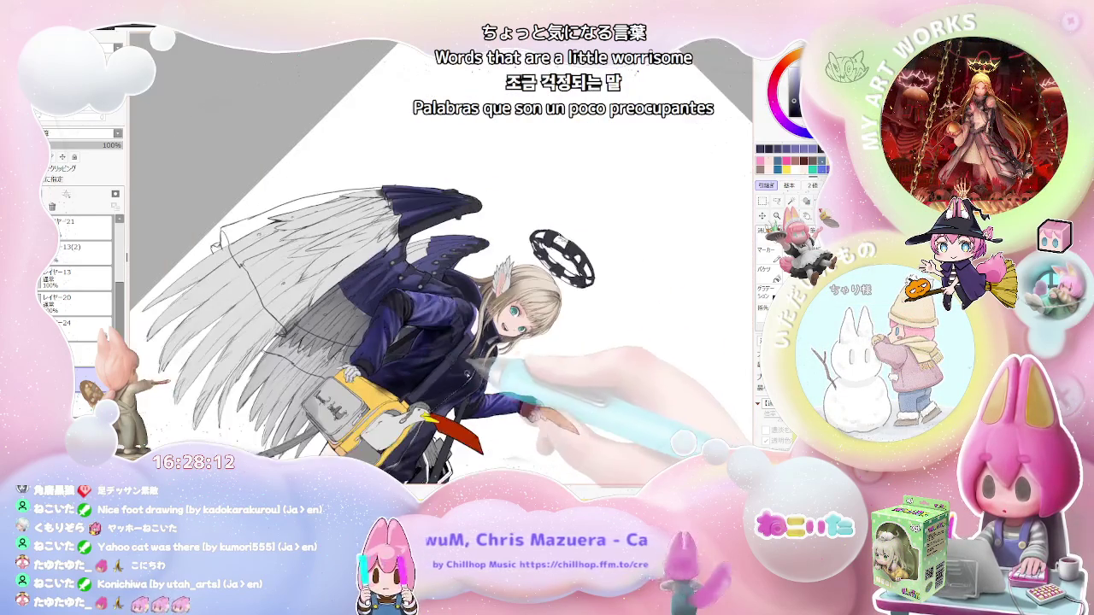
Model the folds around the shoulder strap with dark navy shading and check the full figure.
{"action": "scroll", "coordinate": [521, 380], "scroll_direction": "up", "scroll_amount": 1}
{"action": "scroll", "coordinate": [462, 383], "scroll_direction": "up", "scroll_amount": 1}
{"action": "scroll", "coordinate": [401, 387], "scroll_direction": "up", "scroll_amount": 1}
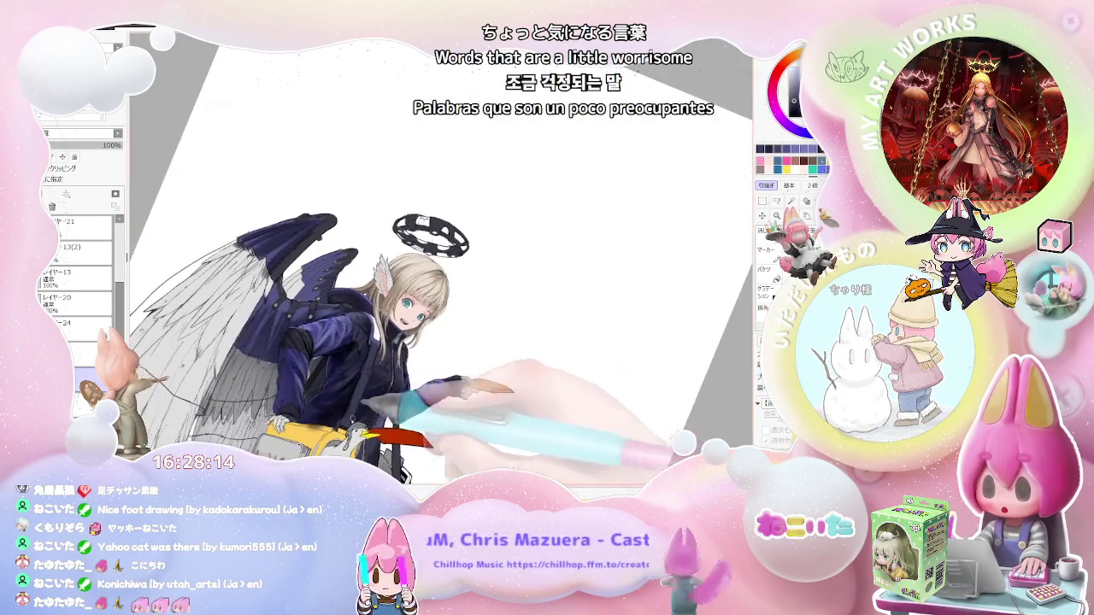
{"action": "scroll", "coordinate": [346, 389], "scroll_direction": "up", "scroll_amount": 1}
{"action": "scroll", "coordinate": [336, 390], "scroll_direction": "up", "scroll_amount": 2}
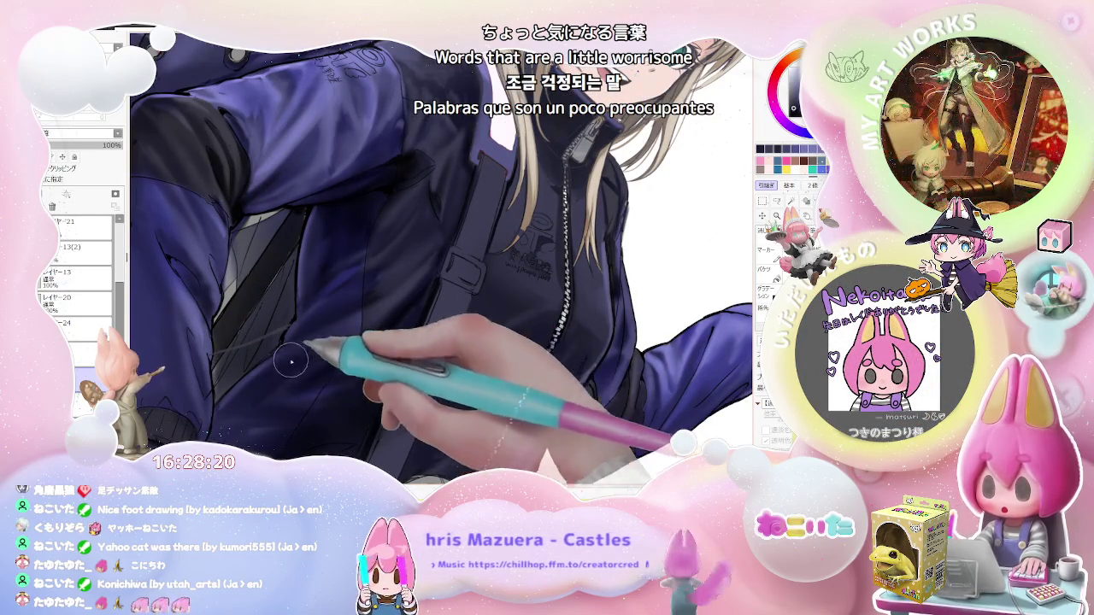
{"action": "scroll", "coordinate": [351, 337], "scroll_direction": "down", "scroll_amount": 1}
{"action": "scroll", "coordinate": [352, 337], "scroll_direction": "down", "scroll_amount": 1}
{"action": "scroll", "coordinate": [351, 336], "scroll_direction": "down", "scroll_amount": 1}
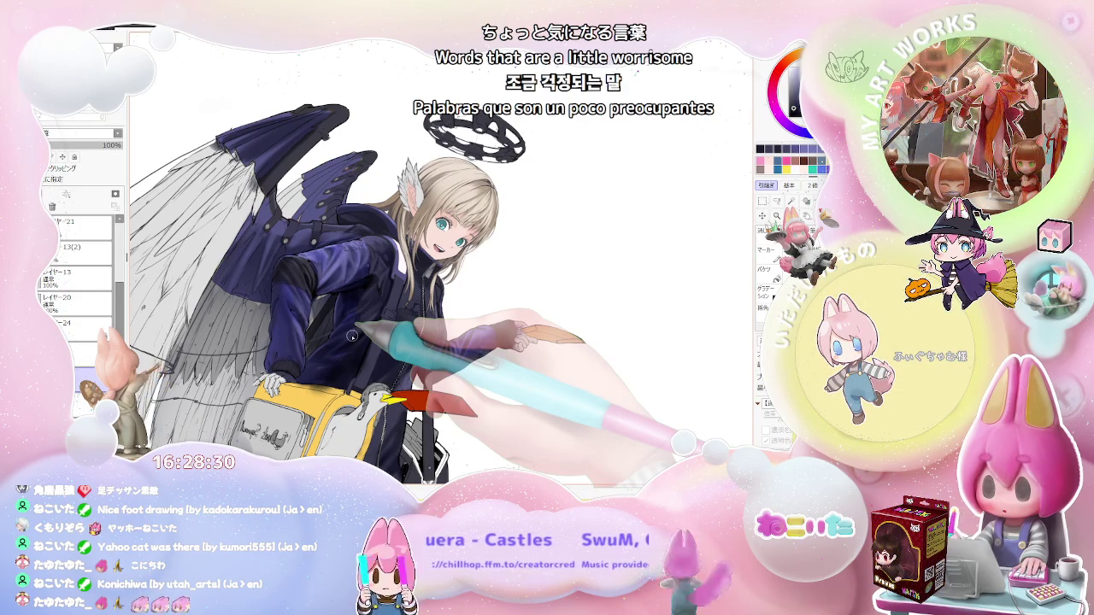
{"action": "scroll", "coordinate": [352, 336], "scroll_direction": "up", "scroll_amount": 2}
{"action": "scroll", "coordinate": [325, 351], "scroll_direction": "up", "scroll_amount": 3}
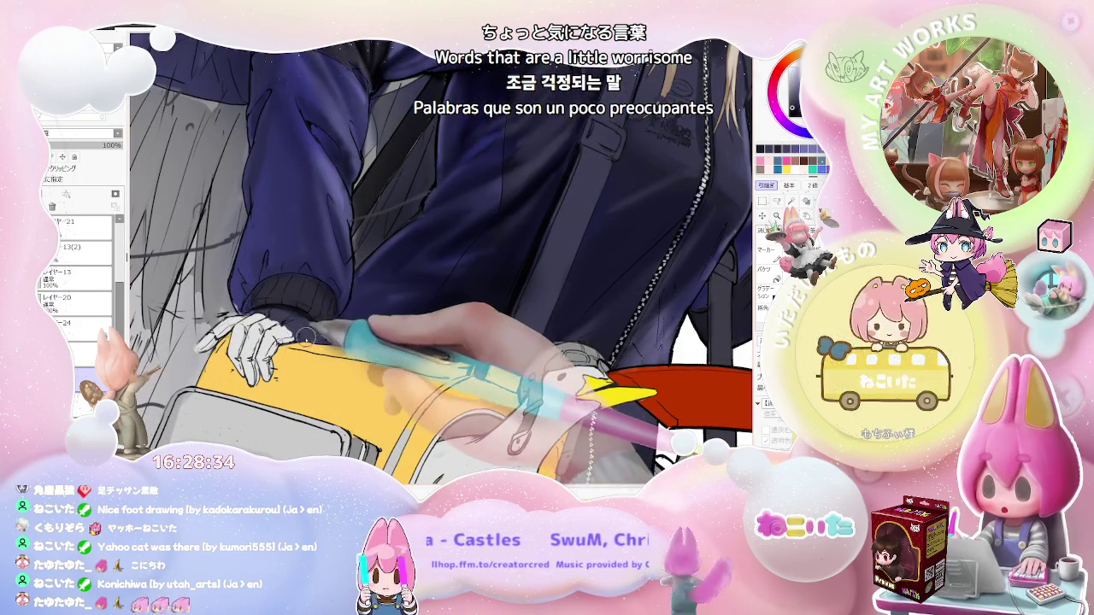
Tilt the canvas view toward the jacket and zoom in on the zipper to refine the chest shading.
{"action": "scroll", "coordinate": [428, 332], "scroll_direction": "down", "scroll_amount": 3}
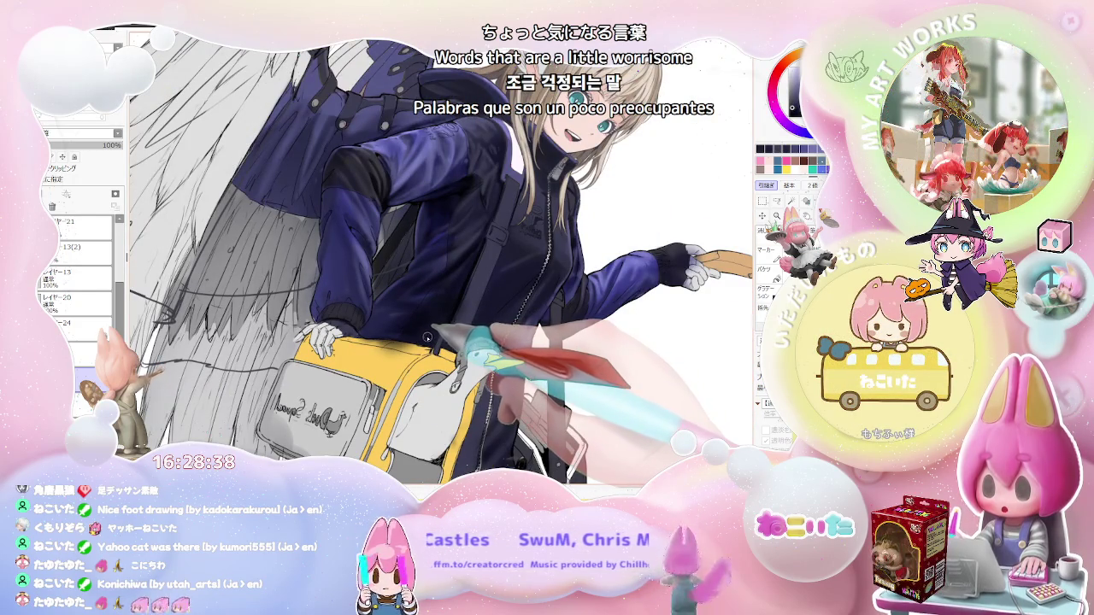
{"action": "left_click_drag", "start_coordinate": [388, 351], "coordinate": [392, 352]}
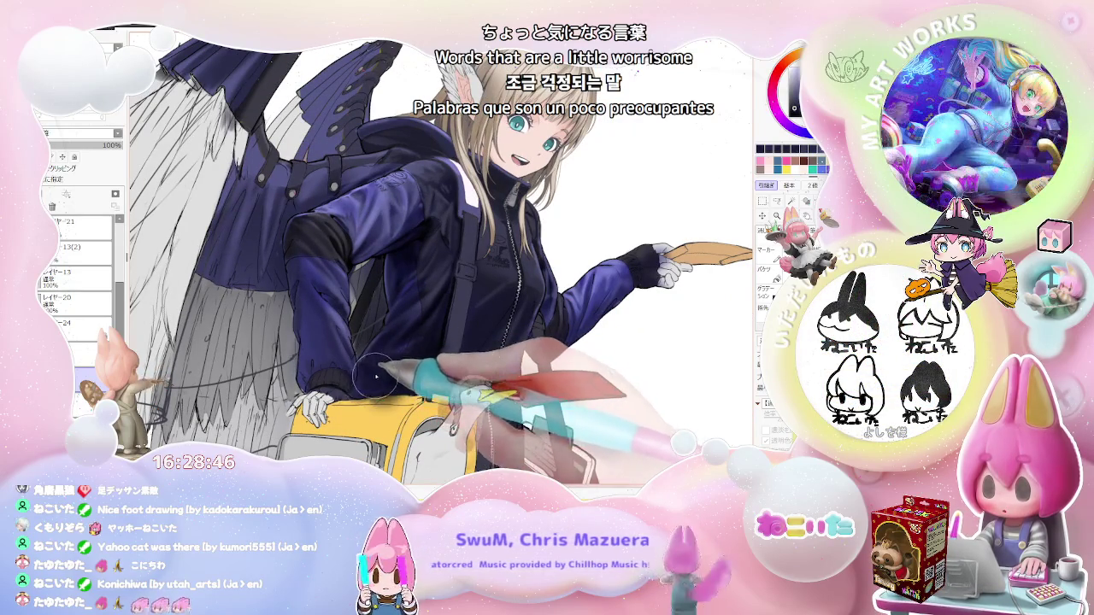
{"action": "left_click_drag", "start_coordinate": [409, 341], "coordinate": [367, 366]}
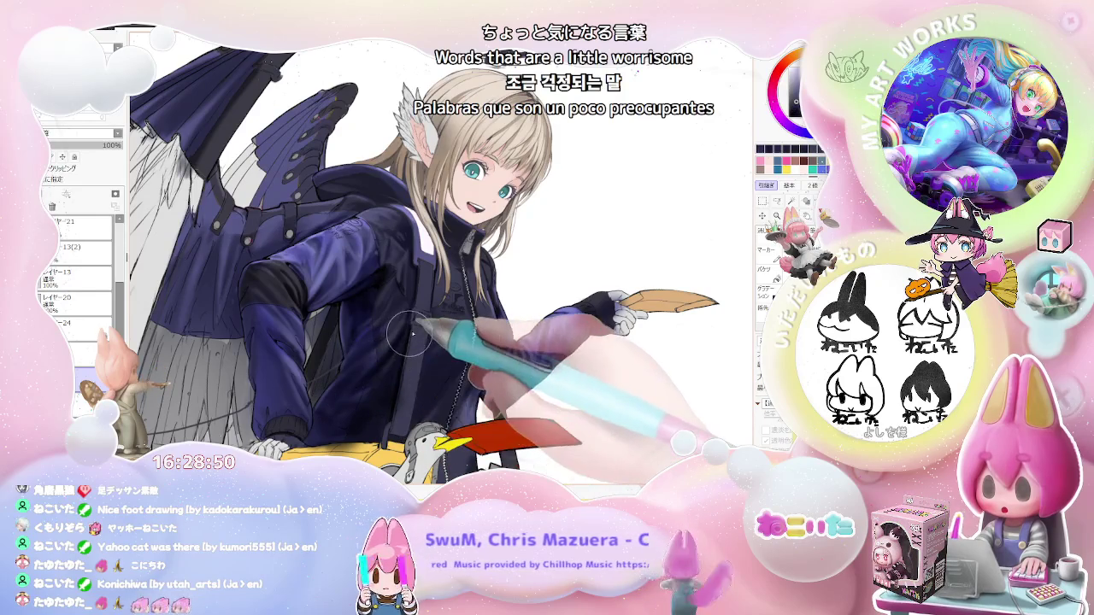
{"action": "scroll", "coordinate": [411, 335], "scroll_direction": "down", "scroll_amount": 3}
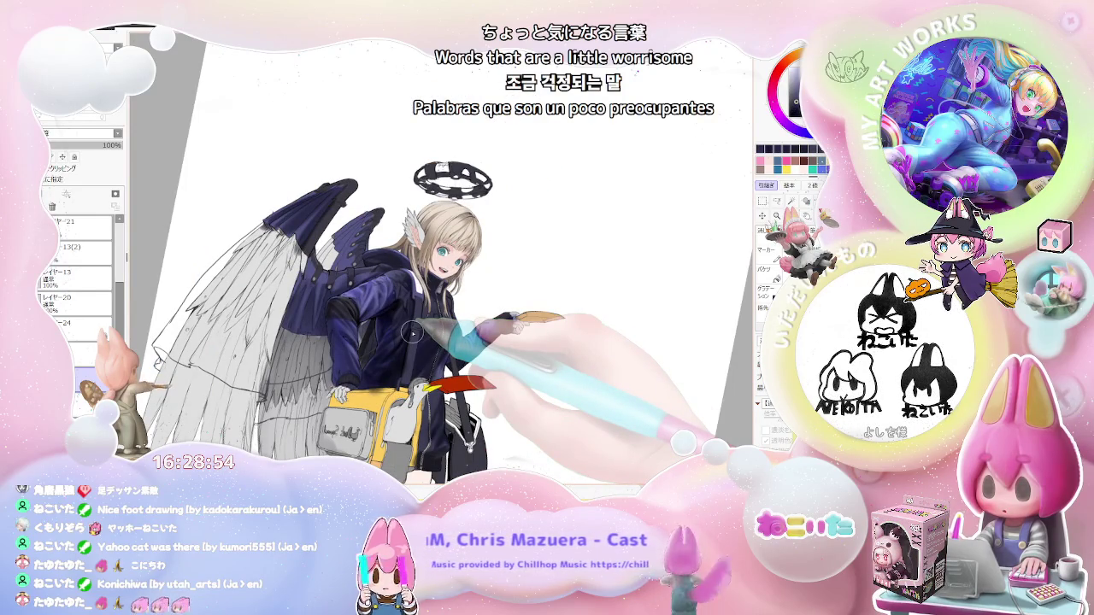
{"action": "scroll", "coordinate": [411, 333], "scroll_direction": "up", "scroll_amount": 2}
{"action": "scroll", "coordinate": [415, 330], "scroll_direction": "up", "scroll_amount": 2}
{"action": "scroll", "coordinate": [419, 327], "scroll_direction": "up", "scroll_amount": 2}
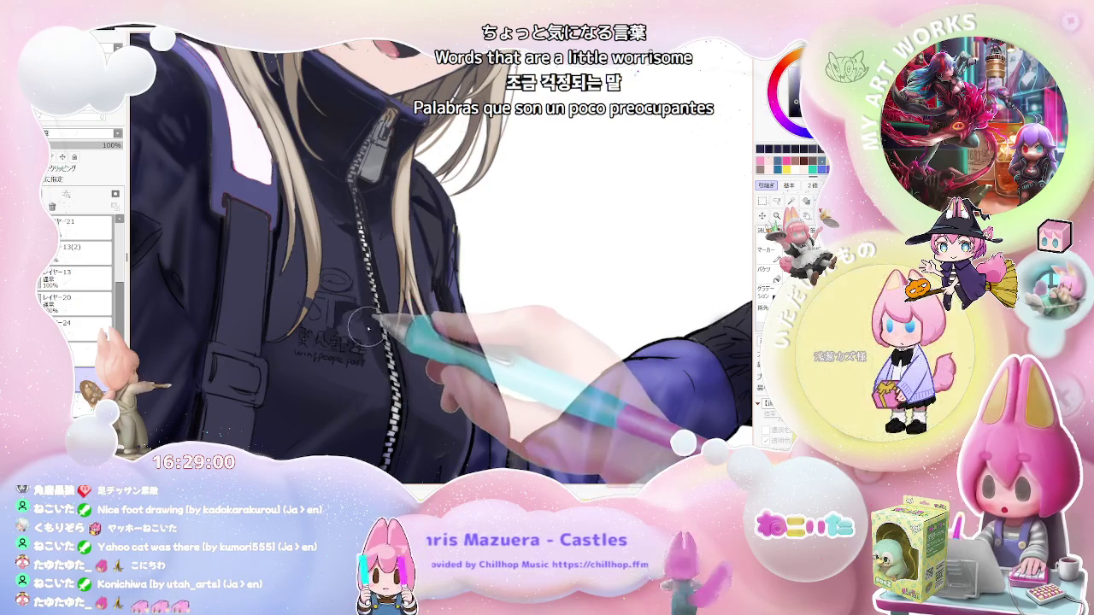
Bring the face above the zipper into view and shade the jacket shoulder.
{"action": "left_click_drag", "start_coordinate": [340, 295], "coordinate": [302, 397]}
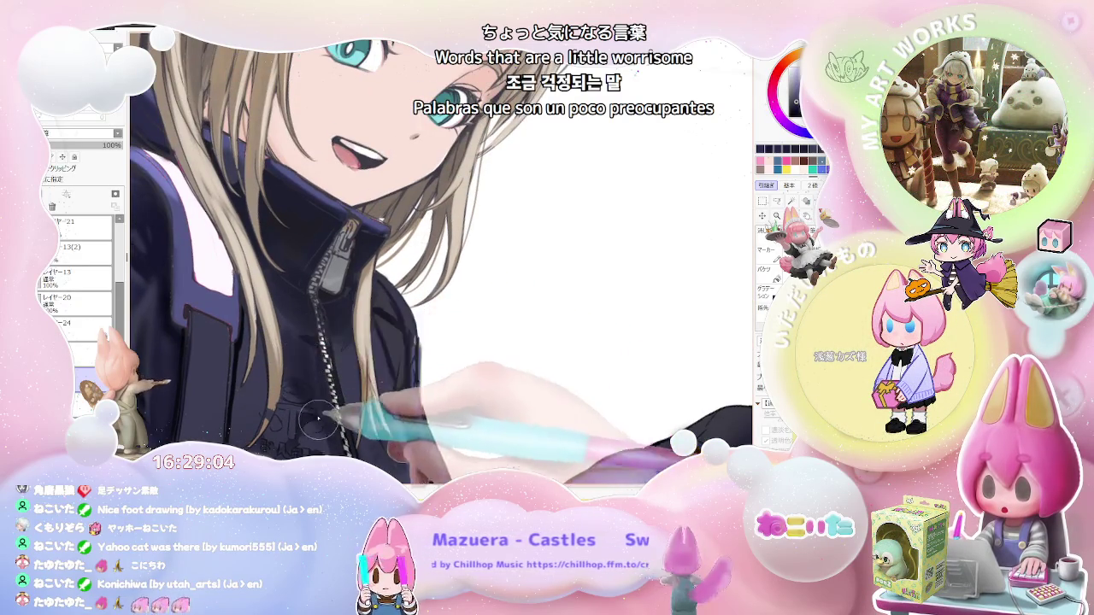
{"action": "scroll", "coordinate": [318, 419], "scroll_direction": "down", "scroll_amount": 3}
{"action": "scroll", "coordinate": [344, 390], "scroll_direction": "up", "scroll_amount": 1}
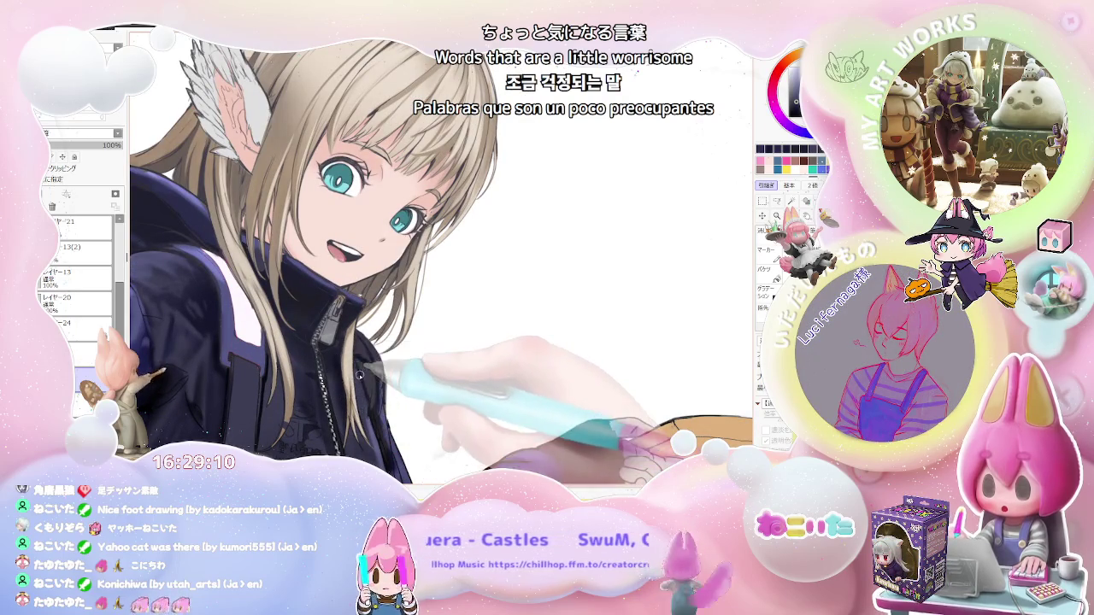
{"action": "scroll", "coordinate": [362, 392], "scroll_direction": "down", "scroll_amount": 3}
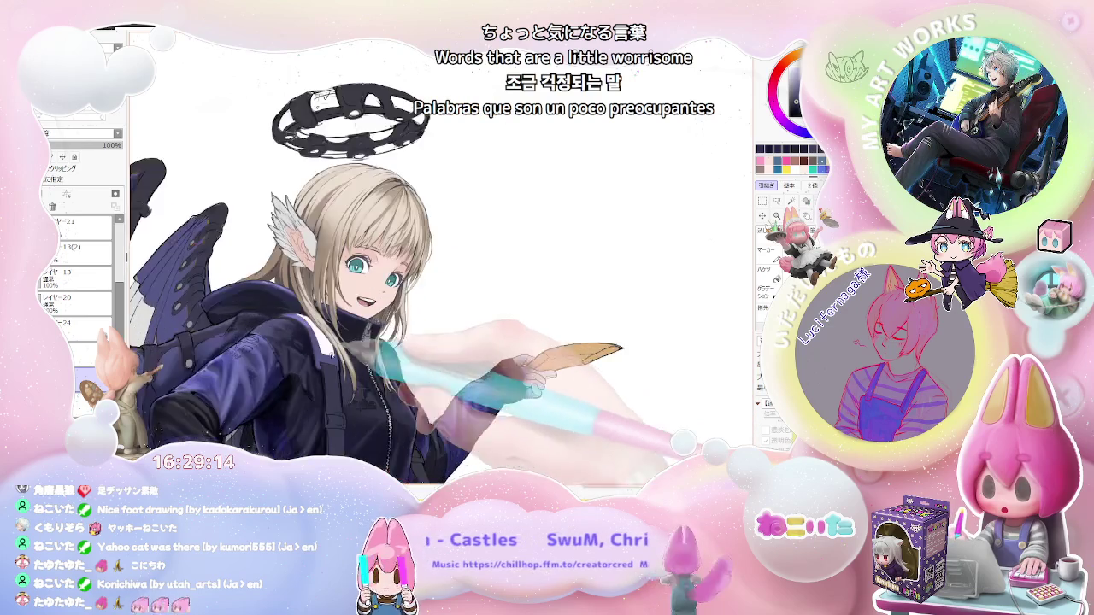
{"action": "scroll", "coordinate": [393, 426], "scroll_direction": "up", "scroll_amount": 4}
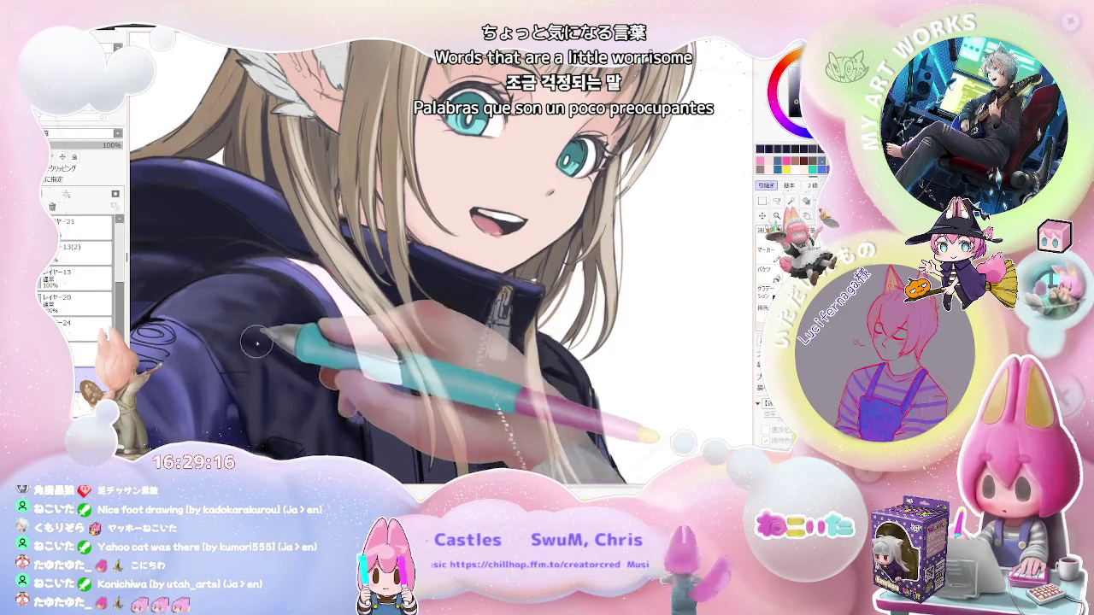
{"action": "scroll", "coordinate": [309, 355], "scroll_direction": "down", "scroll_amount": 1}
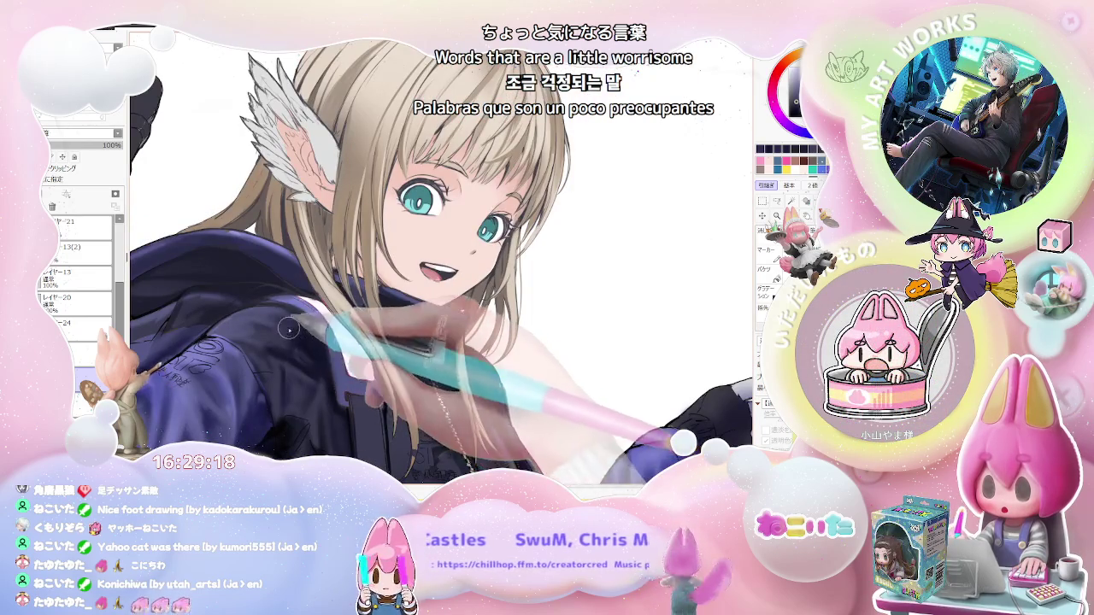
{"action": "scroll", "coordinate": [333, 370], "scroll_direction": "down", "scroll_amount": 1}
{"action": "scroll", "coordinate": [337, 368], "scroll_direction": "down", "scroll_amount": 1}
{"action": "scroll", "coordinate": [402, 364], "scroll_direction": "down", "scroll_amount": 1}
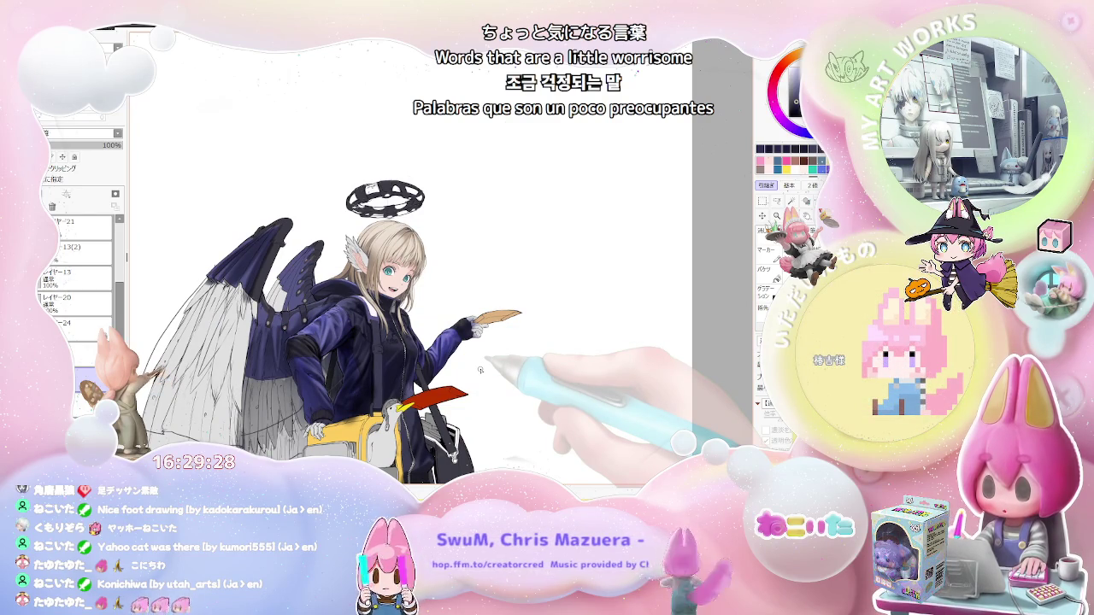
Refine the sleeve shadows and highlights, zooming out to compare against the whole angel figure.
{"action": "scroll", "coordinate": [480, 369], "scroll_direction": "up", "scroll_amount": 1}
{"action": "scroll", "coordinate": [359, 363], "scroll_direction": "up", "scroll_amount": 1}
{"action": "scroll", "coordinate": [220, 359], "scroll_direction": "up", "scroll_amount": 2}
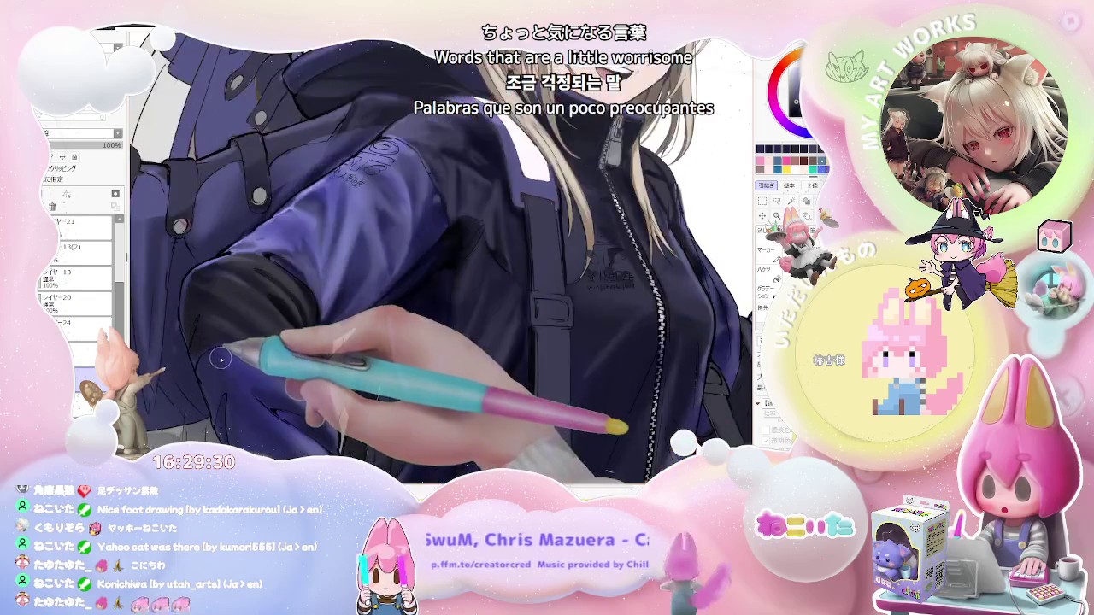
{"action": "scroll", "coordinate": [206, 317], "scroll_direction": "down", "scroll_amount": 1}
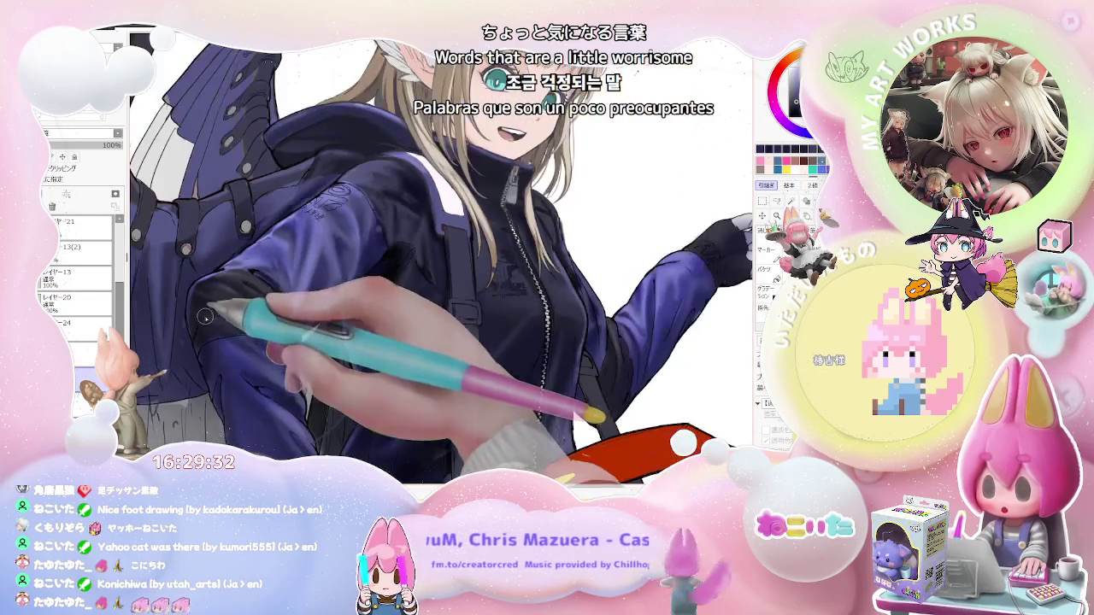
{"action": "scroll", "coordinate": [205, 317], "scroll_direction": "down", "scroll_amount": 1}
{"action": "scroll", "coordinate": [218, 338], "scroll_direction": "down", "scroll_amount": 1}
{"action": "scroll", "coordinate": [230, 359], "scroll_direction": "up", "scroll_amount": 1}
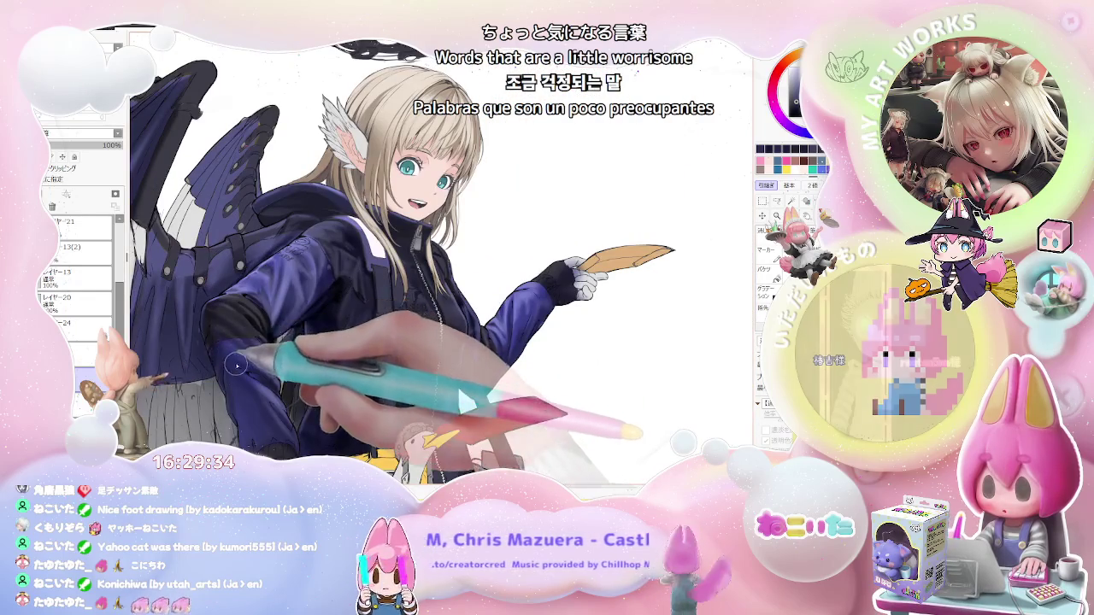
{"action": "scroll", "coordinate": [248, 370], "scroll_direction": "down", "scroll_amount": 1}
{"action": "scroll", "coordinate": [260, 376], "scroll_direction": "down", "scroll_amount": 1}
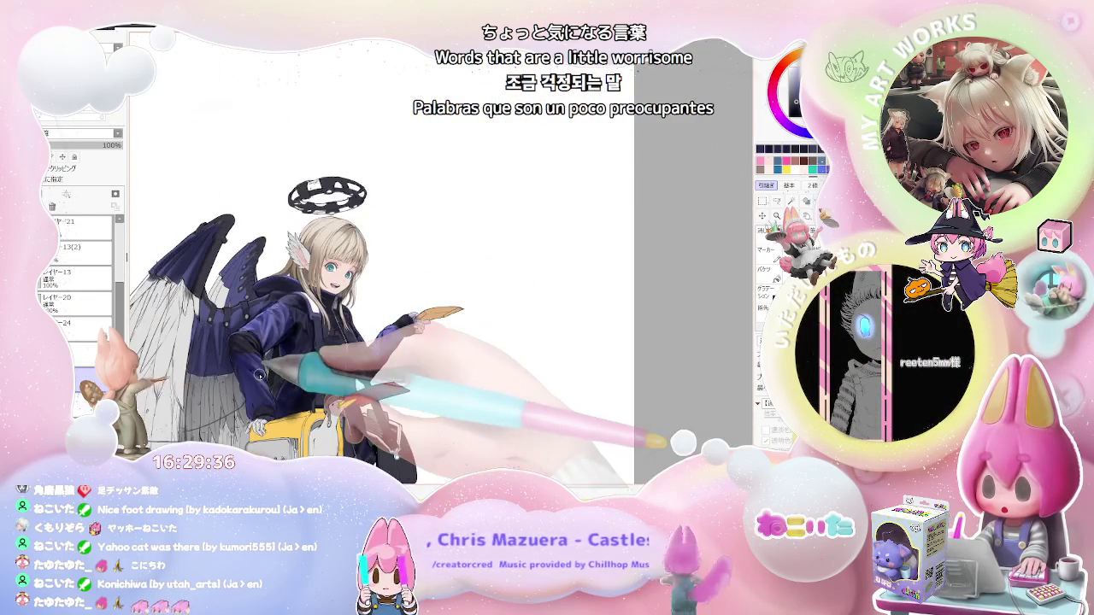
On a horizontally mirrored canvas, shade the folds of the jacket's raised lower sleeve.
{"action": "key", "text": "h"}
{"action": "scroll", "coordinate": [389, 366], "scroll_direction": "up", "scroll_amount": 1}
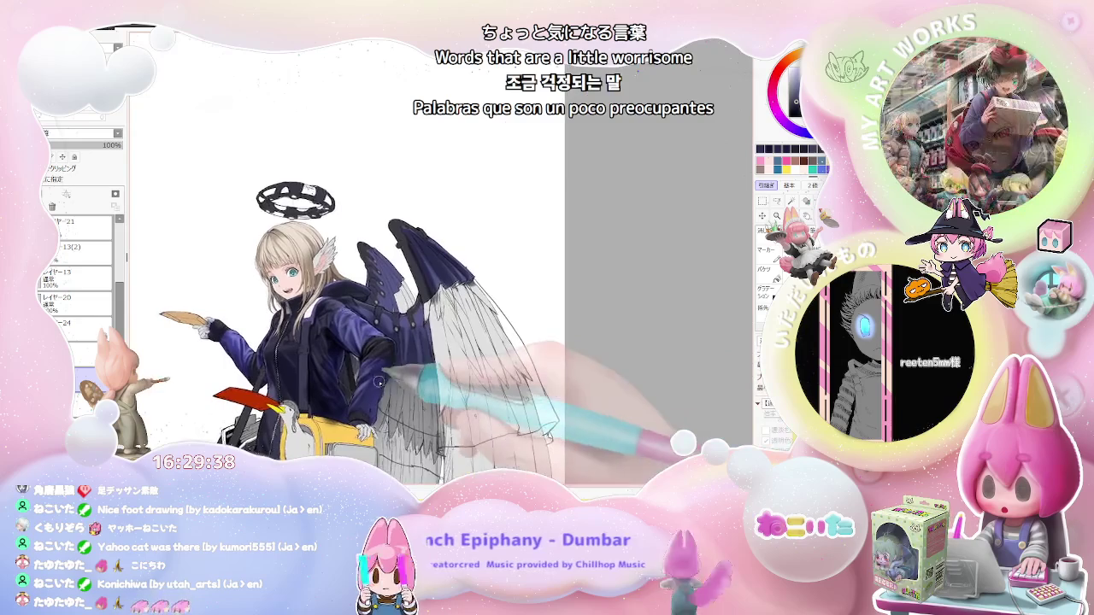
{"action": "scroll", "coordinate": [388, 365], "scroll_direction": "up", "scroll_amount": 2}
{"action": "scroll", "coordinate": [368, 368], "scroll_direction": "up", "scroll_amount": 1}
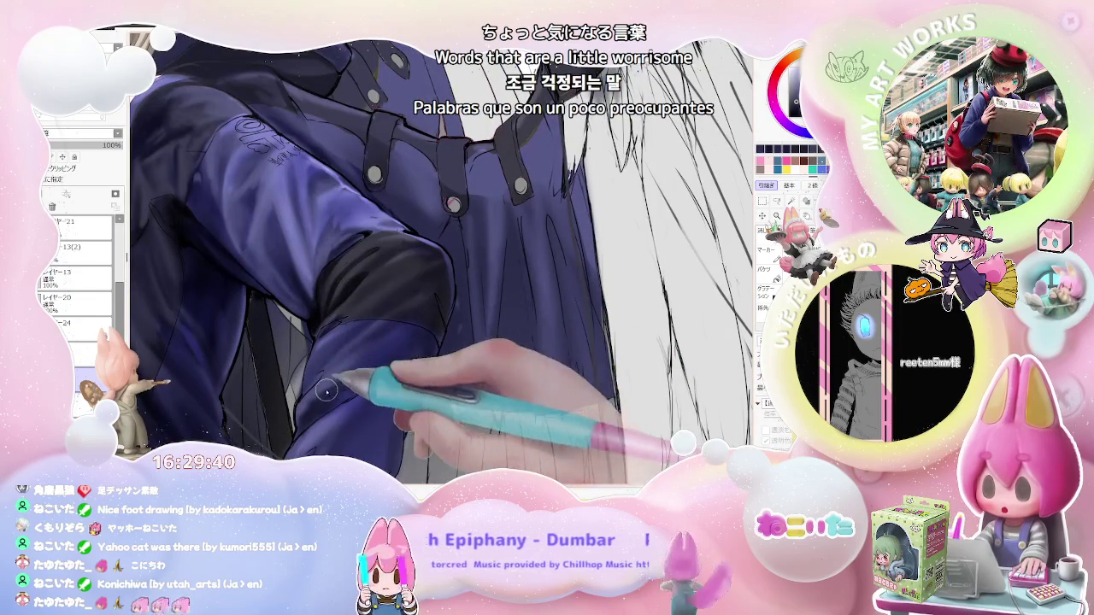
{"action": "scroll", "coordinate": [325, 397], "scroll_direction": "down", "scroll_amount": 1}
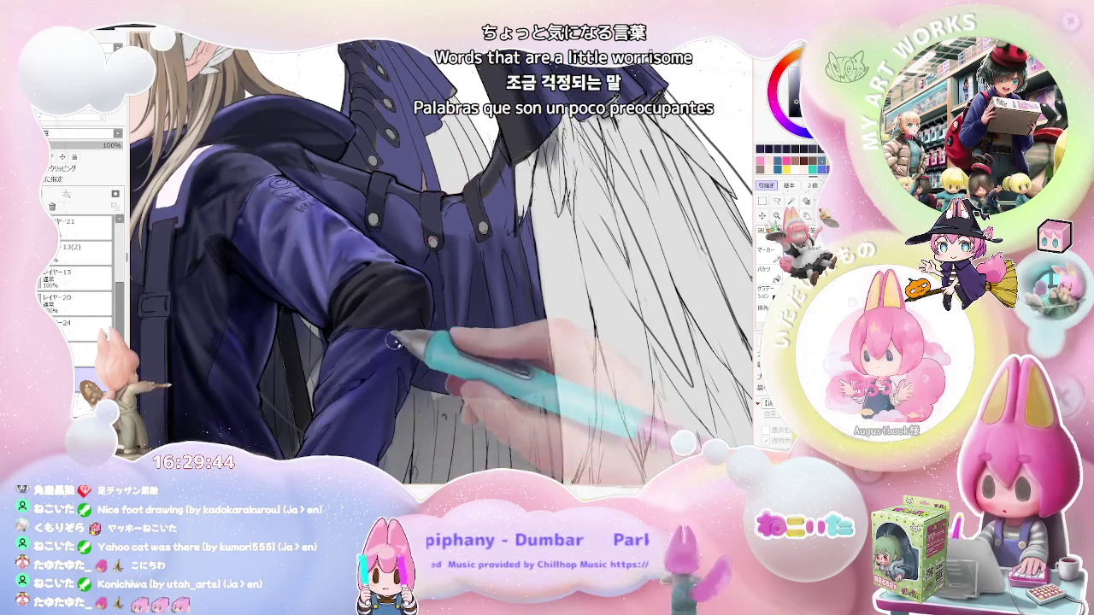
{"action": "scroll", "coordinate": [389, 341], "scroll_direction": "down", "scroll_amount": 3}
{"action": "scroll", "coordinate": [402, 337], "scroll_direction": "down", "scroll_amount": 1}
{"action": "scroll", "coordinate": [412, 348], "scroll_direction": "up", "scroll_amount": 1}
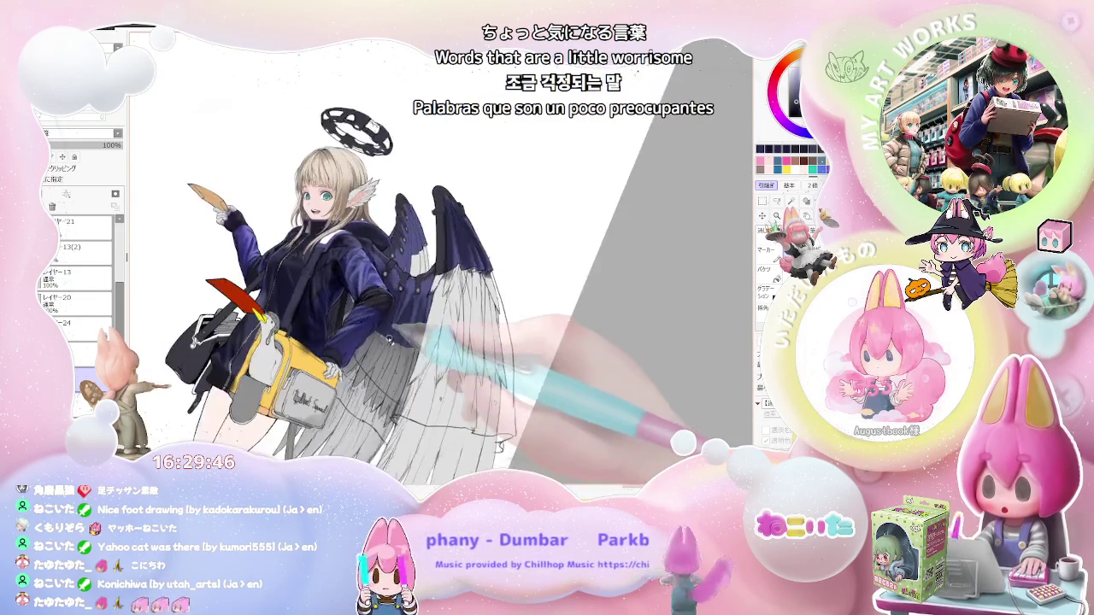
{"action": "scroll", "coordinate": [393, 342], "scroll_direction": "up", "scroll_amount": 2}
{"action": "scroll", "coordinate": [382, 337], "scroll_direction": "up", "scroll_amount": 3}
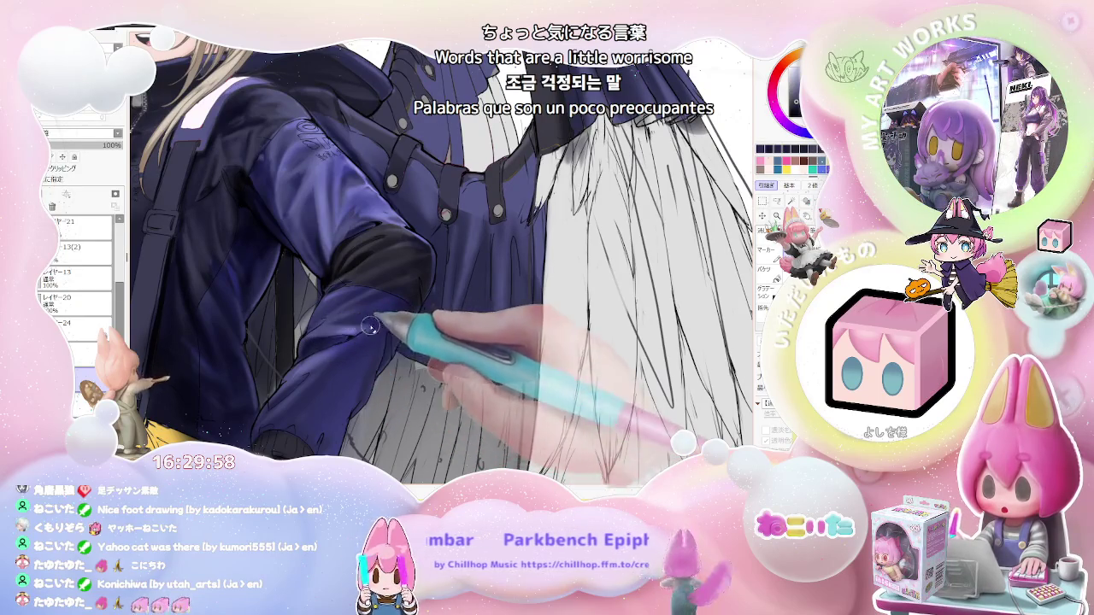
Restore the canvas orientation and deepen the fold shading on the sleeve and cuff above the yellow bag.
{"action": "key", "text": "ctrl+minus"}
{"action": "key", "text": "ctrl+minus"}
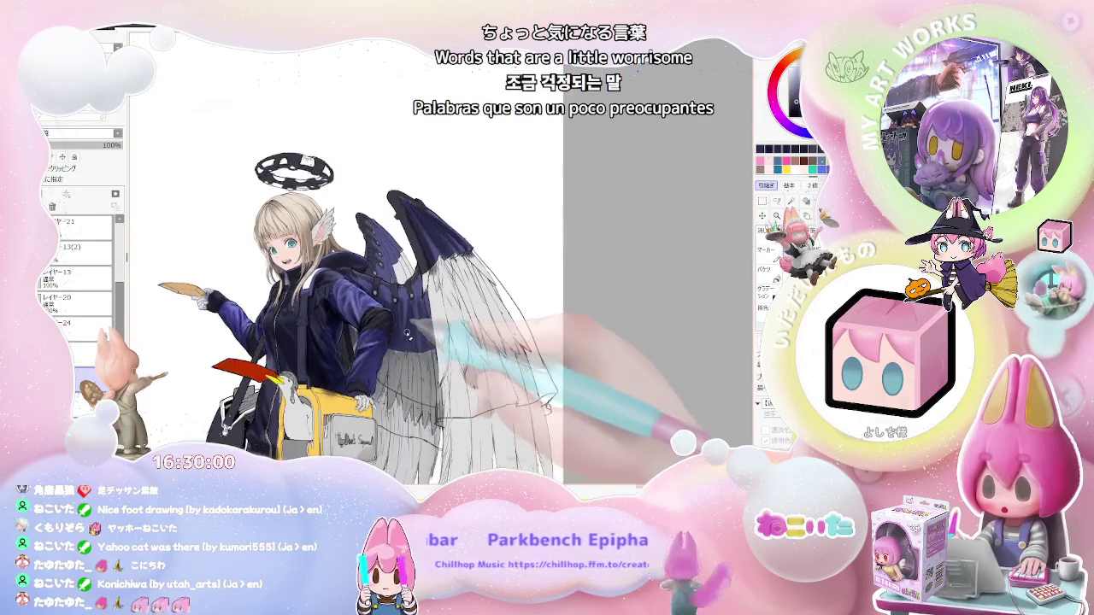
{"action": "key", "text": "ctrl+plus"}
{"action": "key", "text": "ctrl+plus"}
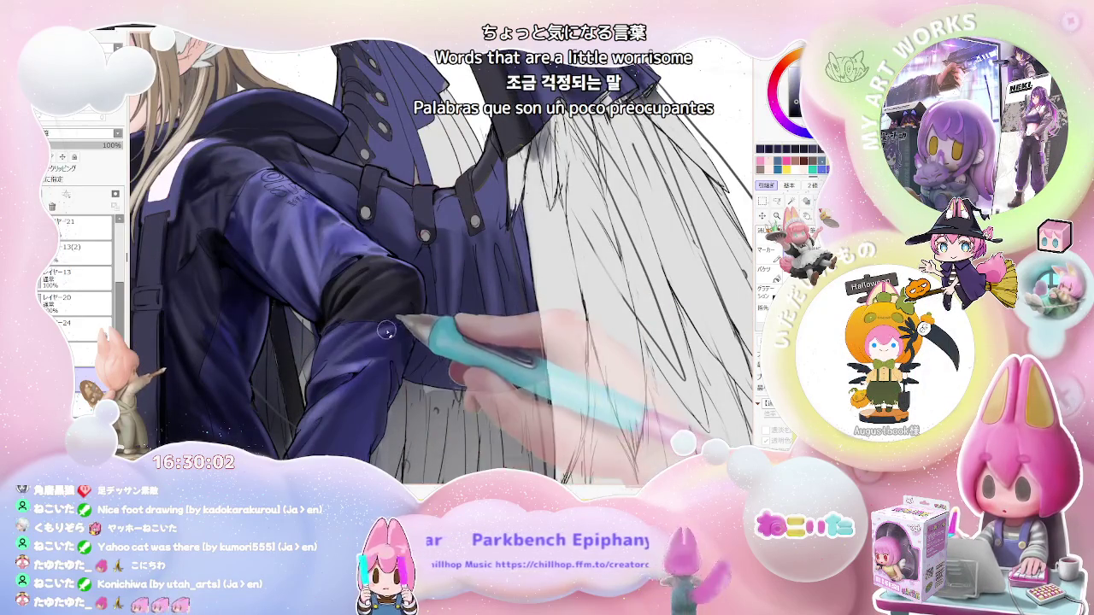
{"action": "key", "text": "ctrl+minus"}
{"action": "key", "text": "ctrl+minus"}
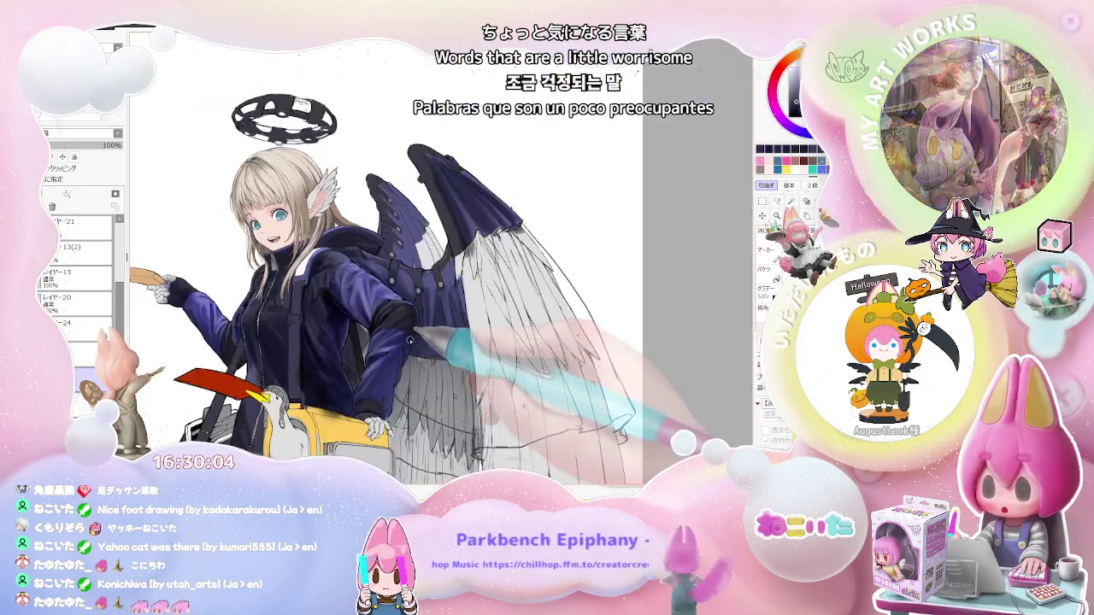
{"action": "key", "text": "h"}
{"action": "key", "text": "ctrl+plus"}
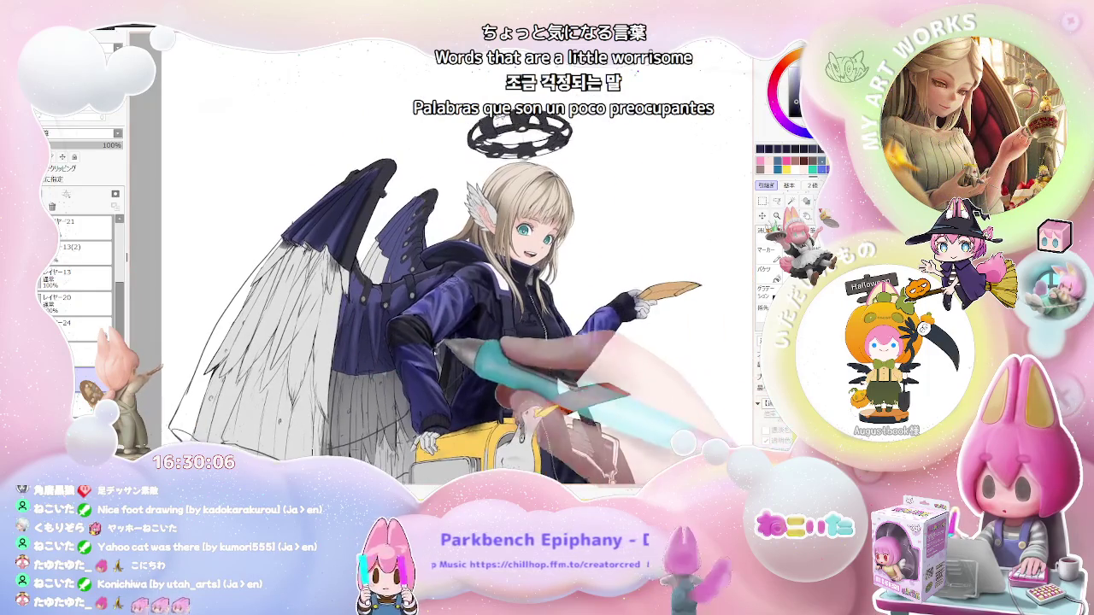
{"action": "key", "text": "ctrl+plus"}
{"action": "key", "text": "ctrl+plus"}
{"action": "key", "text": "ctrl+plus"}
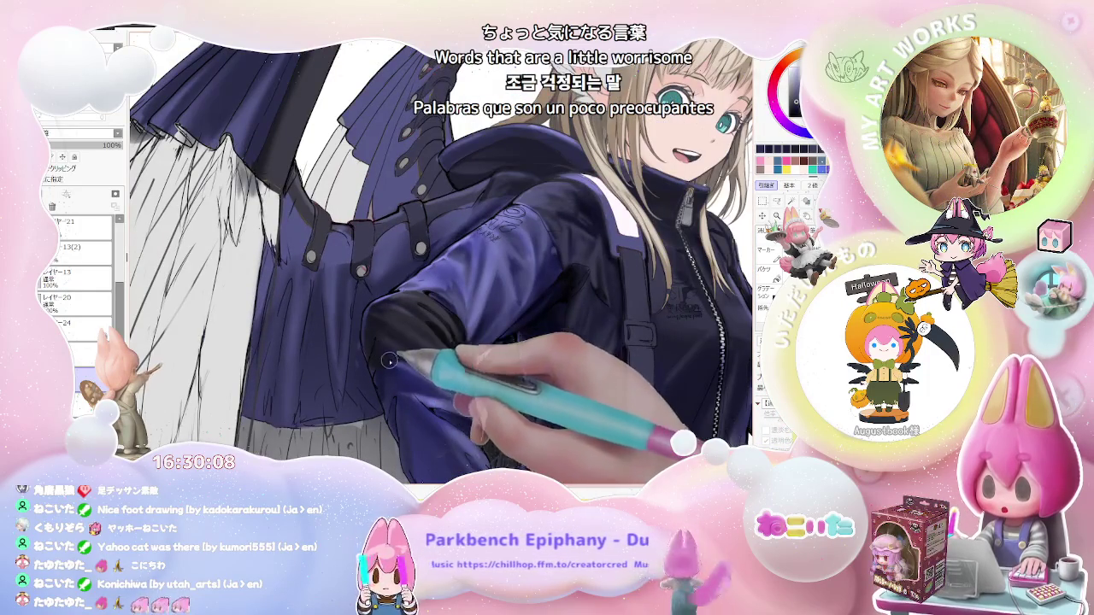
{"action": "key", "text": "ctrl+minus"}
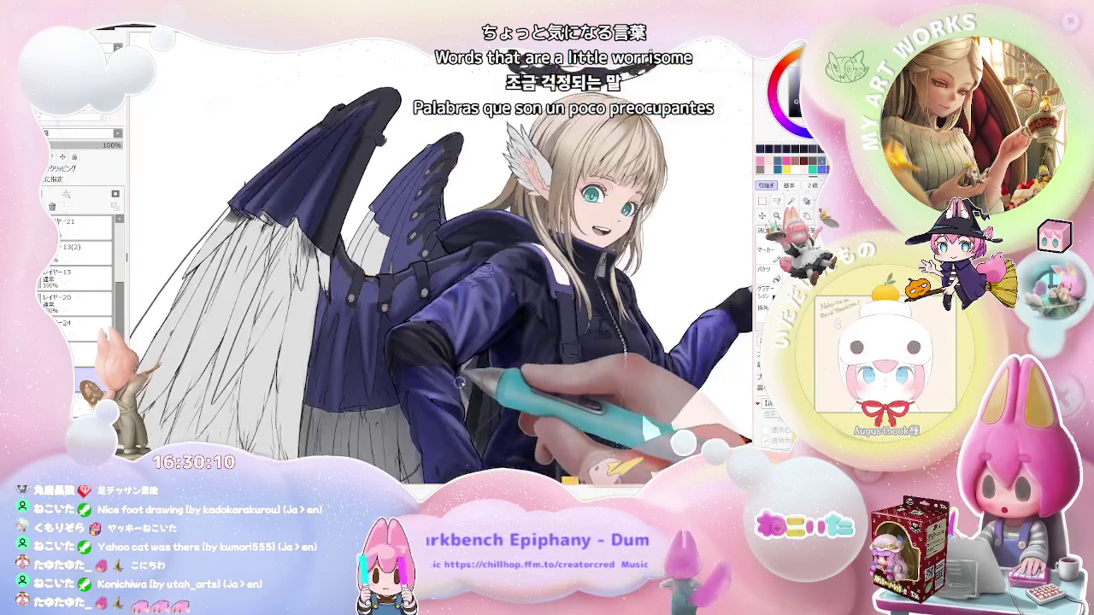
{"action": "key", "text": "ctrl+minus"}
{"action": "key", "text": "ctrl+plus"}
{"action": "key", "text": "ctrl+plus"}
{"action": "key", "text": "ctrl+plus"}
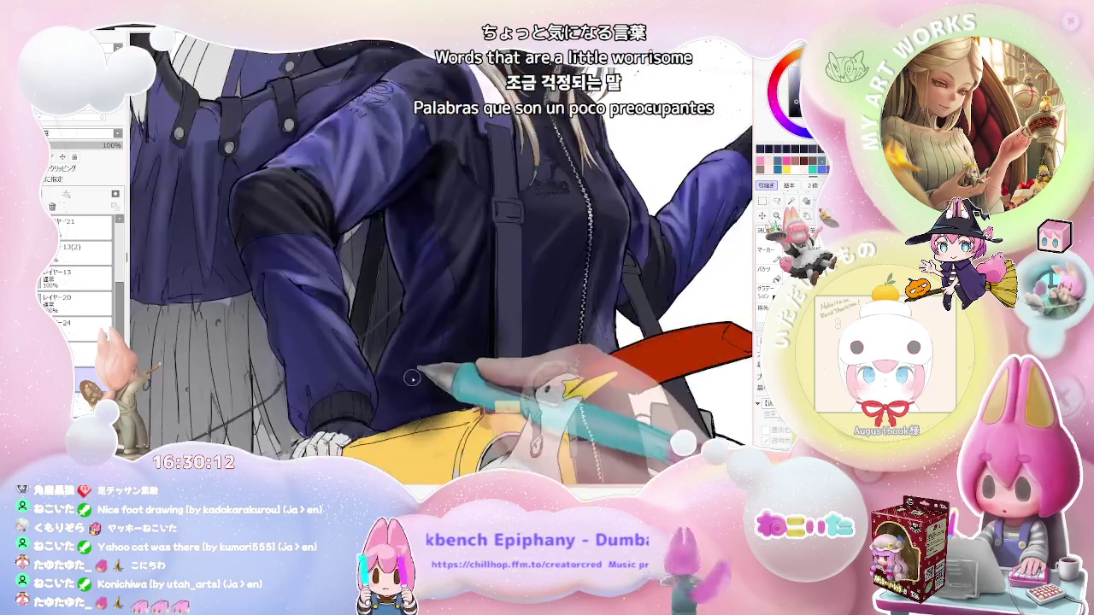
{"action": "key", "text": "ctrl+plus"}
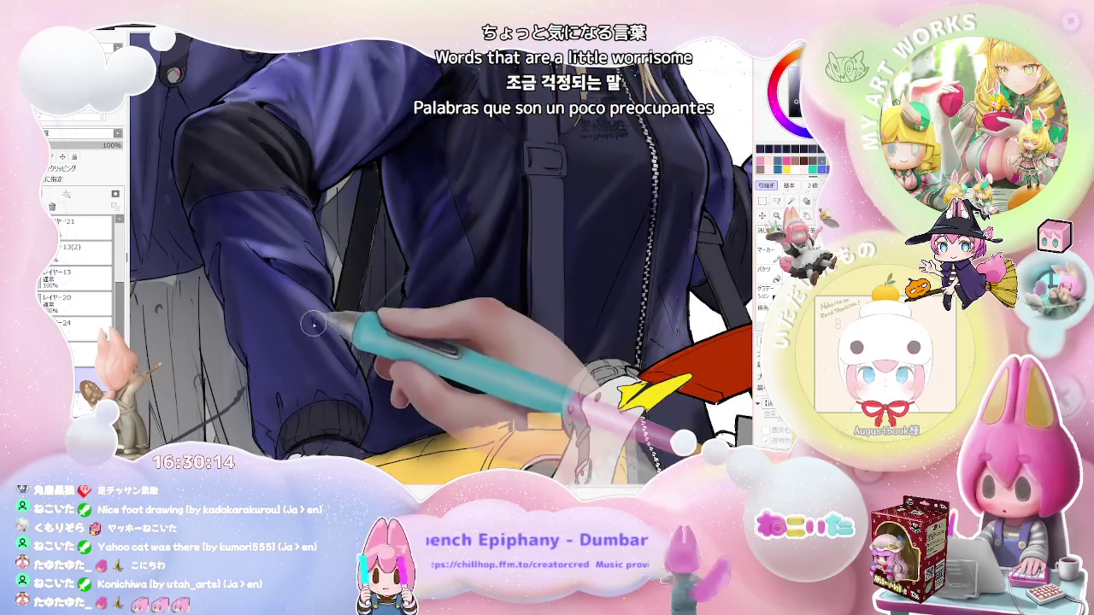
{"action": "key", "text": "ctrl+minus"}
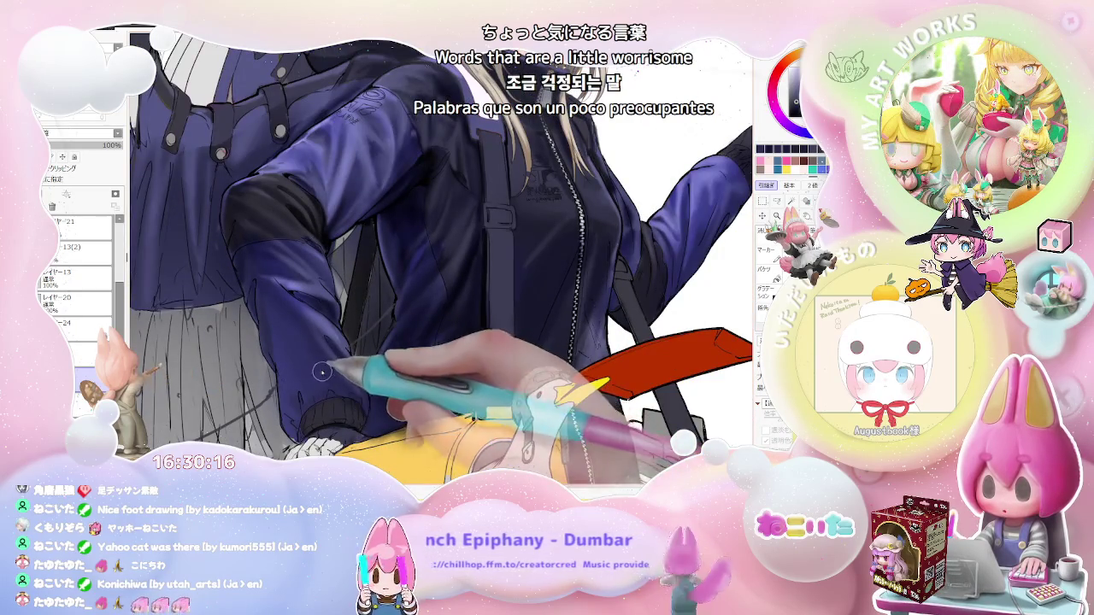
{"action": "key", "text": "ctrl+minus"}
{"action": "key", "text": "ctrl+plus"}
{"action": "key", "text": "ctrl+plus"}
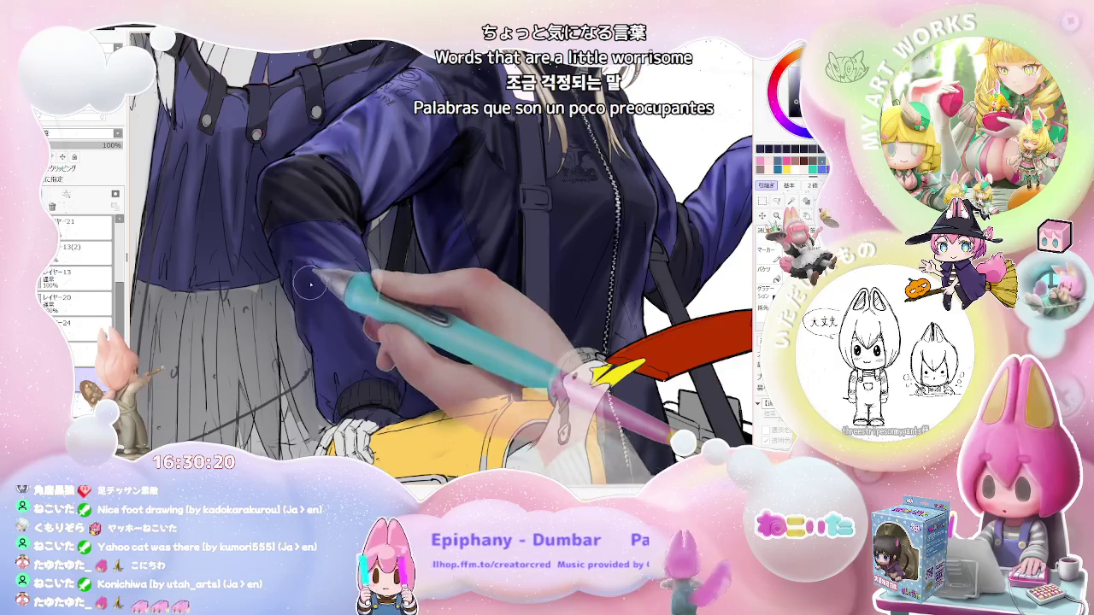
{"action": "key", "text": "ctrl+minus"}
{"action": "key", "text": "ctrl+minus"}
{"action": "key", "text": "ctrl+minus"}
{"action": "key", "text": "End"}
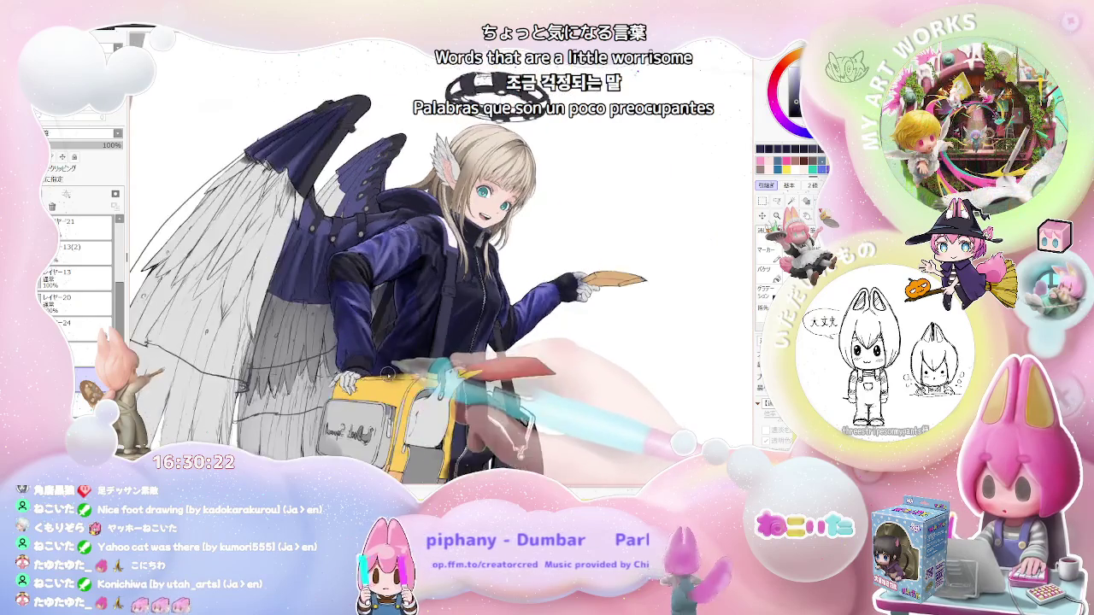
With the view tilted, darken the band around the navy jacket's outstretched forearm beside the satchel.
{"action": "key", "text": "ctrl+plus"}
{"action": "key", "text": "ctrl+plus"}
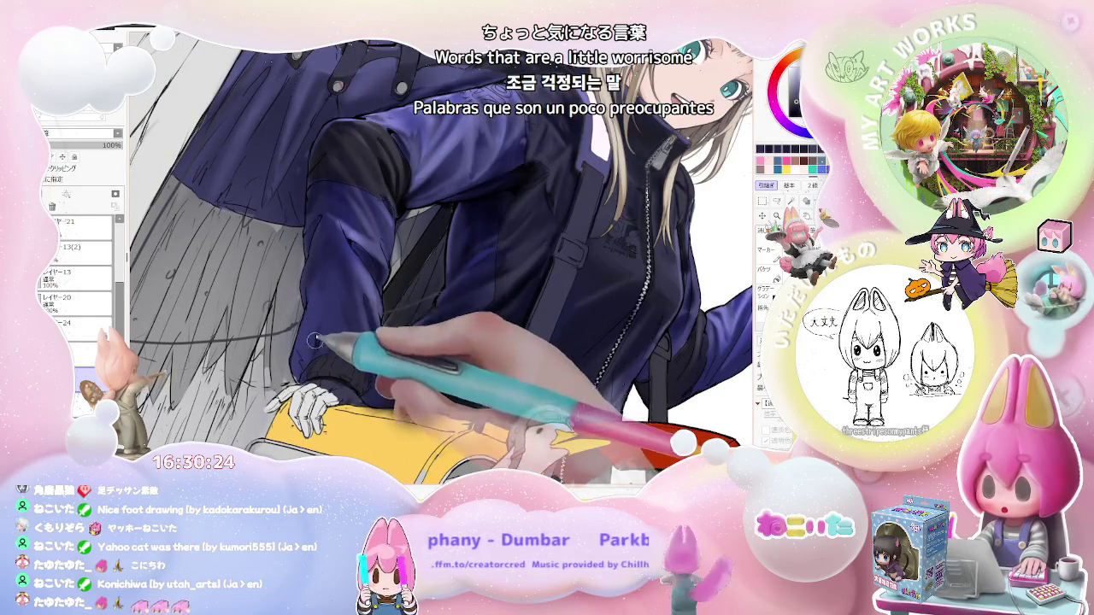
{"action": "key", "text": "ctrl+minus"}
{"action": "key", "text": "ctrl+minus"}
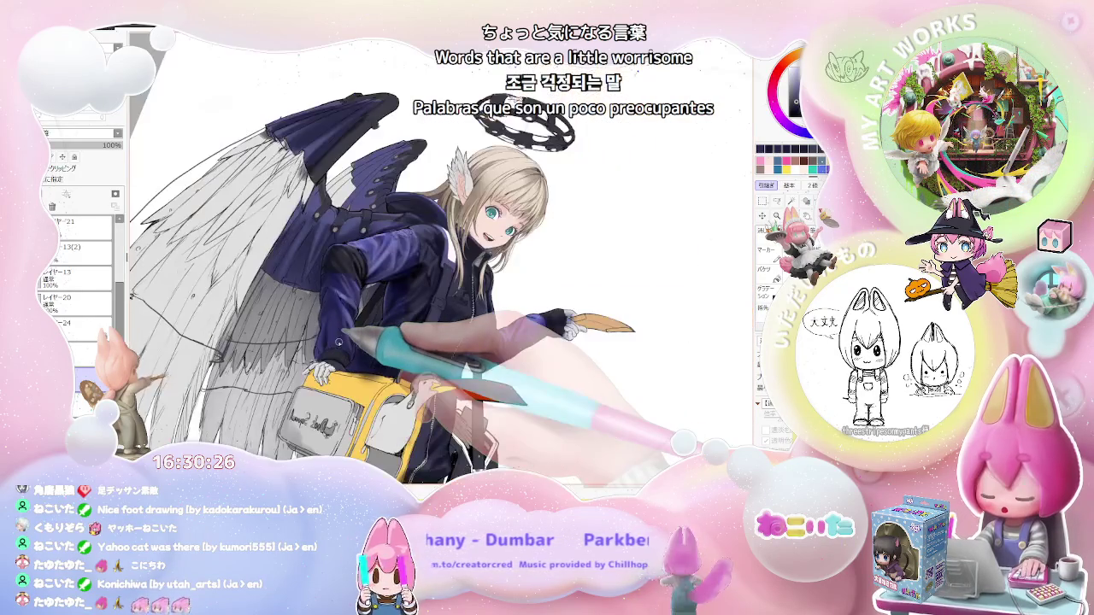
{"action": "key", "text": "ctrl+plus"}
{"action": "key", "text": "ctrl+plus"}
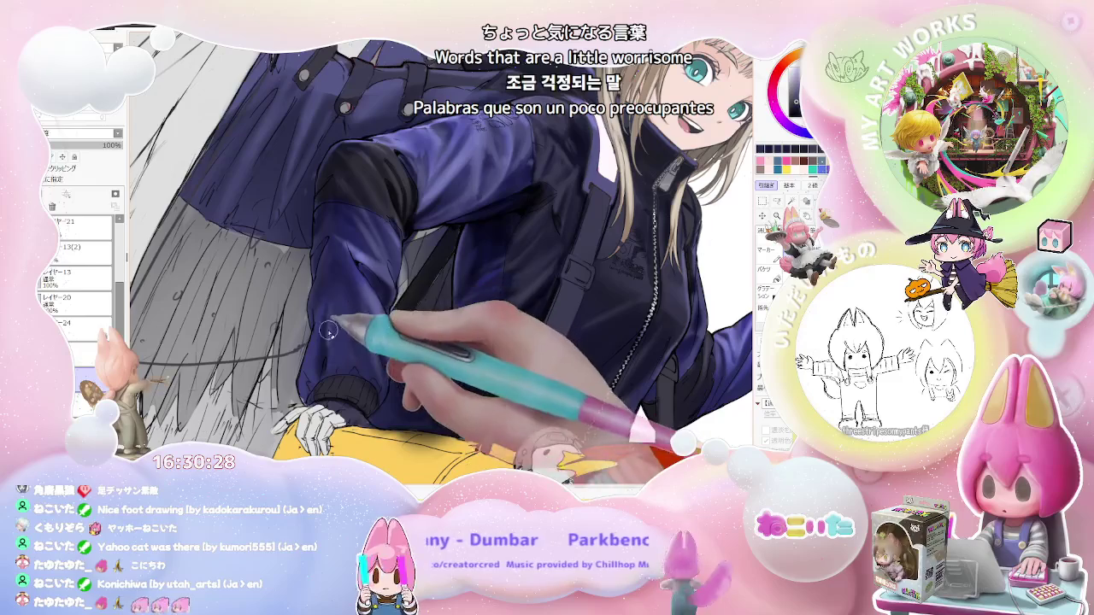
{"action": "key", "text": "ctrl+minus"}
{"action": "key", "text": "ctrl+minus"}
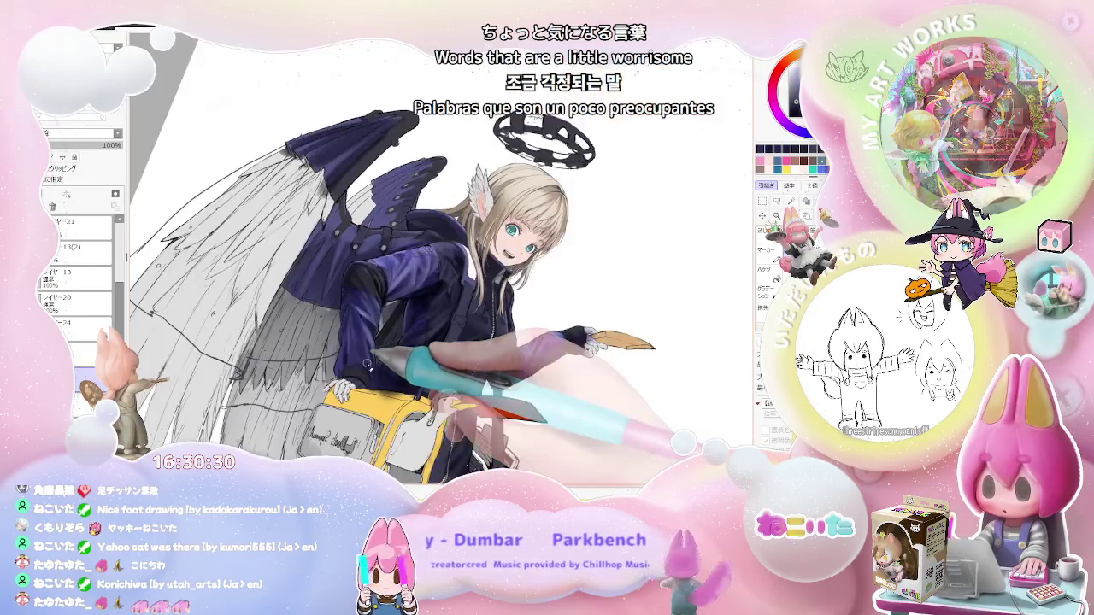
{"action": "key", "text": "End"}
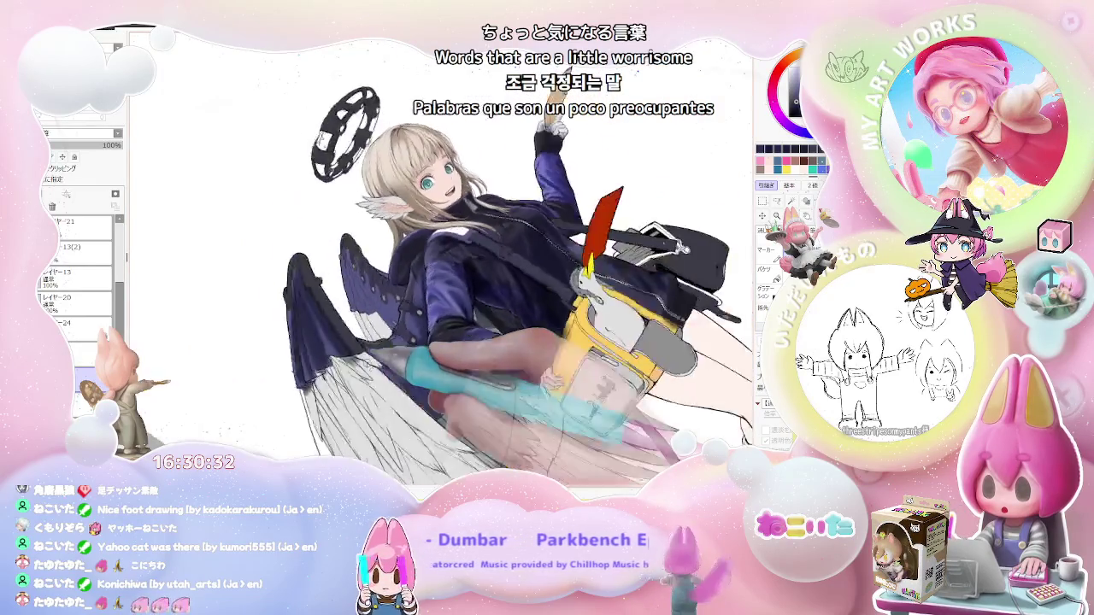
{"action": "key", "text": "ctrl+plus"}
{"action": "key", "text": "ctrl+plus"}
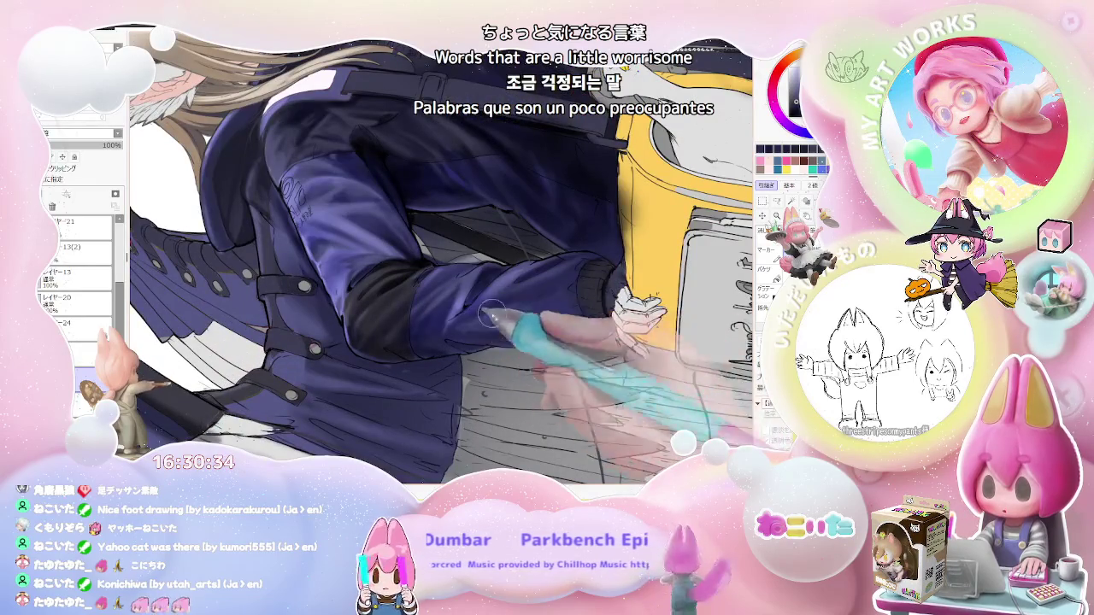
{"action": "key", "text": "ctrl+minus"}
{"action": "key", "text": "ctrl+minus"}
{"action": "key", "text": "Delete"}
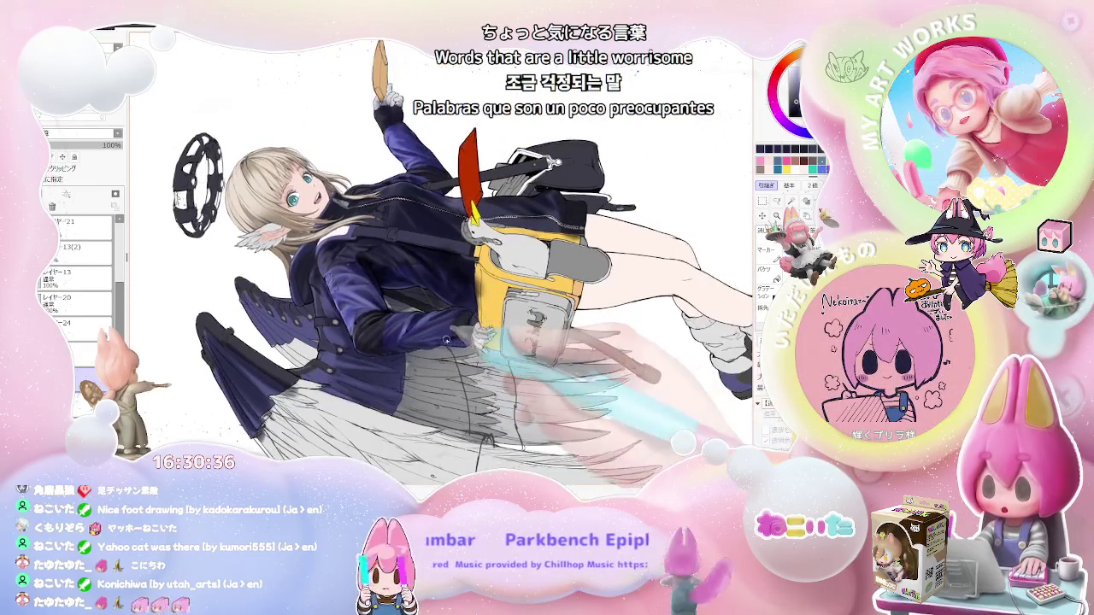
{"action": "key", "text": "ctrl+plus"}
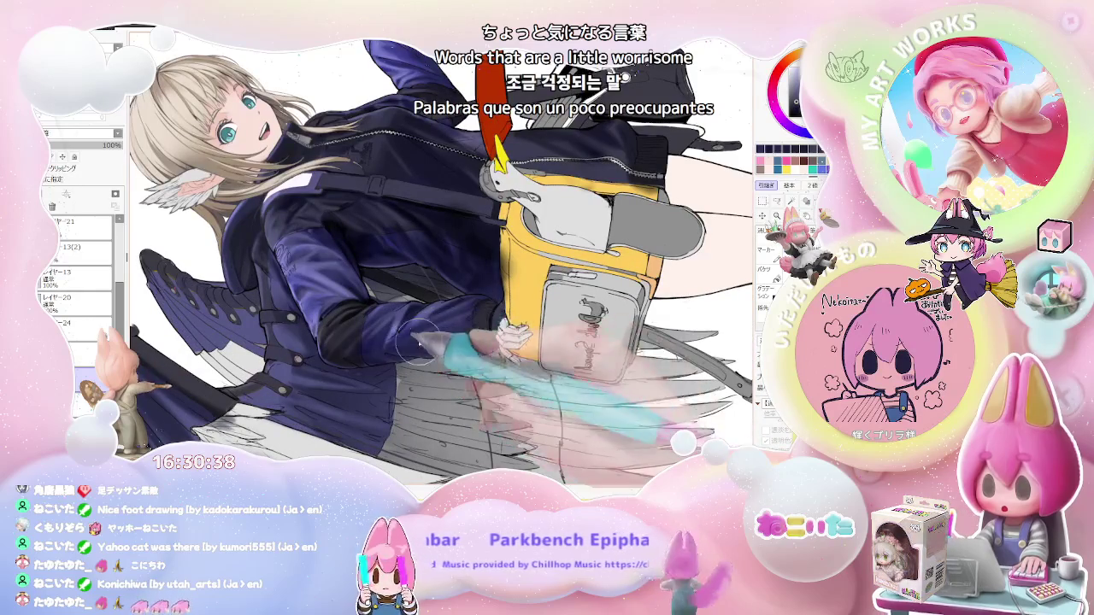
{"action": "key", "text": "ctrl+minus"}
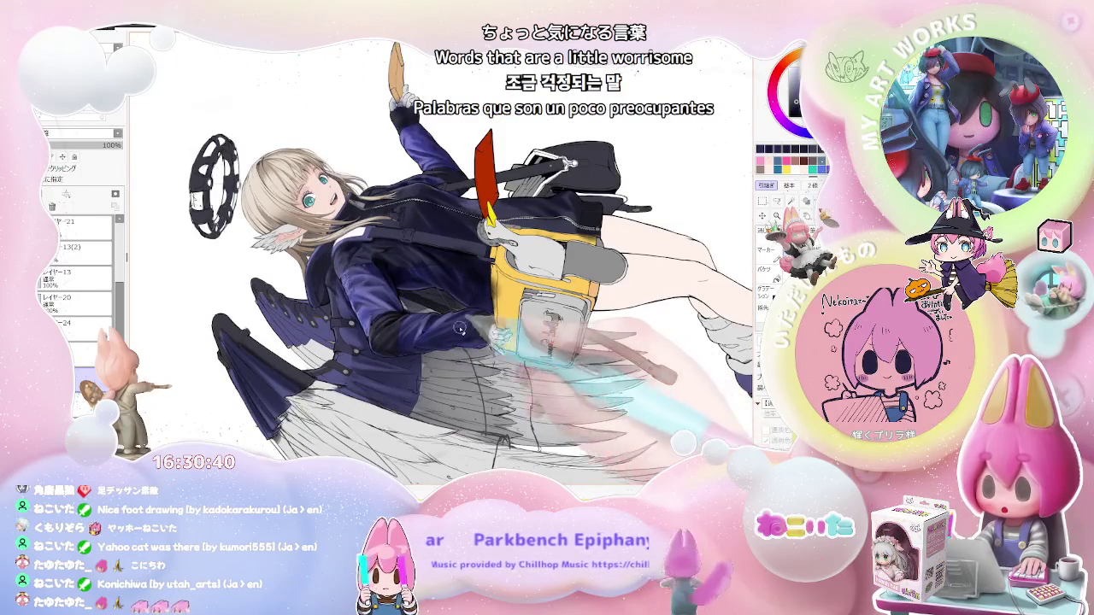
{"action": "key", "text": "ctrl+plus"}
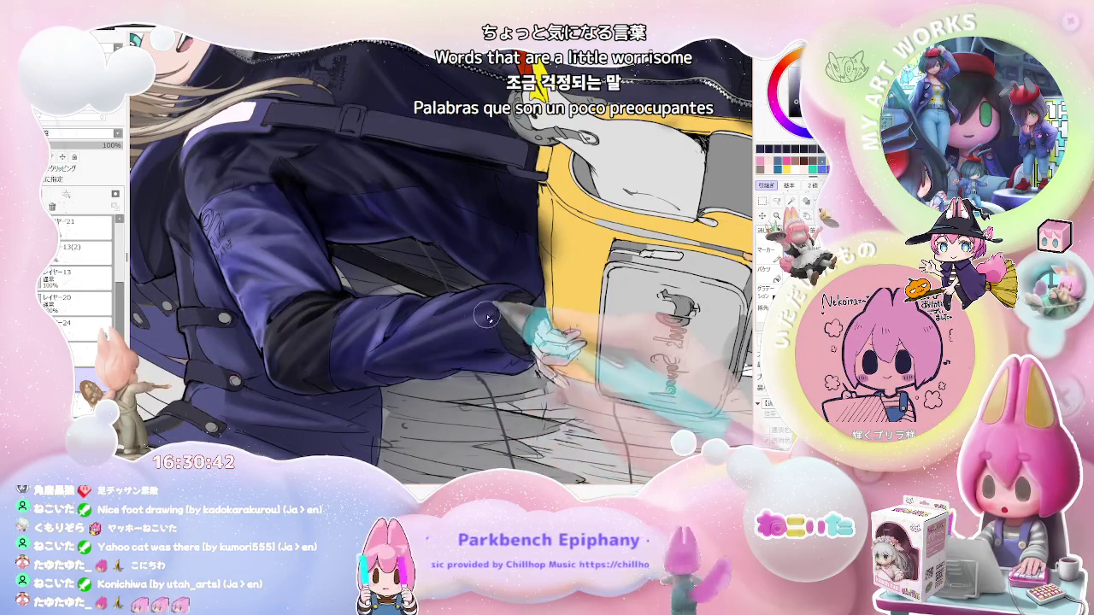
{"action": "key", "text": "ctrl+minus"}
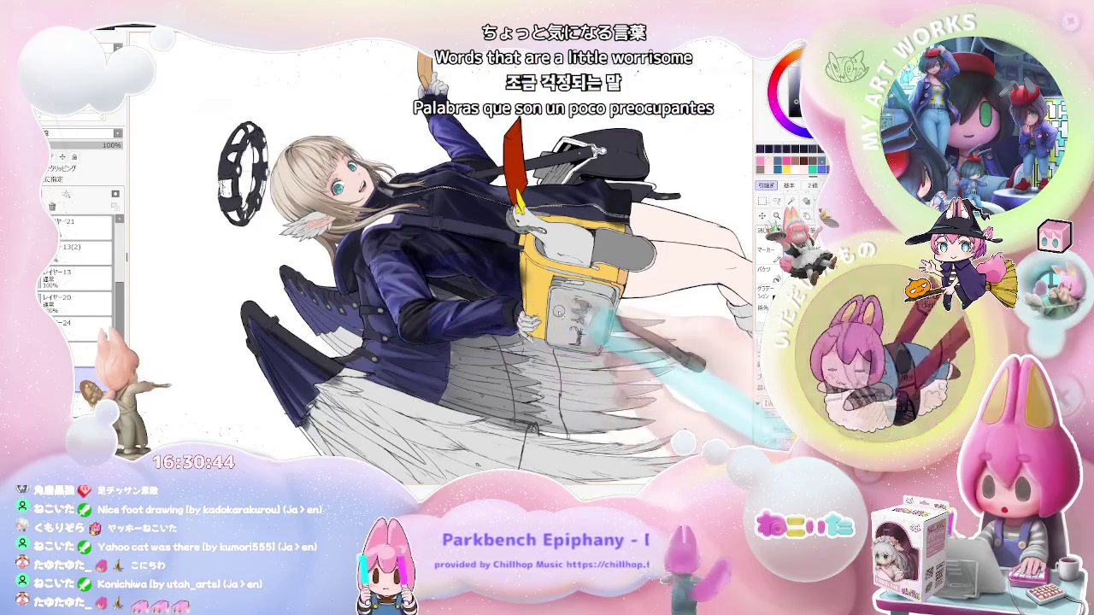
With the view upright and mirrored, refine the sleeve's dark folds and highlights beside the wing.
{"action": "key", "text": "End"}
{"action": "key", "text": "End"}
{"action": "key", "text": "End"}
{"action": "key", "text": "End"}
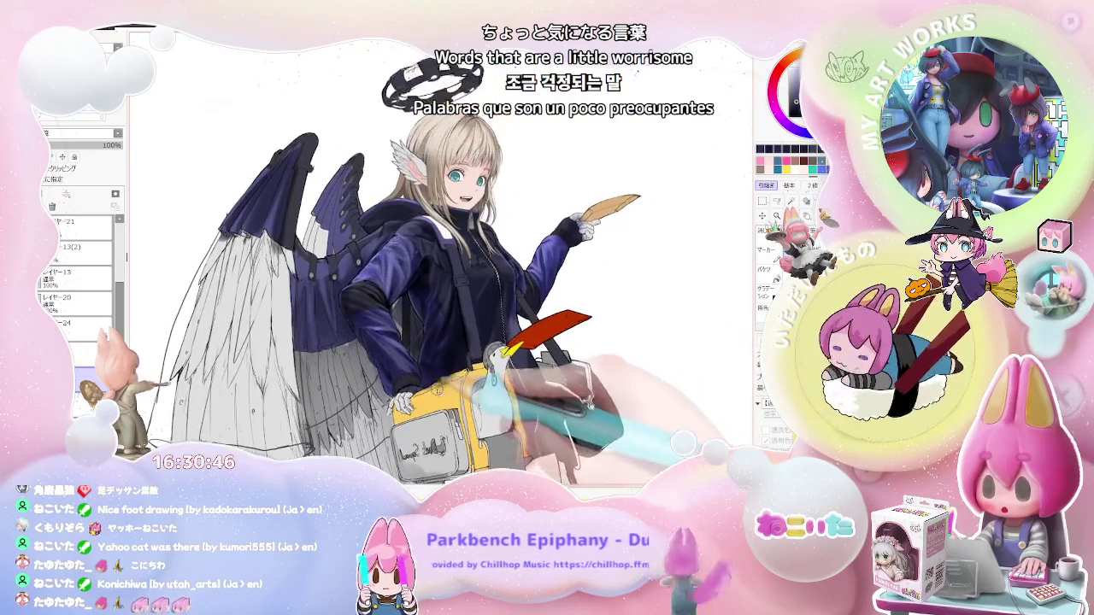
{"action": "key", "text": "h"}
{"action": "key", "text": "ctrl+plus"}
{"action": "key", "text": "ctrl+plus"}
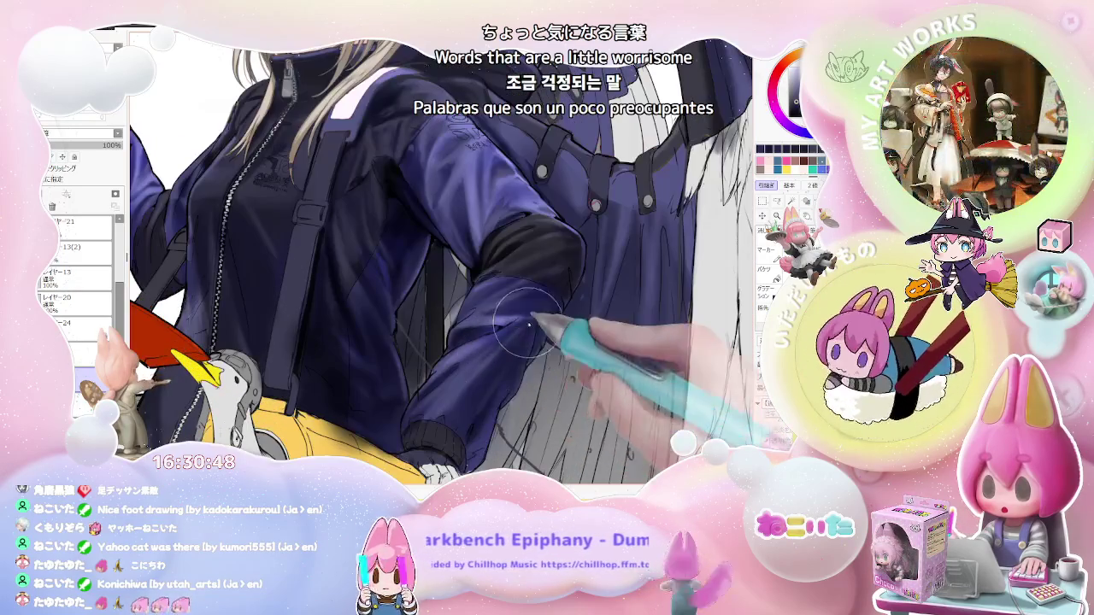
{"action": "key", "text": "ctrl+minus"}
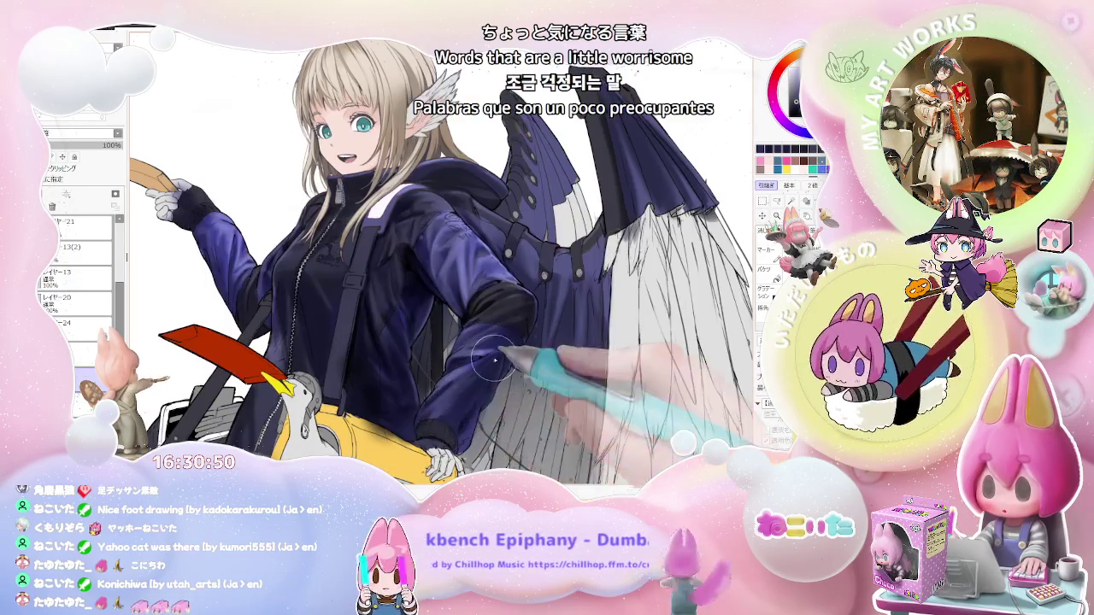
{"action": "key", "text": "ctrl+minus"}
{"action": "key", "text": "ctrl+plus"}
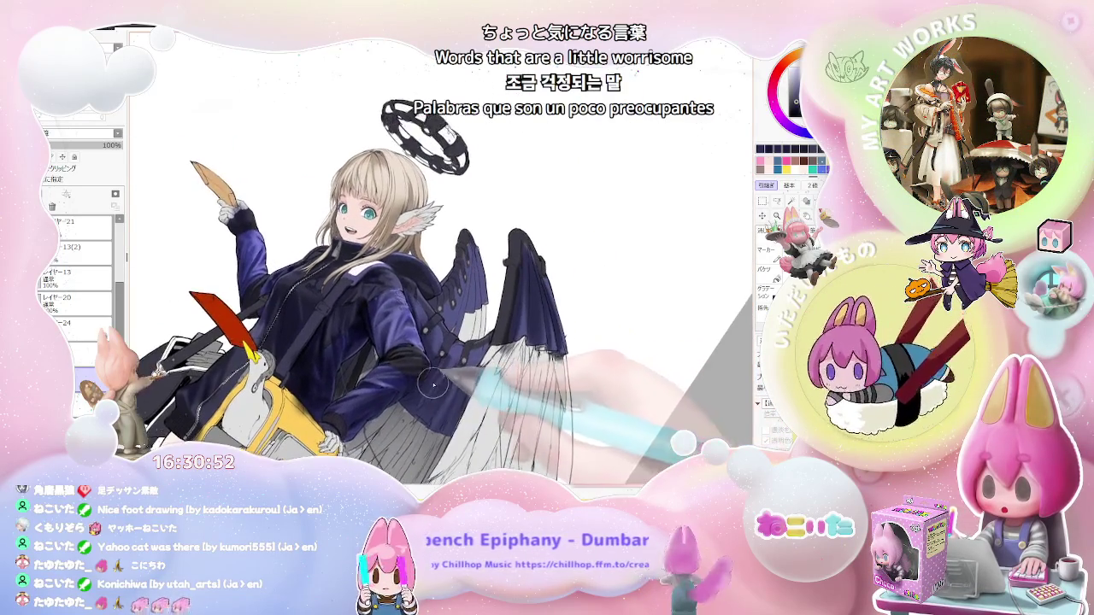
{"action": "key", "text": "ctrl+plus"}
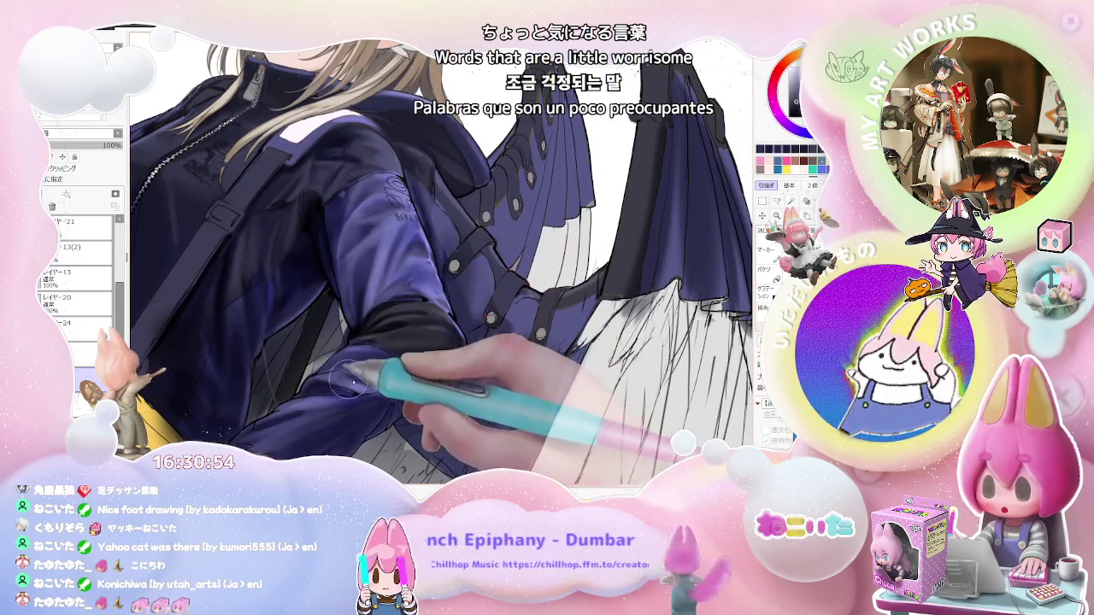
{"action": "key", "text": "ctrl+minus"}
{"action": "key", "text": "ctrl+minus"}
{"action": "key", "text": "ctrl+plus"}
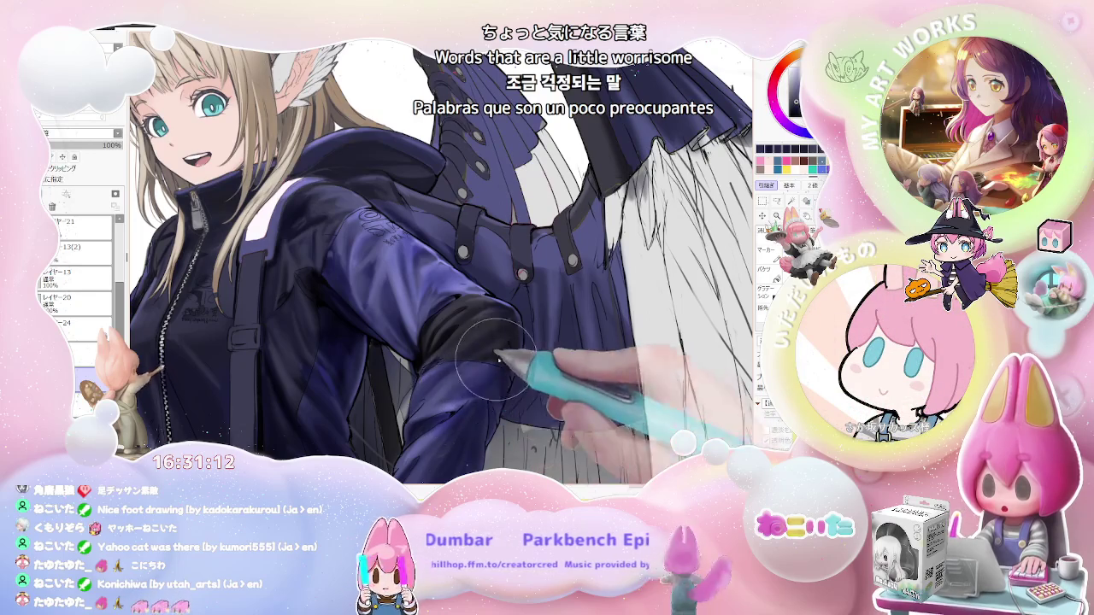
Paint darker shadows into the folds of the navy sleeve.
{"action": "key", "text": "minus"}
{"action": "key", "text": "minus"}
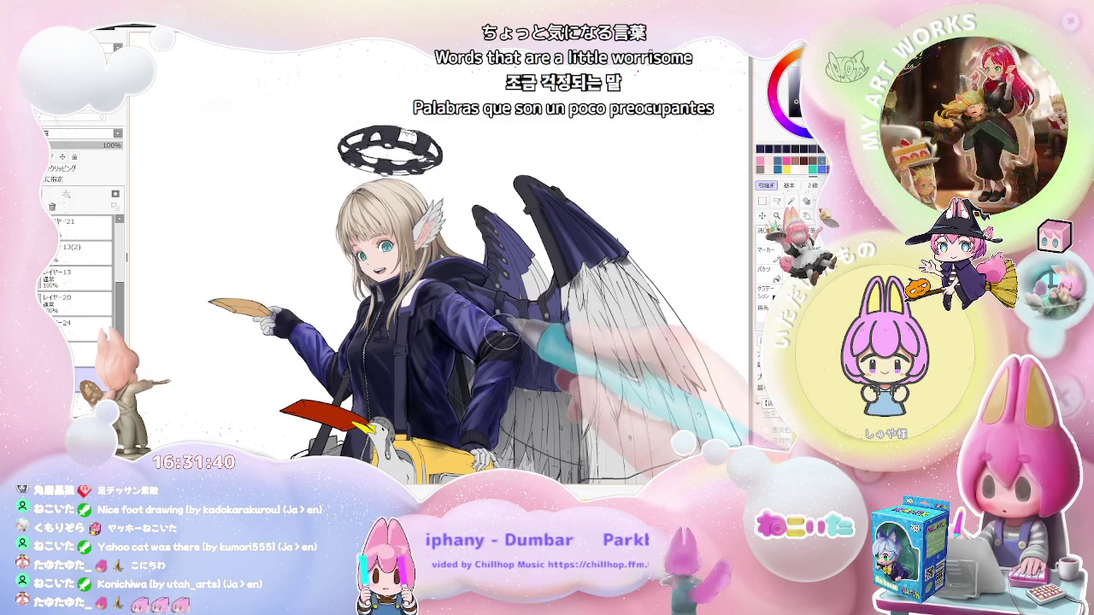
{"action": "scroll", "coordinate": [494, 366], "scroll_direction": "up", "scroll_amount": 2}
{"action": "scroll", "coordinate": [492, 366], "scroll_direction": "up", "scroll_amount": 2}
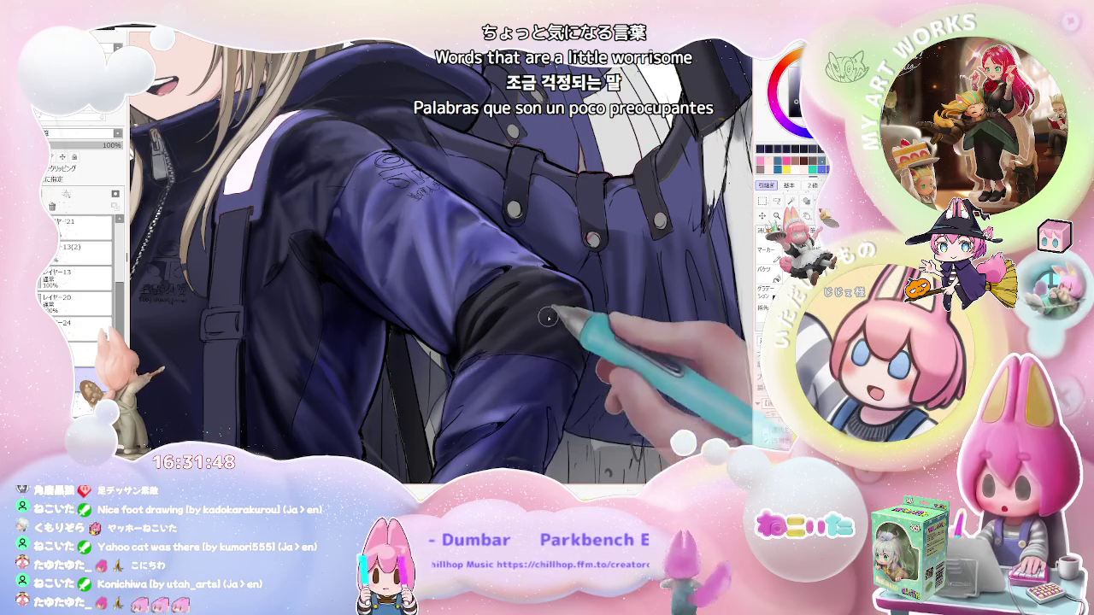
{"action": "scroll", "coordinate": [568, 314], "scroll_direction": "down", "scroll_amount": 3}
{"action": "scroll", "coordinate": [567, 315], "scroll_direction": "down", "scroll_amount": 2}
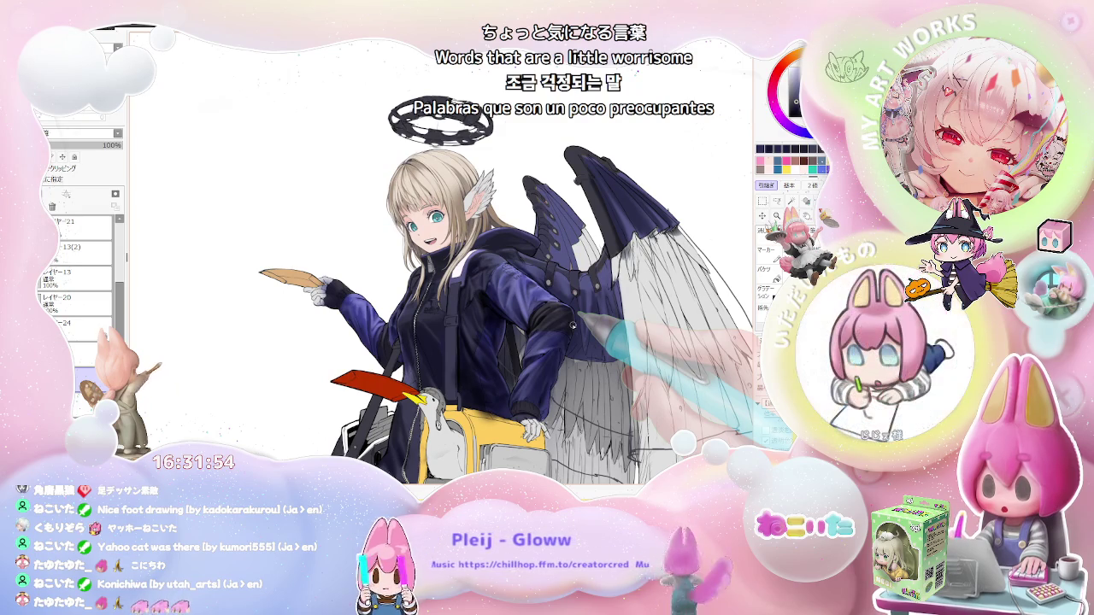
{"action": "scroll", "coordinate": [571, 323], "scroll_direction": "up", "scroll_amount": 2}
{"action": "scroll", "coordinate": [555, 319], "scroll_direction": "up", "scroll_amount": 3}
{"action": "scroll", "coordinate": [548, 316], "scroll_direction": "up", "scroll_amount": 2}
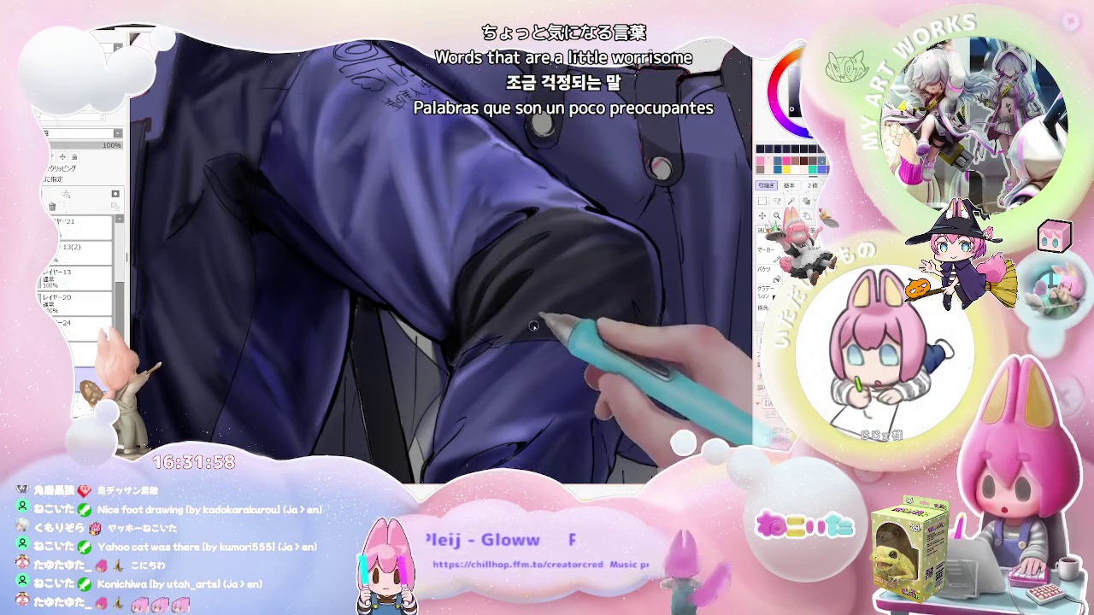
{"action": "scroll", "coordinate": [534, 326], "scroll_direction": "down", "scroll_amount": 3}
{"action": "scroll", "coordinate": [599, 299], "scroll_direction": "down", "scroll_amount": 2}
Deepen the shading on the sleeve's black cuff band near the wing straps.
{"action": "scroll", "coordinate": [609, 293], "scroll_direction": "up", "scroll_amount": 3}
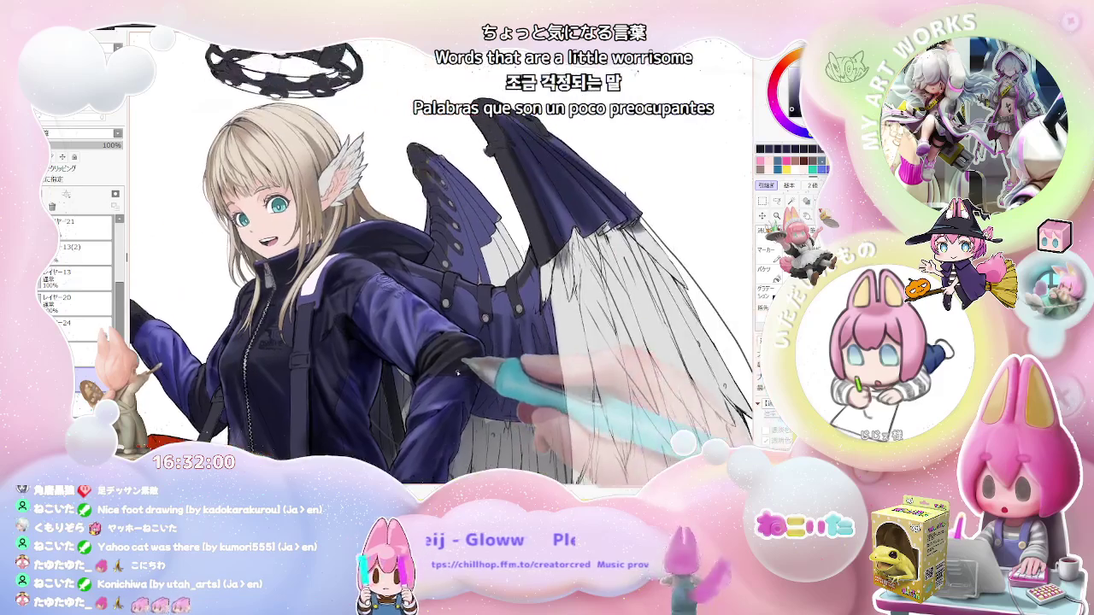
{"action": "scroll", "coordinate": [609, 293], "scroll_direction": "up", "scroll_amount": 3}
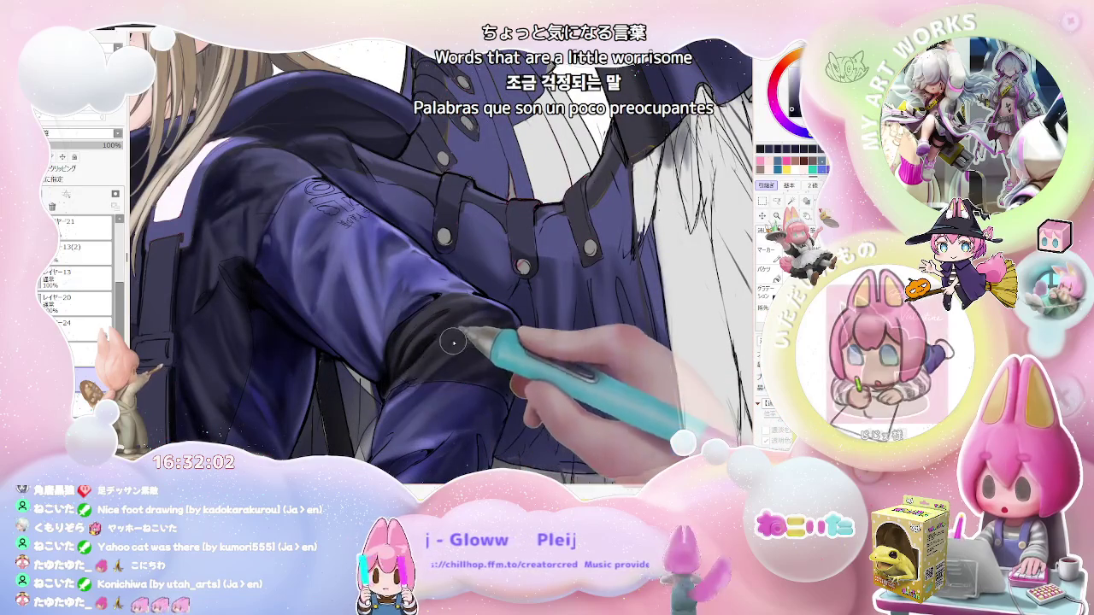
{"action": "scroll", "coordinate": [432, 359], "scroll_direction": "down", "scroll_amount": 3}
{"action": "scroll", "coordinate": [535, 336], "scroll_direction": "down", "scroll_amount": 3}
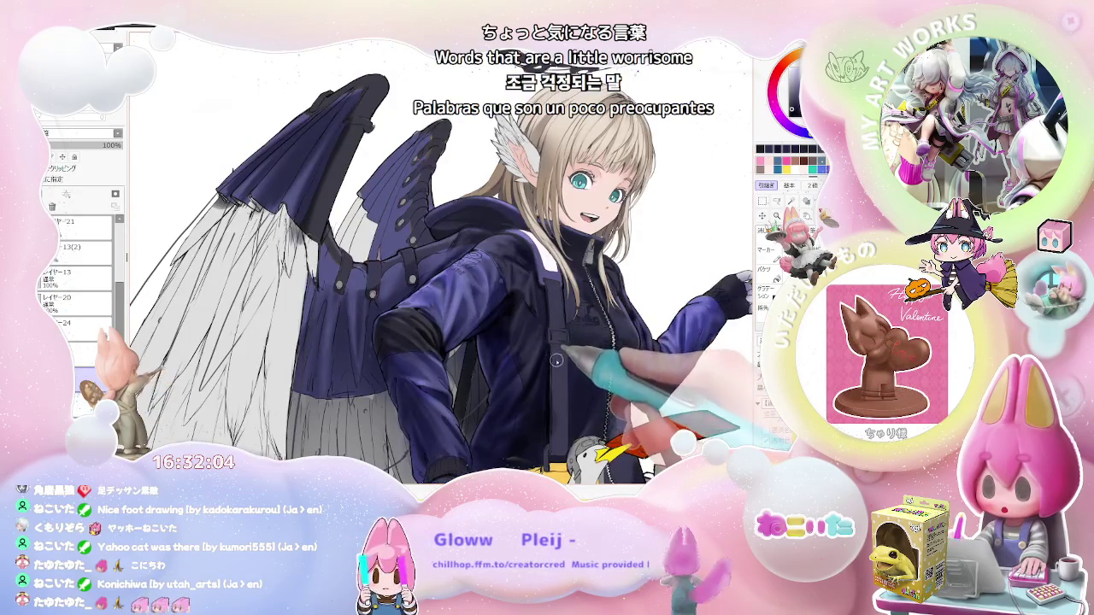
{"action": "scroll", "coordinate": [557, 361], "scroll_direction": "up", "scroll_amount": 3}
{"action": "scroll", "coordinate": [513, 325], "scroll_direction": "up", "scroll_amount": 3}
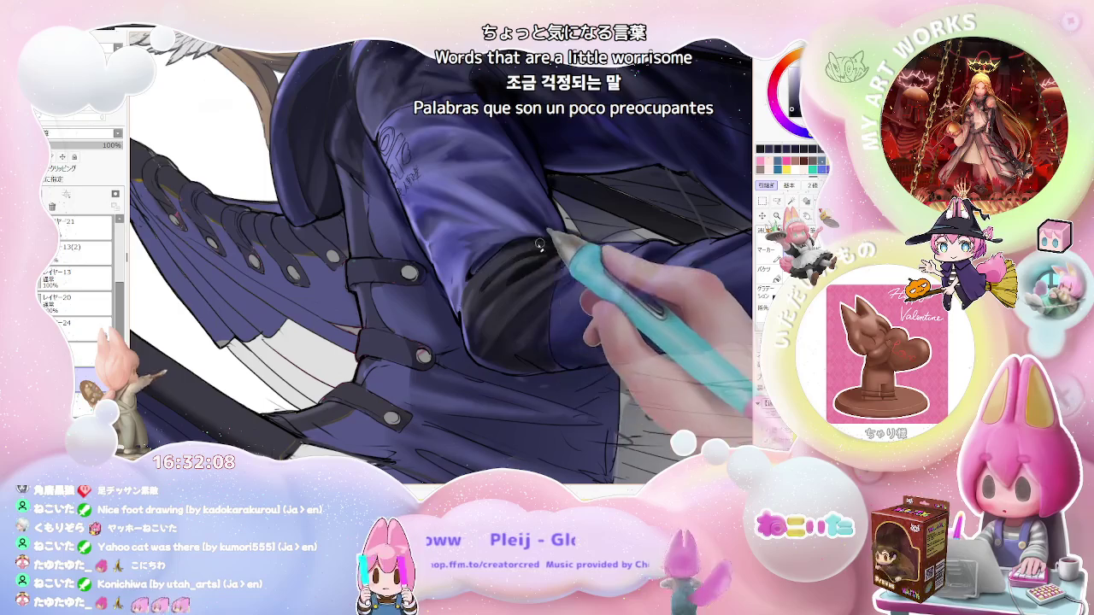
{"action": "scroll", "coordinate": [513, 265], "scroll_direction": "down", "scroll_amount": 2}
{"action": "scroll", "coordinate": [547, 263], "scroll_direction": "down", "scroll_amount": 3}
{"action": "scroll", "coordinate": [564, 265], "scroll_direction": "up", "scroll_amount": 2}
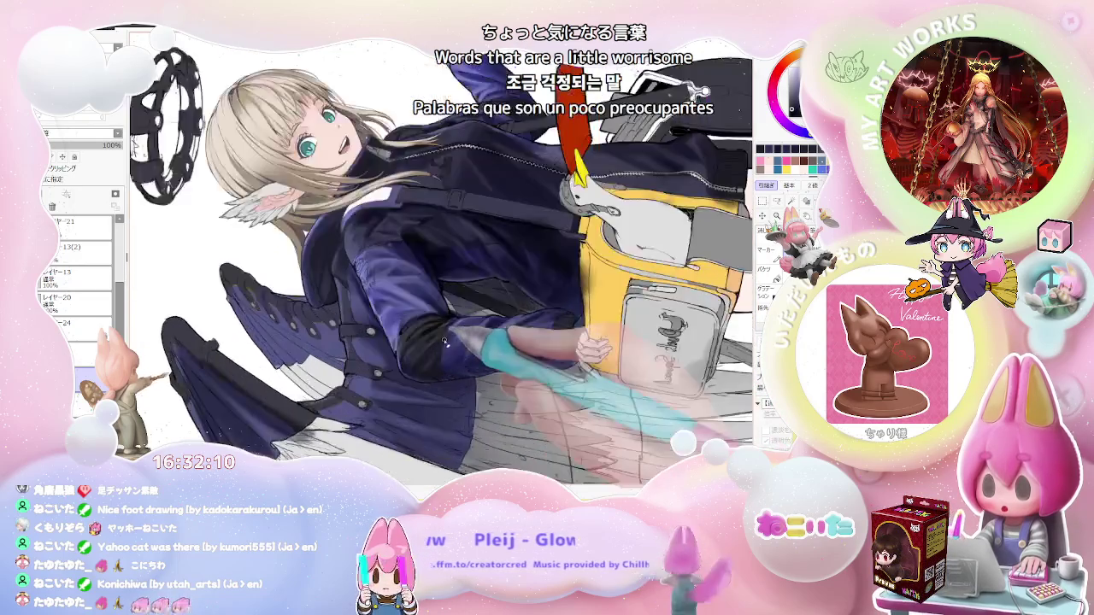
On an upright, mirrored view, shade the black cuff band of the sleeve.
{"action": "scroll", "coordinate": [444, 316], "scroll_direction": "up", "scroll_amount": 2}
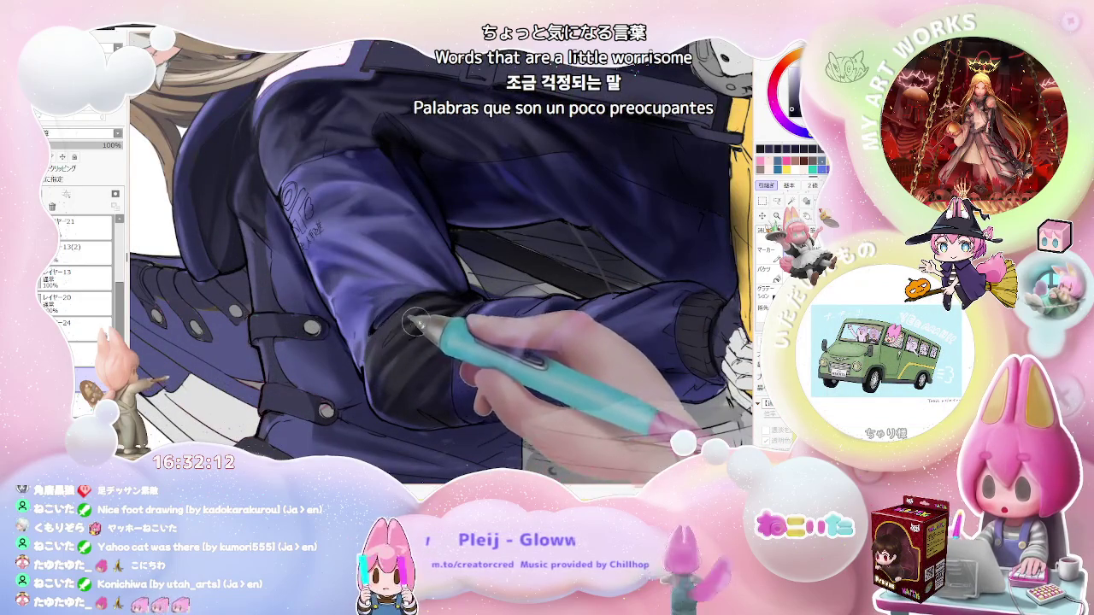
{"action": "scroll", "coordinate": [479, 301], "scroll_direction": "down", "scroll_amount": 2}
{"action": "scroll", "coordinate": [487, 300], "scroll_direction": "down", "scroll_amount": 2}
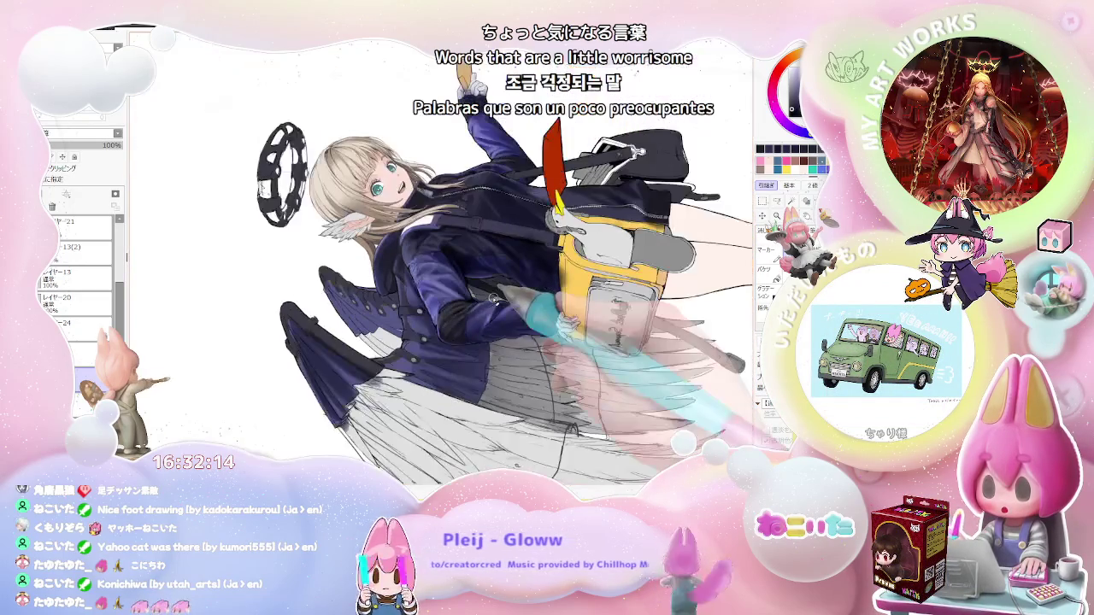
{"action": "key", "text": "End"}
{"action": "key", "text": "End"}
{"action": "key", "text": "End"}
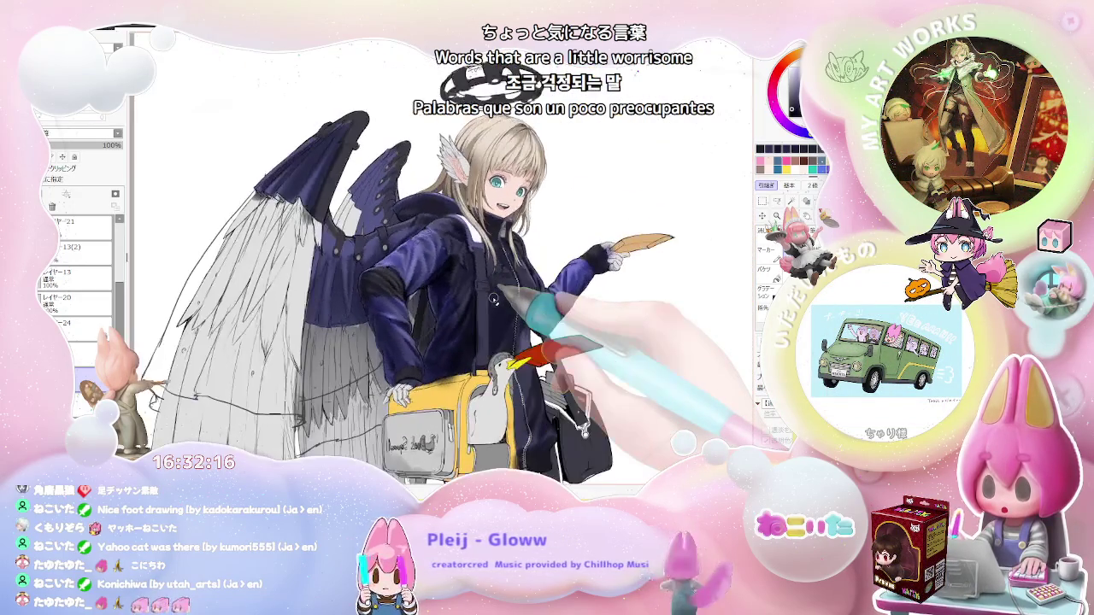
{"action": "key", "text": "Insert"}
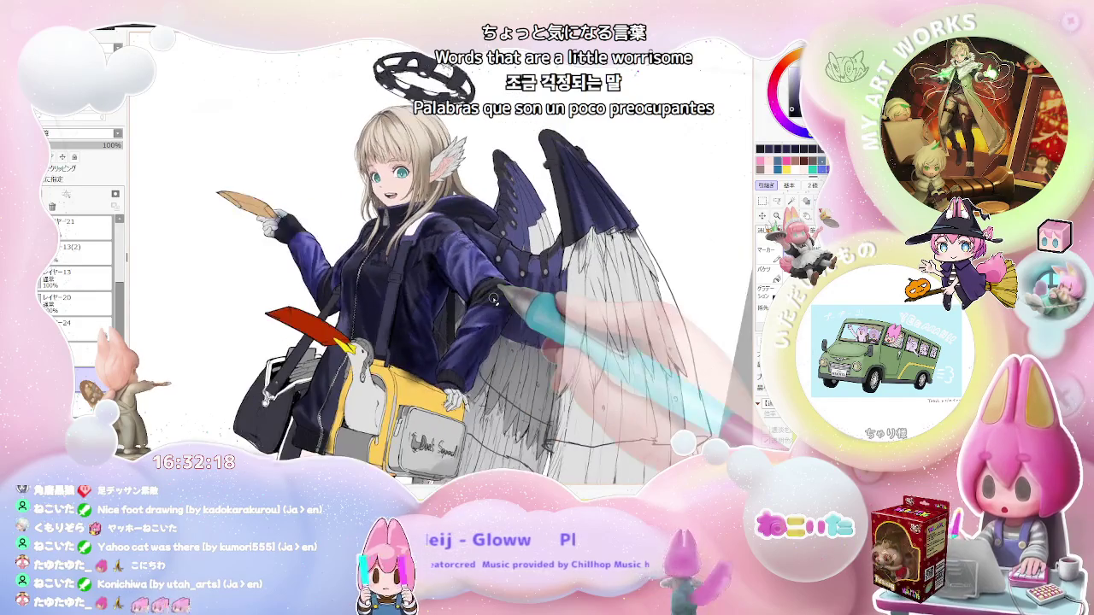
{"action": "scroll", "coordinate": [487, 295], "scroll_direction": "up", "scroll_amount": 2}
{"action": "scroll", "coordinate": [483, 293], "scroll_direction": "up", "scroll_amount": 2}
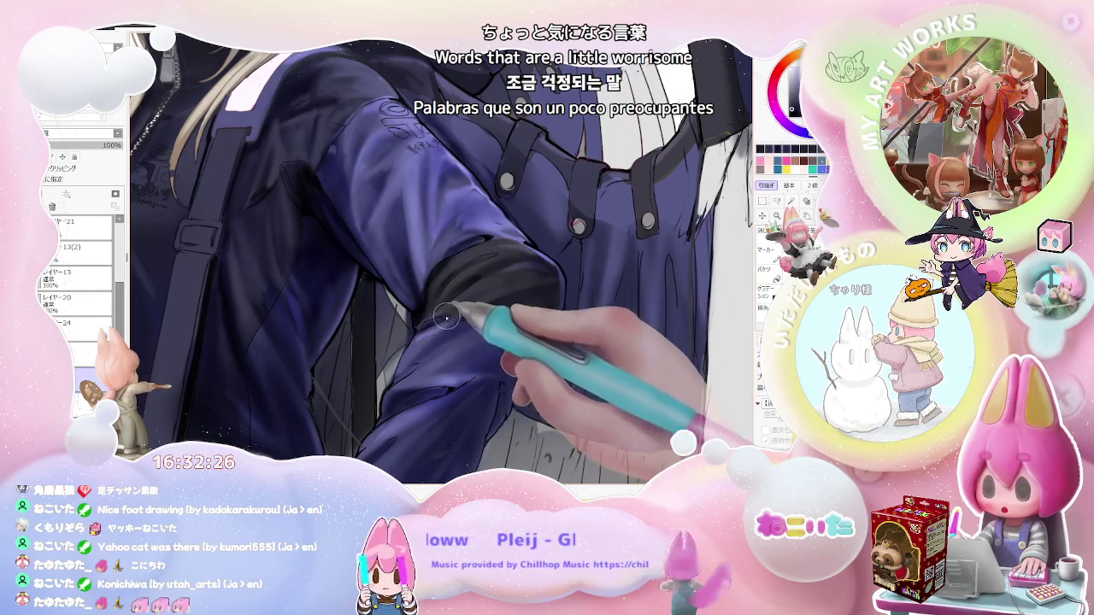
{"action": "key", "text": "ctrl+minus"}
{"action": "key", "text": "ctrl+minus"}
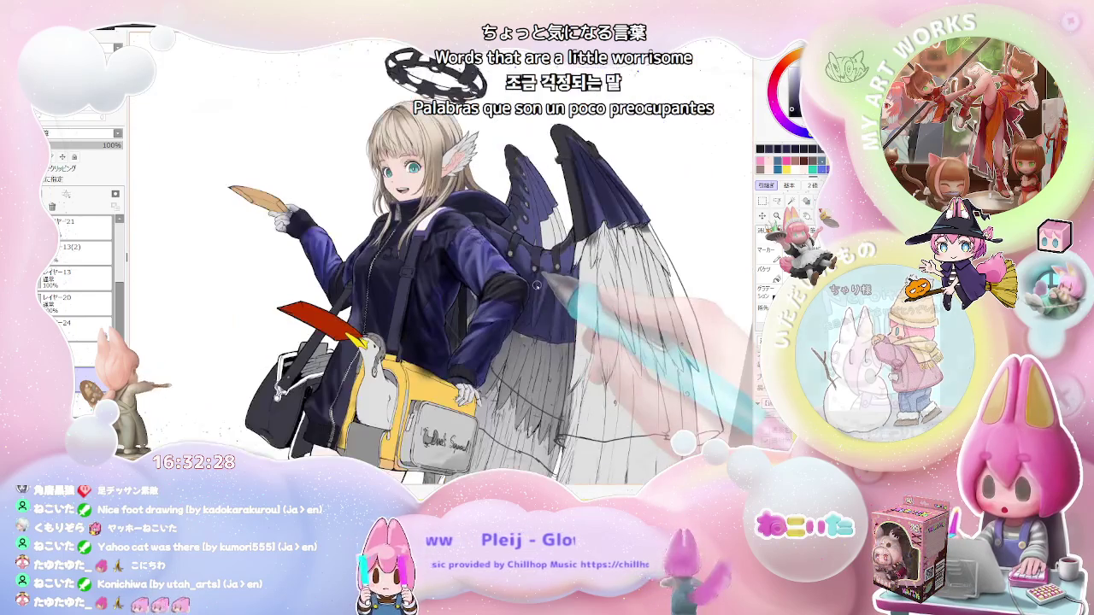
{"action": "key", "text": "ctrl+minus"}
With the view tilted, darken the jacket's chest fold and sleeve shading.
{"action": "key", "text": "End"}
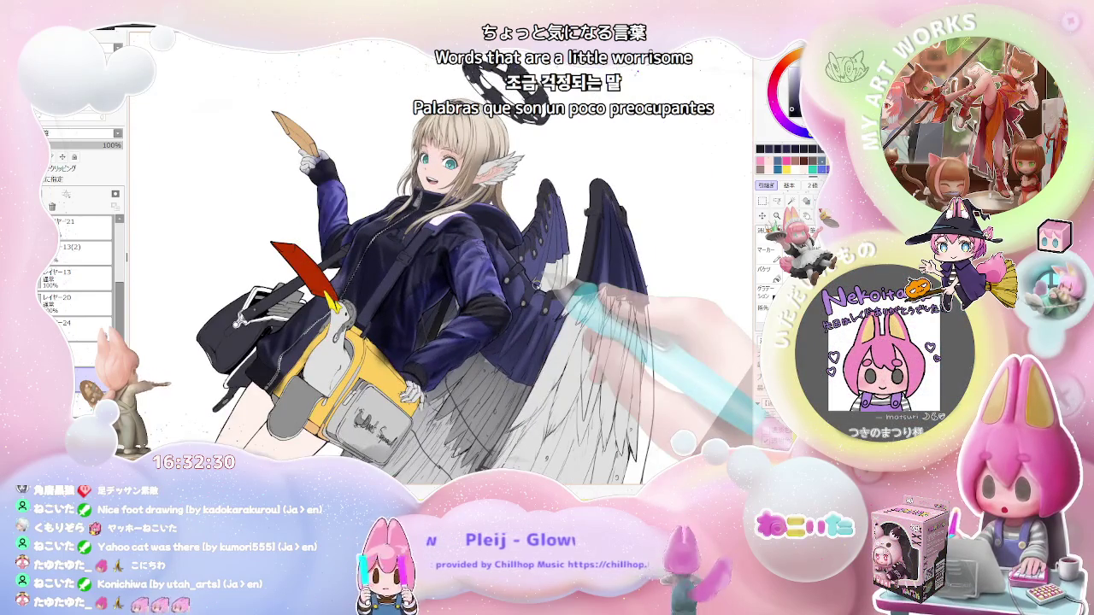
{"action": "key", "text": "ctrl+plus"}
{"action": "key", "text": "ctrl+plus"}
{"action": "key", "text": "ctrl+plus"}
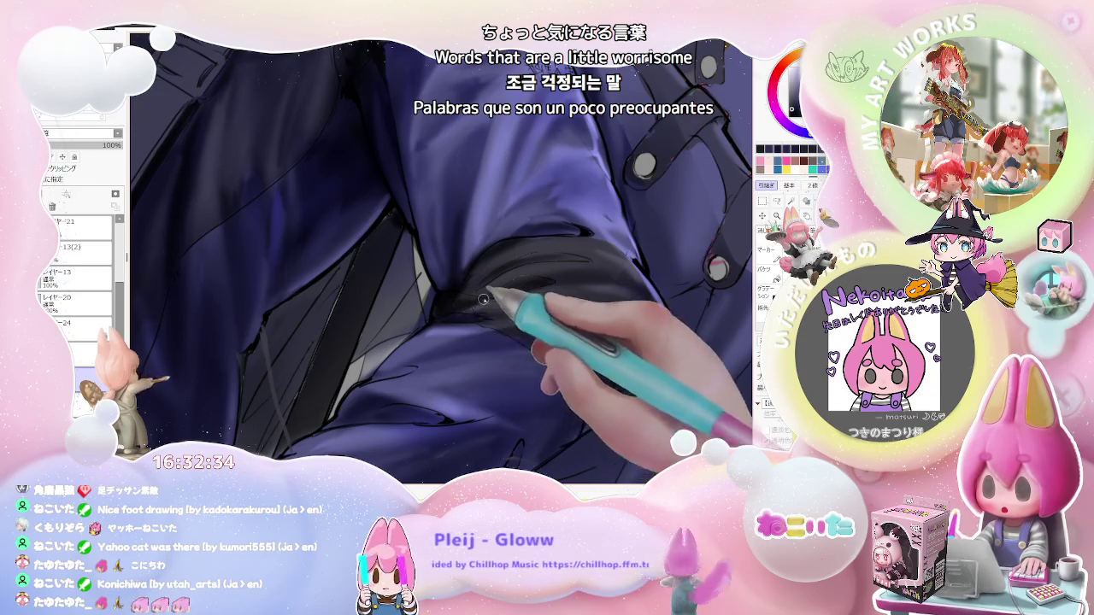
{"action": "key", "text": "ctrl+minus"}
{"action": "key", "text": "ctrl+minus"}
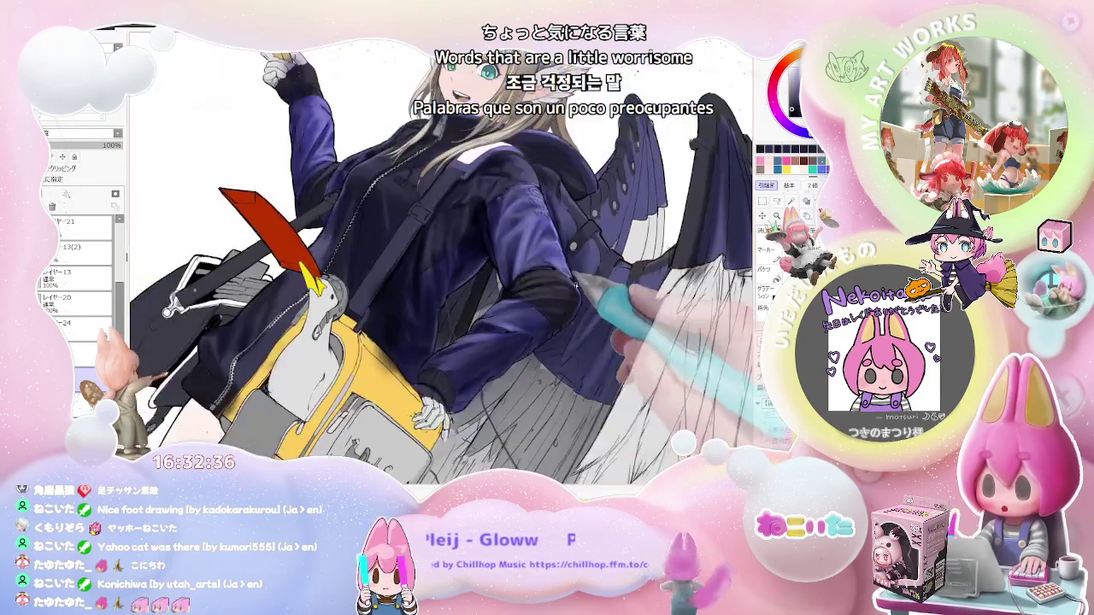
{"action": "key", "text": "ctrl+minus"}
{"action": "key", "text": "Delete"}
{"action": "key", "text": "Delete"}
{"action": "key", "text": "Delete"}
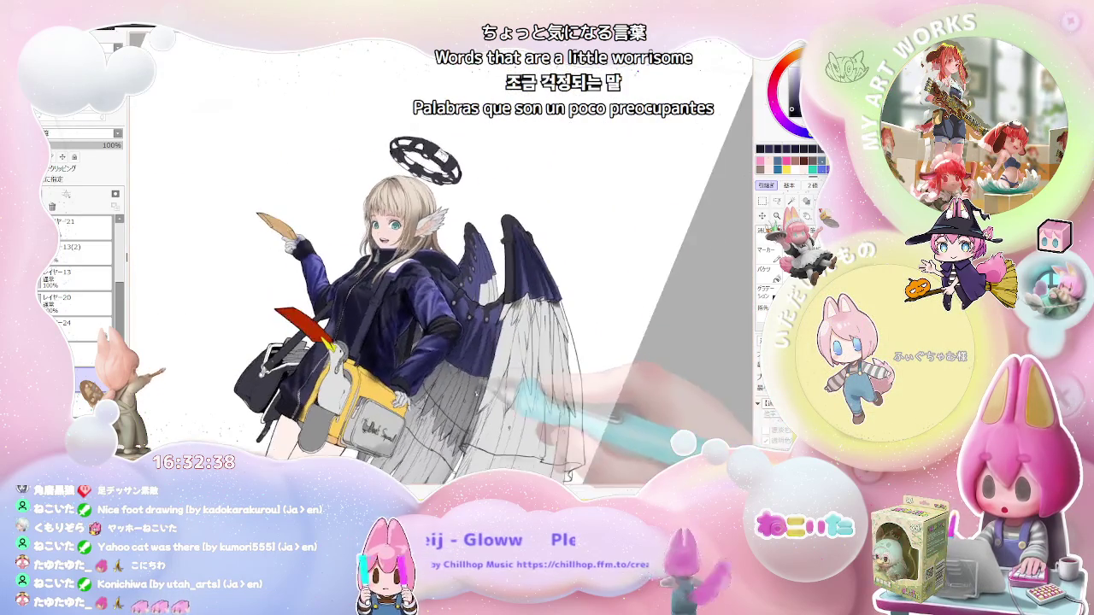
{"action": "key", "text": "Delete"}
{"action": "key", "text": "End"}
{"action": "key", "text": "ctrl+plus"}
{"action": "key", "text": "ctrl+plus"}
{"action": "key", "text": "ctrl+plus"}
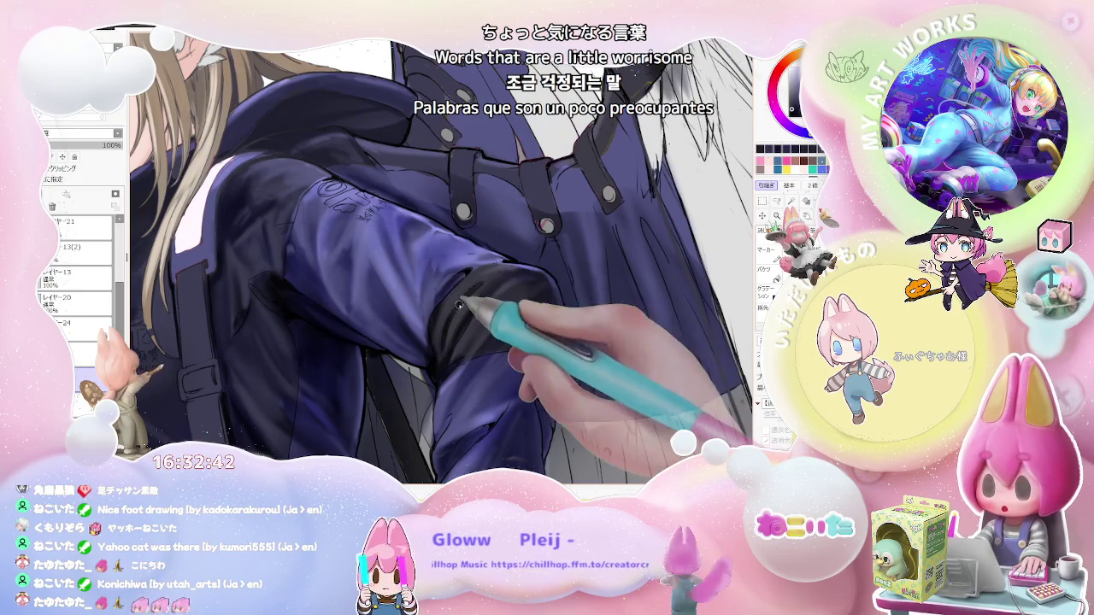
{"action": "key", "text": "Home"}
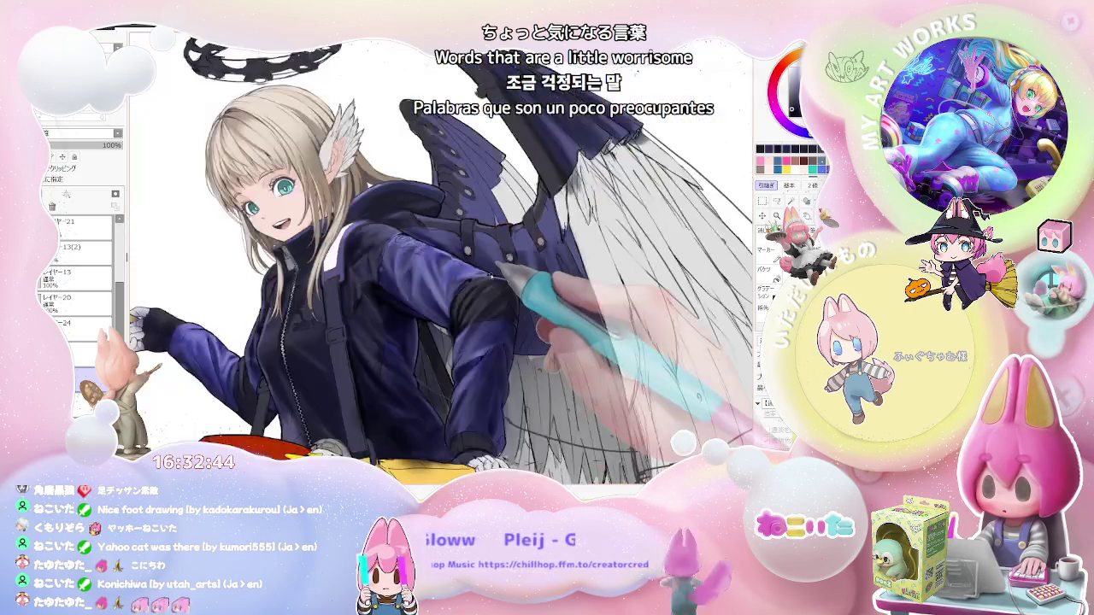
{"action": "key", "text": "ctrl+minus"}
Soften the cuff band's shading into a gradient blending with the surrounding navy folds.
{"action": "key", "text": "End"}
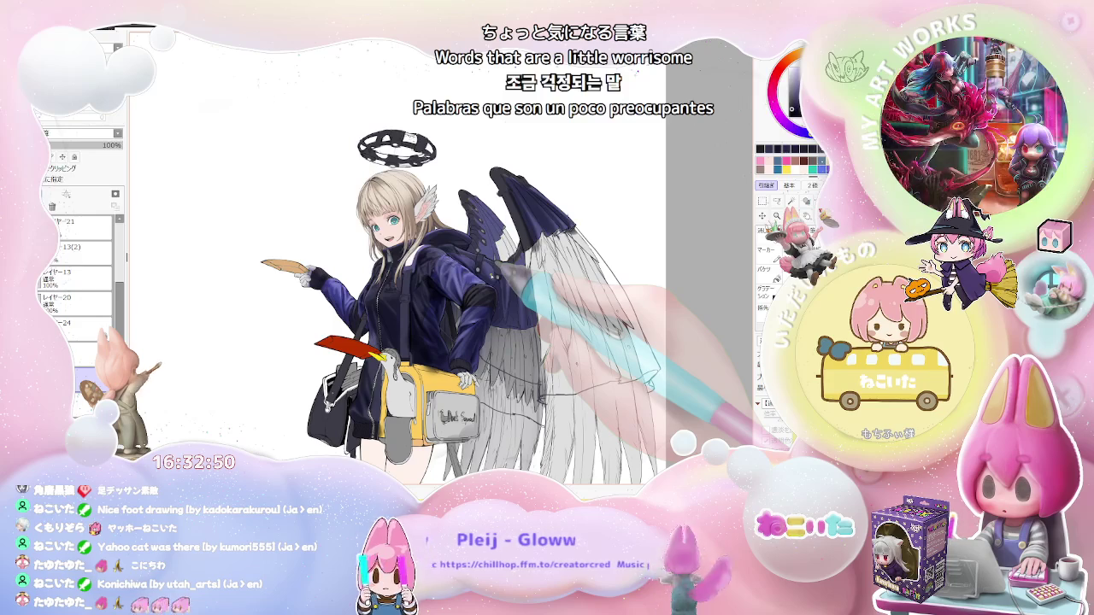
{"action": "scroll", "coordinate": [432, 339], "scroll_direction": "up", "scroll_amount": 2}
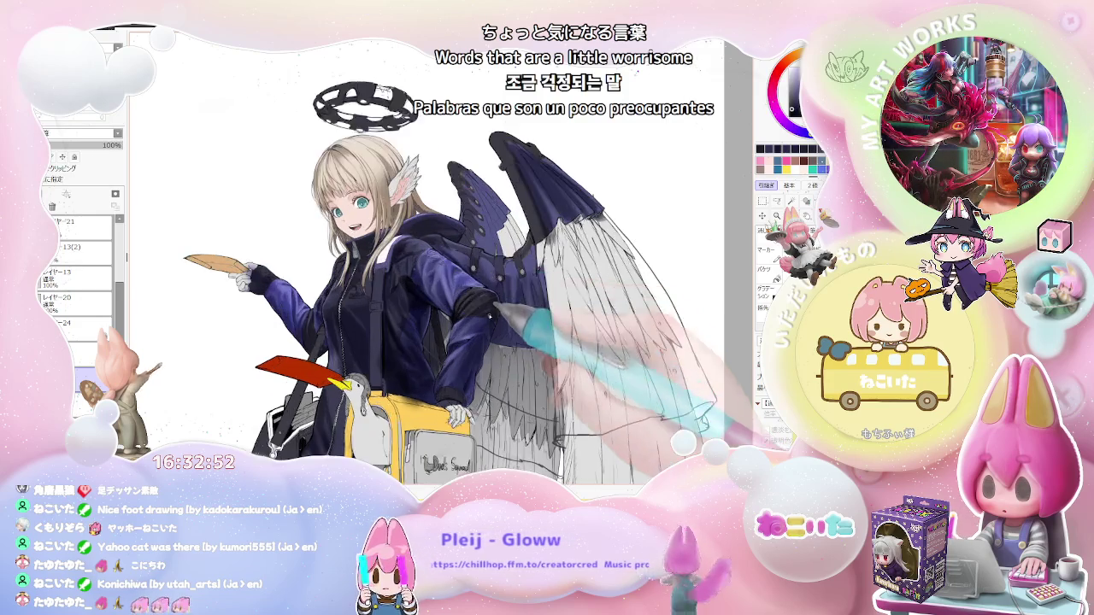
{"action": "scroll", "coordinate": [432, 340], "scroll_direction": "up", "scroll_amount": 2}
{"action": "scroll", "coordinate": [431, 340], "scroll_direction": "up", "scroll_amount": 2}
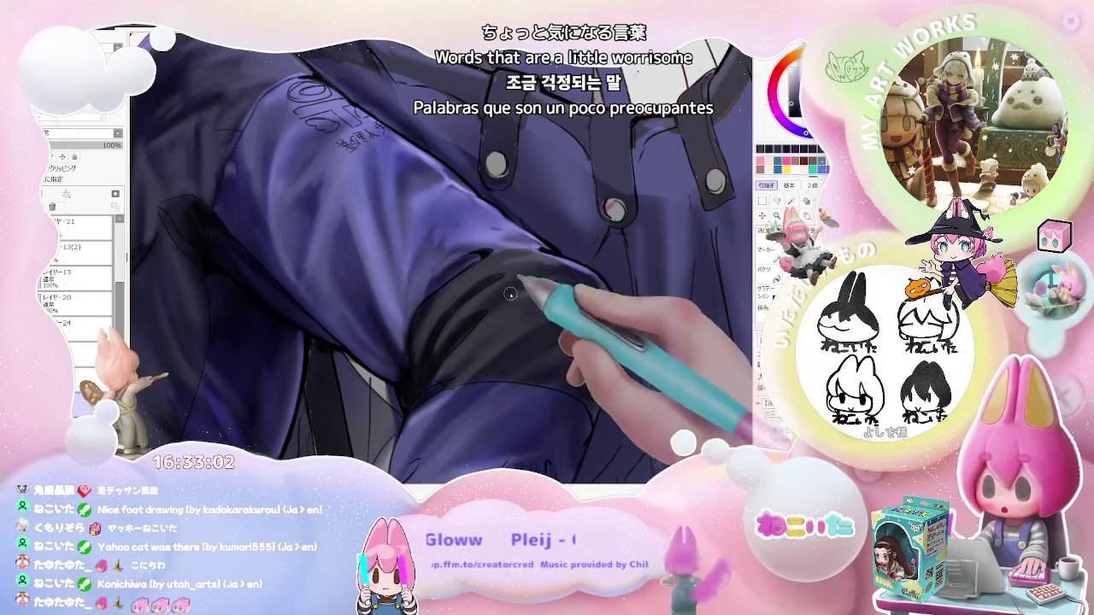
{"action": "key", "text": "ctrl+minus"}
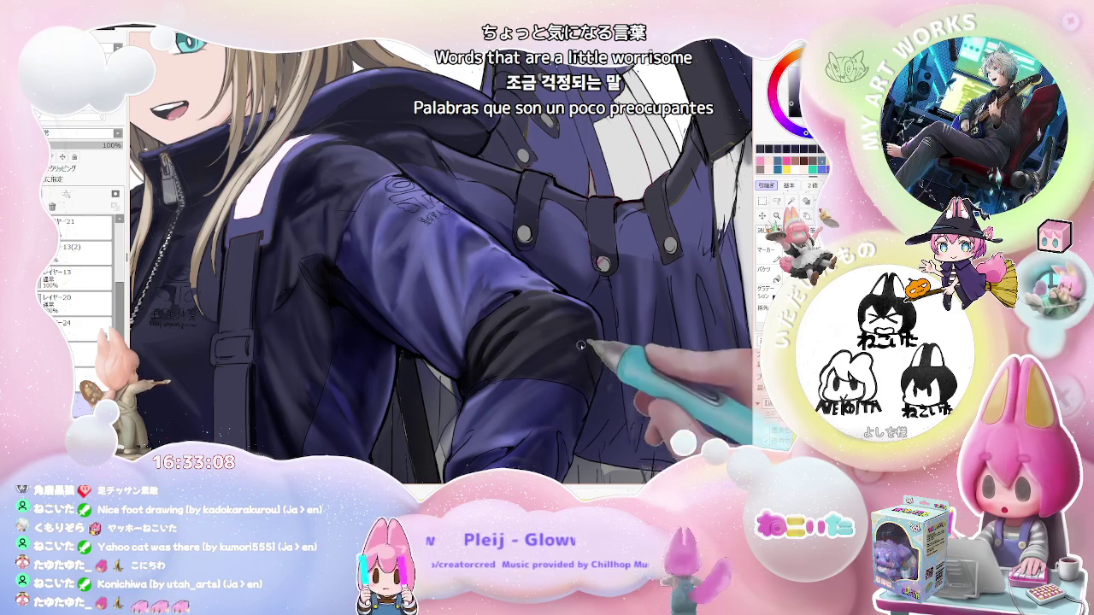
{"action": "key", "text": "ctrl+minus"}
{"action": "key", "text": "ctrl+minus"}
{"action": "key", "text": "ctrl+minus"}
{"action": "key", "text": "ctrl+minus"}
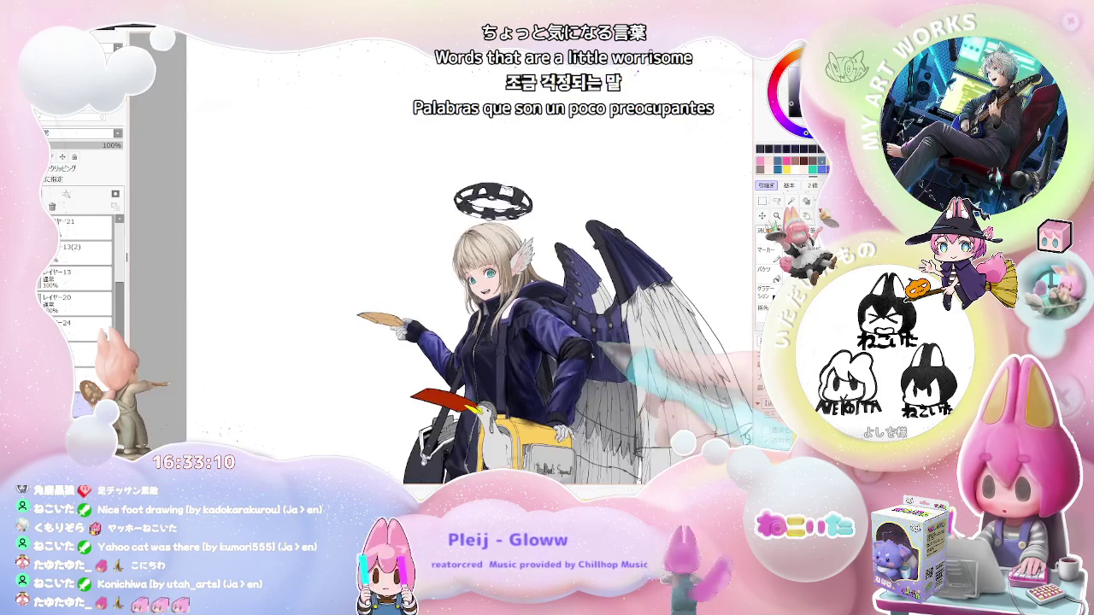
Enlarge the brush and lay broad shading on the navy jacket sleeve.
{"action": "key", "text": "h"}
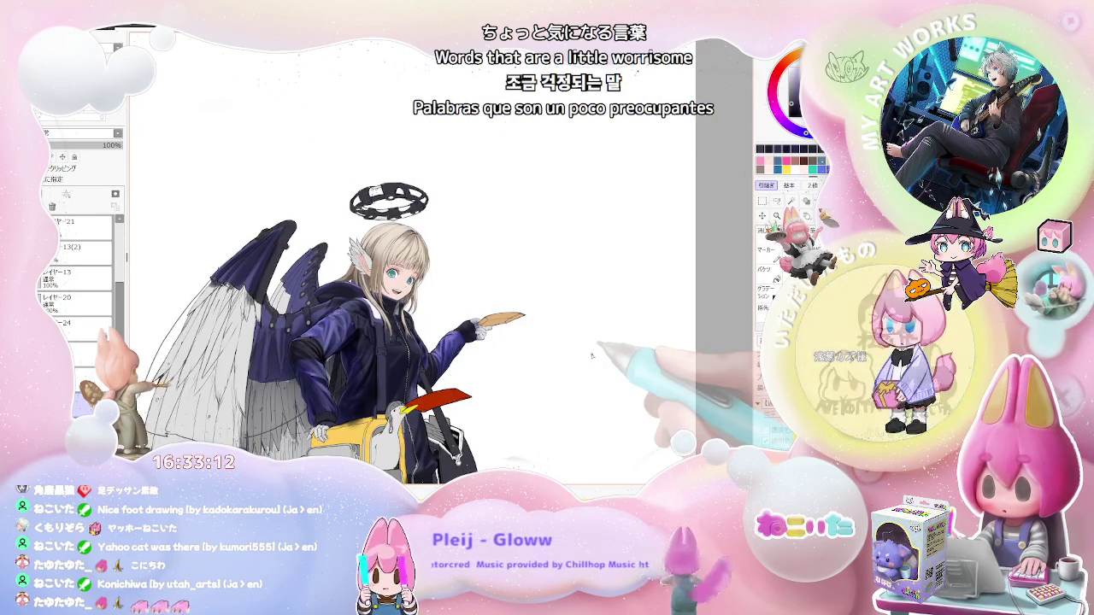
{"action": "key", "text": "h"}
{"action": "key", "text": "ctrl+plus"}
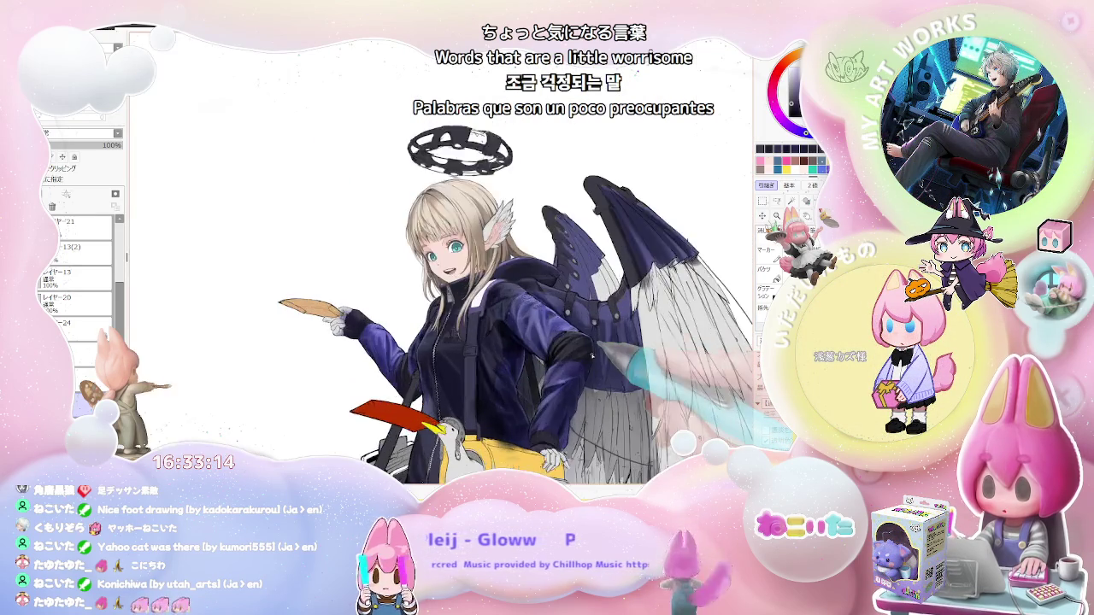
{"action": "key", "text": "ctrl+plus"}
{"action": "key", "text": "ctrl+plus"}
{"action": "key", "text": "ctrl+plus"}
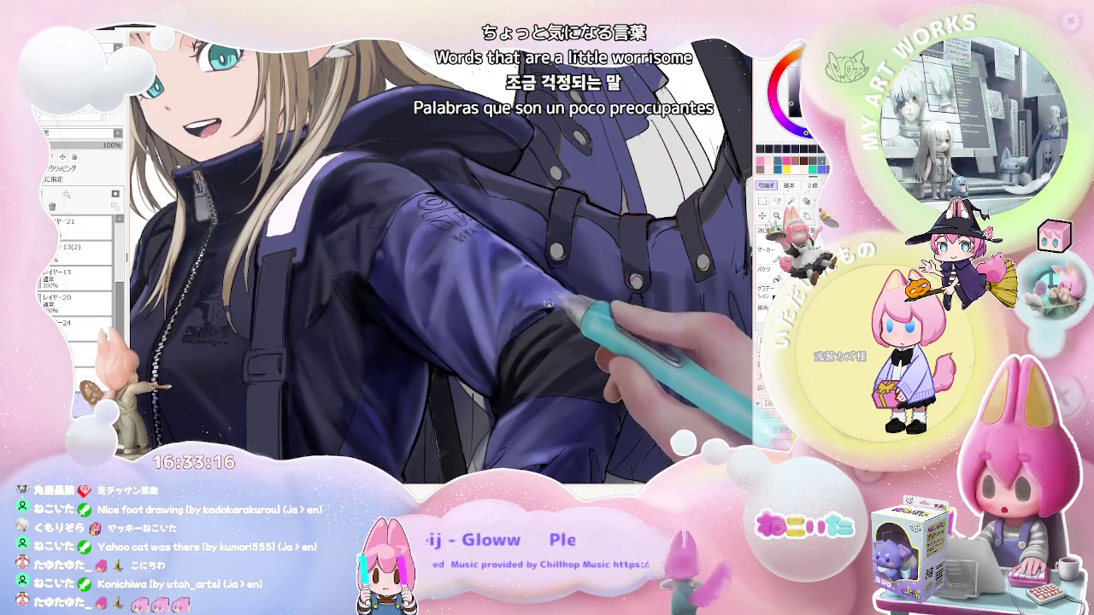
{"action": "key", "text": "bracketright"}
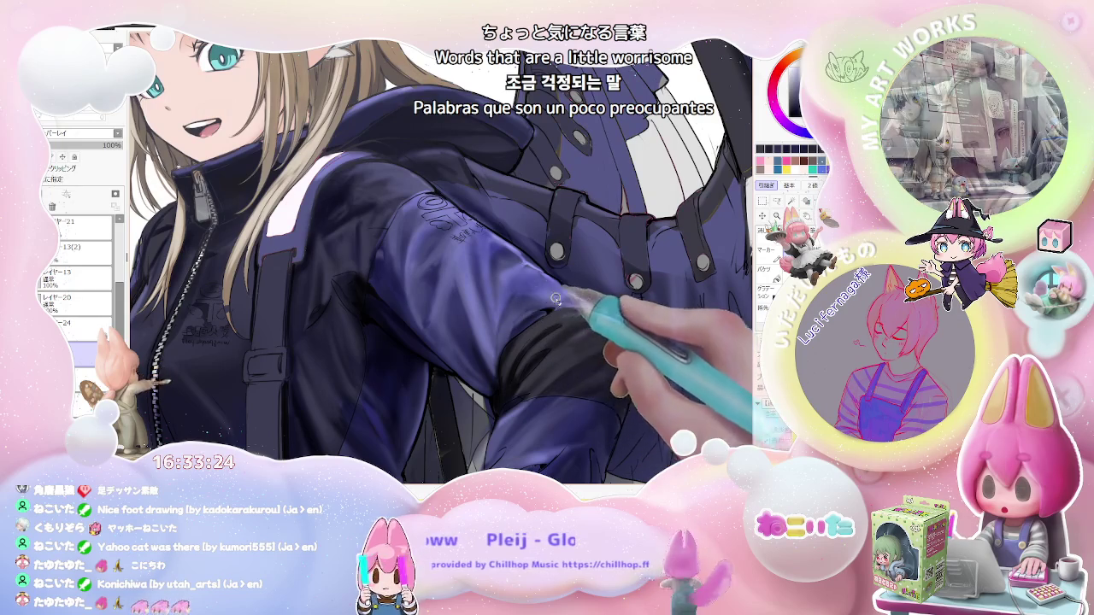
{"action": "key", "text": "ctrl+minus"}
{"action": "key", "text": "ctrl+minus"}
{"action": "key", "text": "ctrl+minus"}
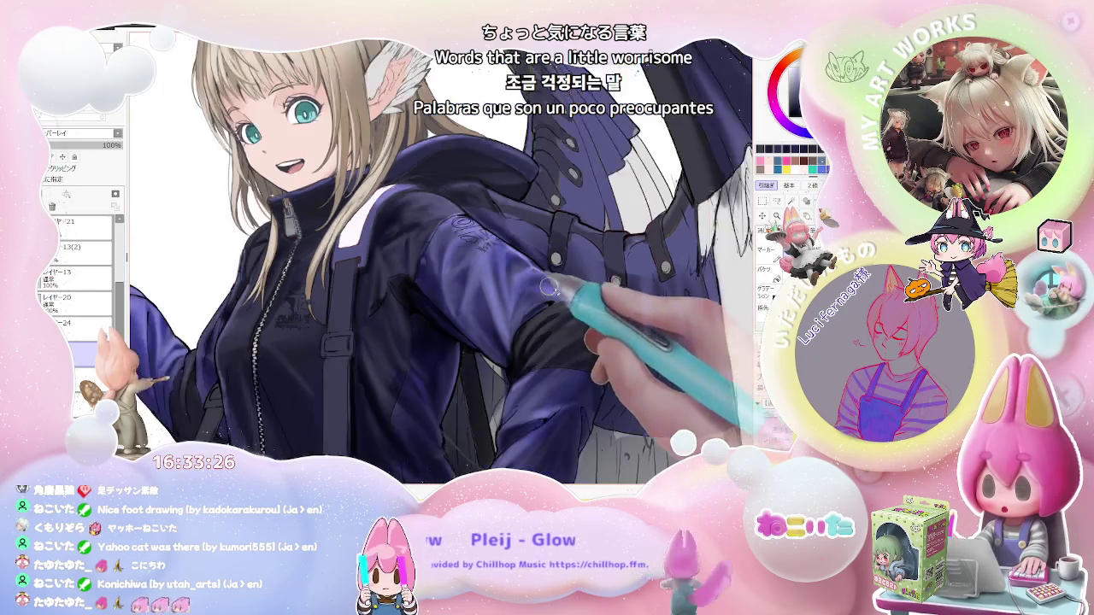
With a tilted view, shade the sleeve folds between the wing and the arm.
{"action": "key", "text": "Delete"}
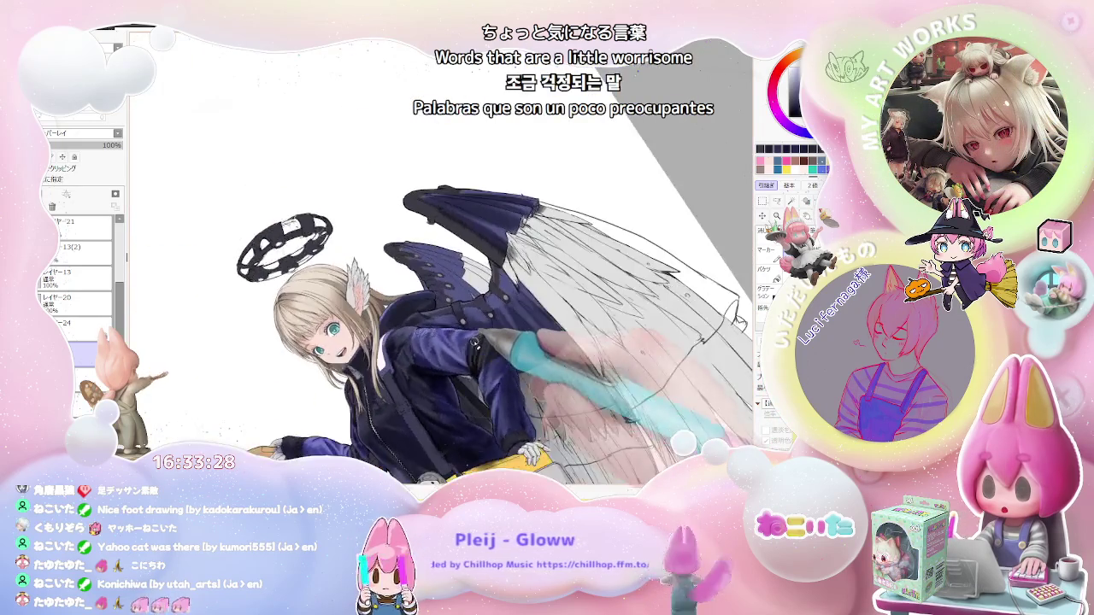
{"action": "key", "text": "ctrl+plus"}
{"action": "key", "text": "ctrl+plus"}
{"action": "key", "text": "ctrl+plus"}
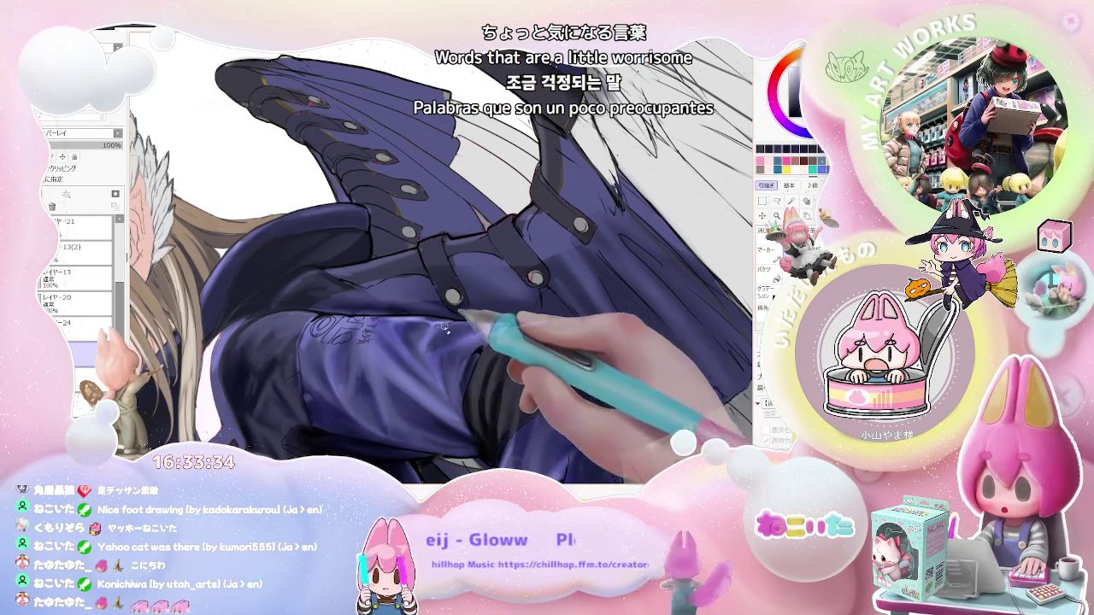
{"action": "key", "text": "ctrl+minus"}
{"action": "key", "text": "ctrl+minus"}
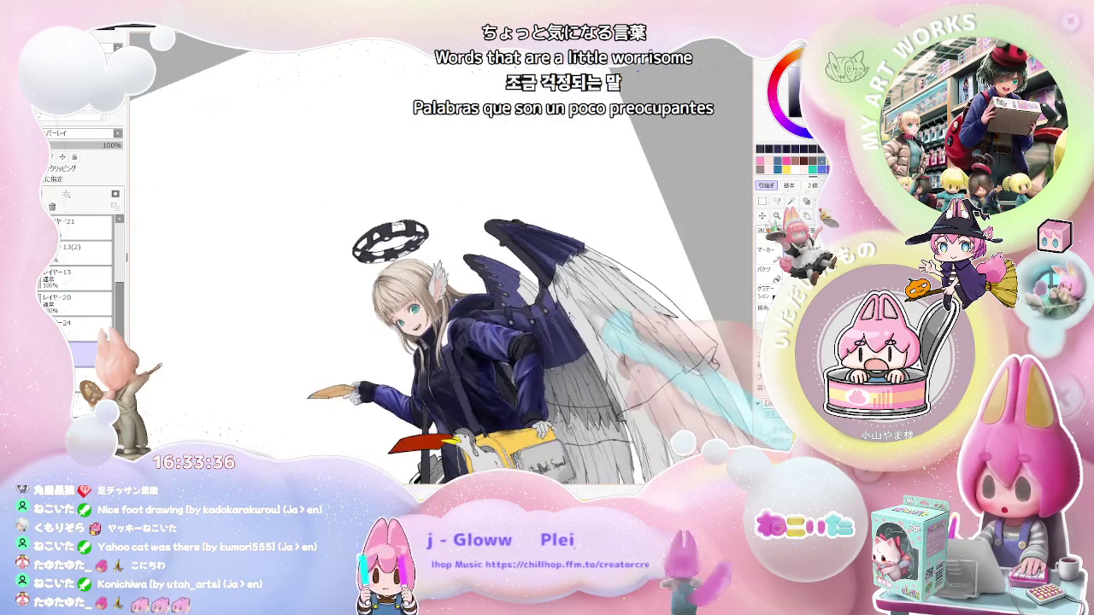
{"action": "key", "text": "Delete"}
{"action": "key", "text": "ctrl+plus"}
{"action": "key", "text": "ctrl+plus"}
{"action": "key", "text": "ctrl+plus"}
{"action": "key", "text": "ctrl+plus"}
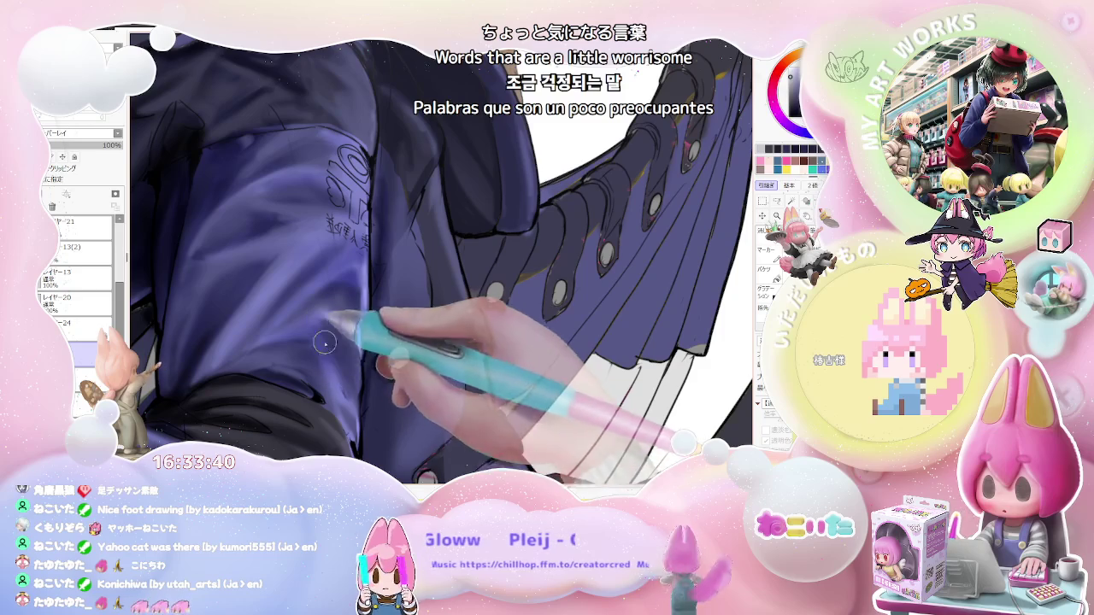
{"action": "key", "text": "ctrl+minus"}
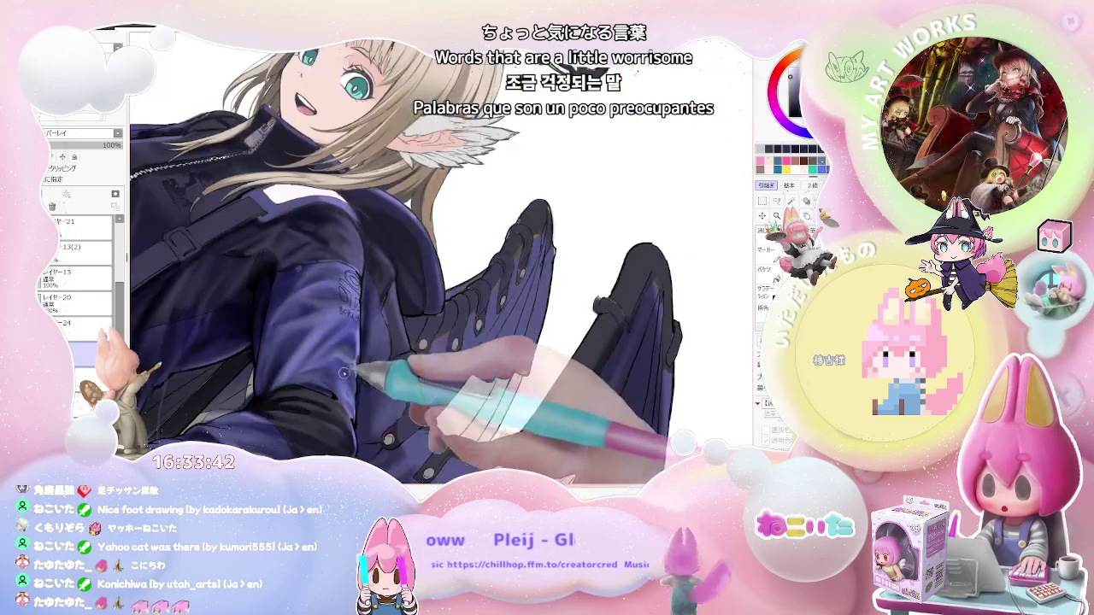
{"action": "key", "text": "ctrl+minus"}
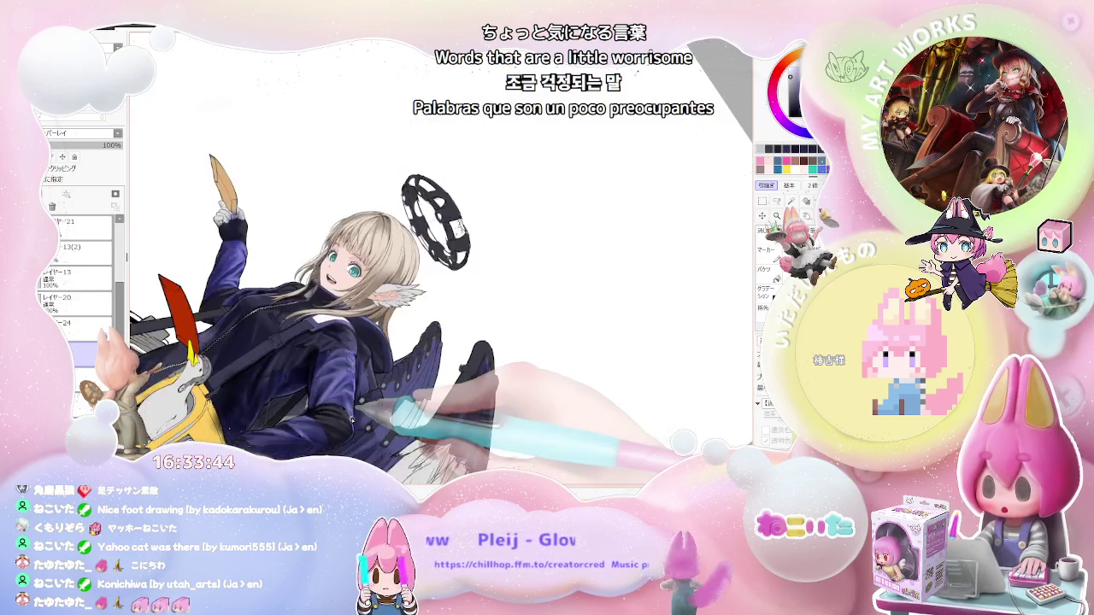
{"action": "key", "text": "ctrl+plus"}
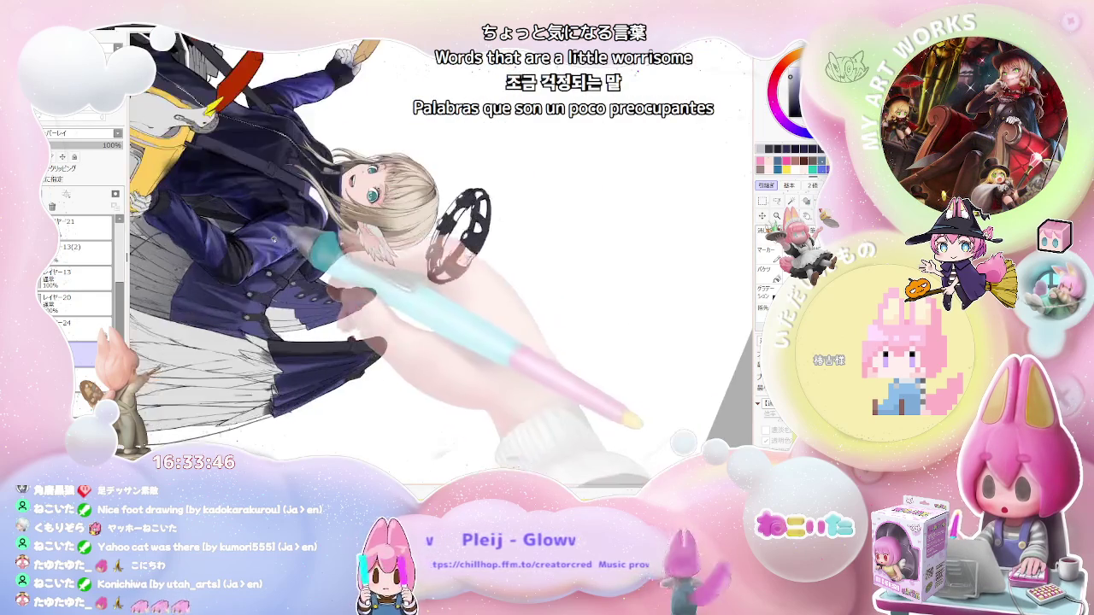
{"action": "key", "text": "ctrl+plus"}
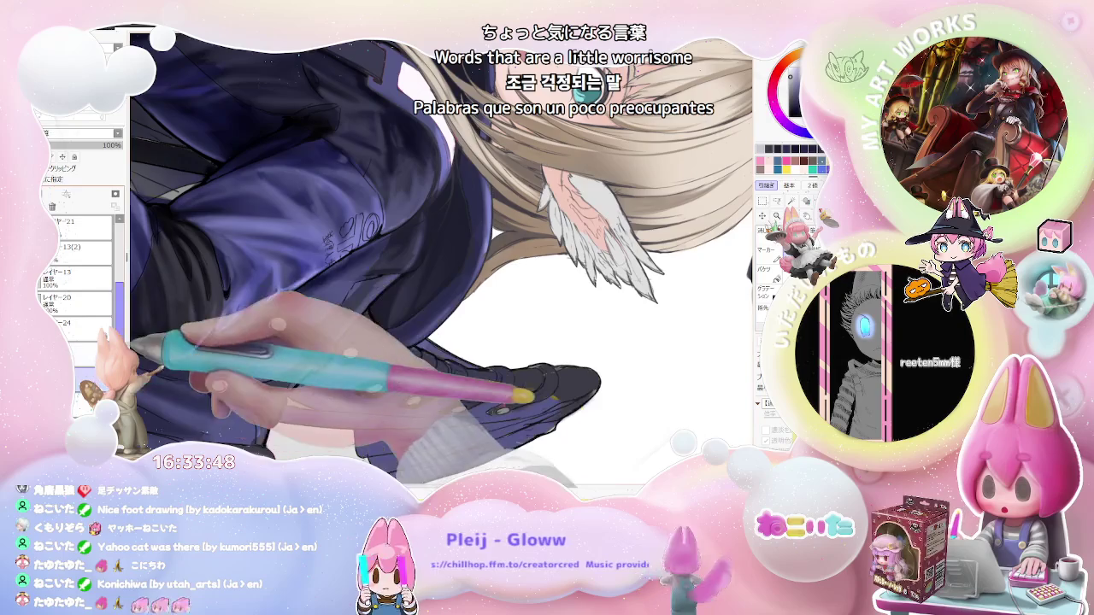
{"action": "key", "text": "ctrl+plus"}
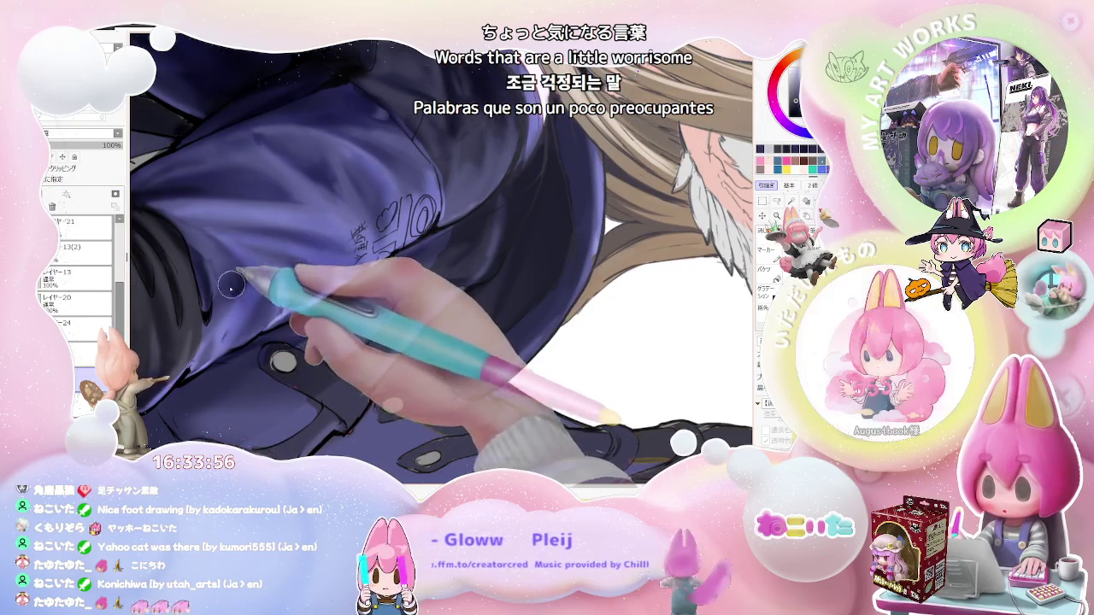
{"action": "key", "text": "ctrl+minus"}
{"action": "key", "text": "ctrl+minus"}
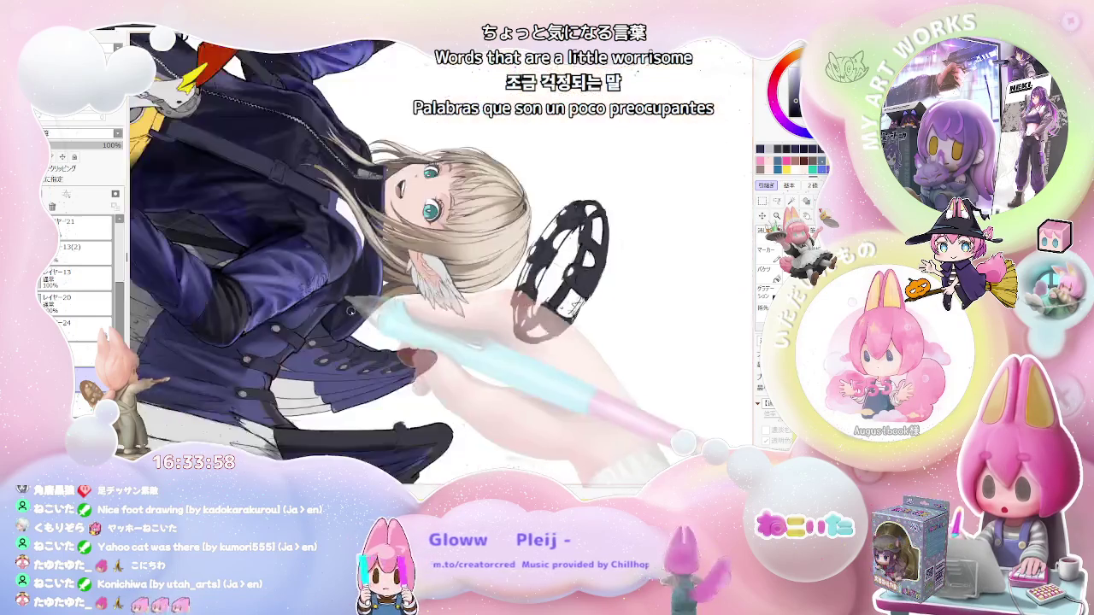
{"action": "key", "text": "ctrl+minus"}
Add soft fold shading along the upper sleeve near the logo and chest straps.
{"action": "key", "text": "Home"}
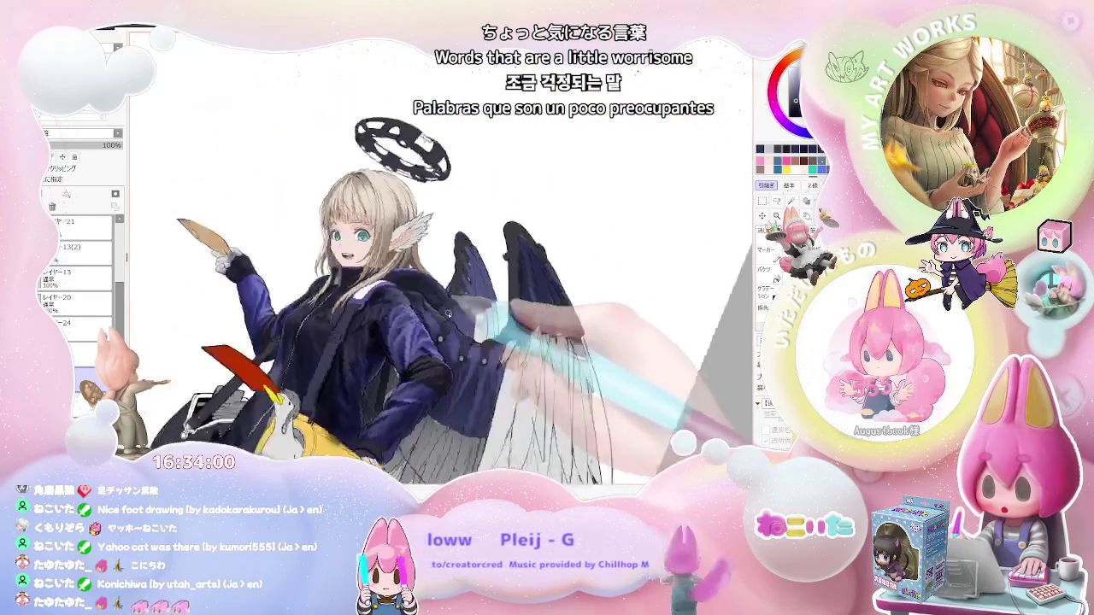
{"action": "key", "text": "ctrl+plus"}
{"action": "key", "text": "ctrl+plus"}
{"action": "key", "text": "ctrl+plus"}
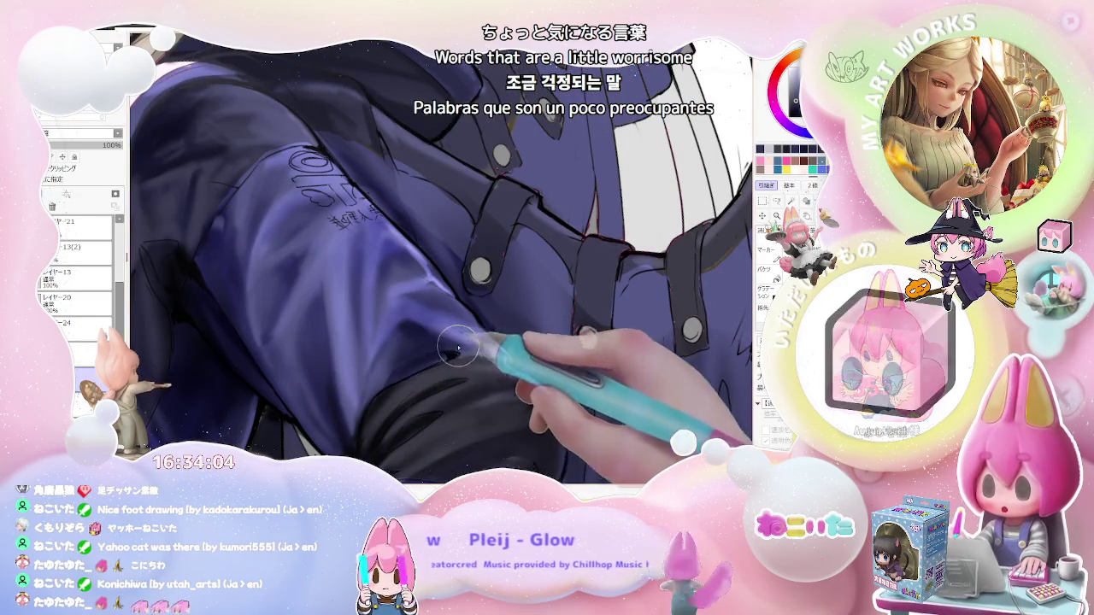
{"action": "key", "text": "Home"}
{"action": "key", "text": "ctrl+minus"}
{"action": "key", "text": "ctrl+minus"}
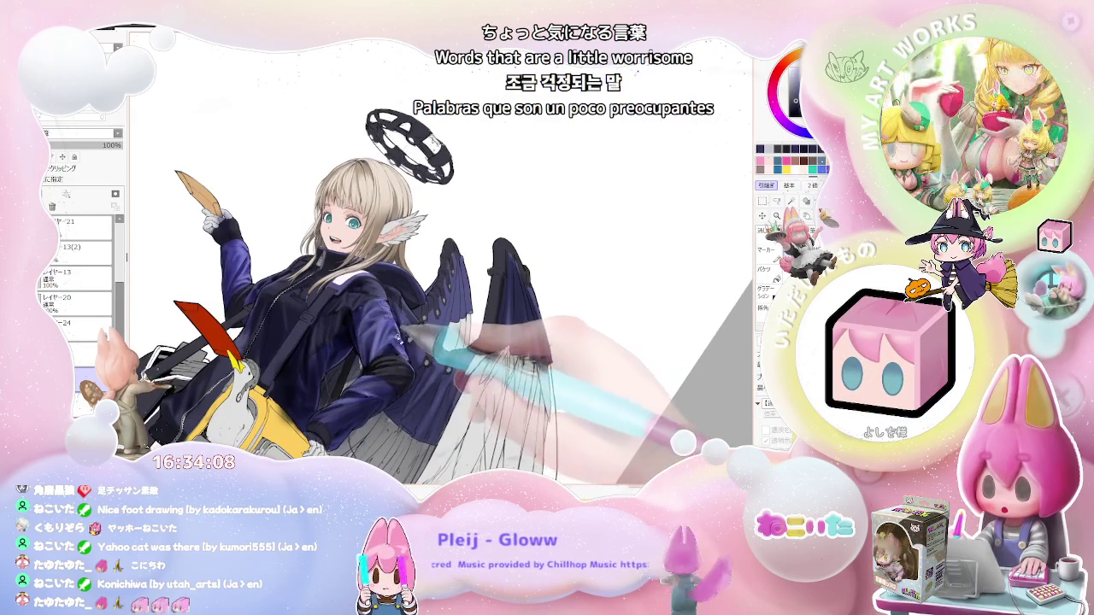
{"action": "key", "text": "ctrl+plus"}
{"action": "key", "text": "ctrl+plus"}
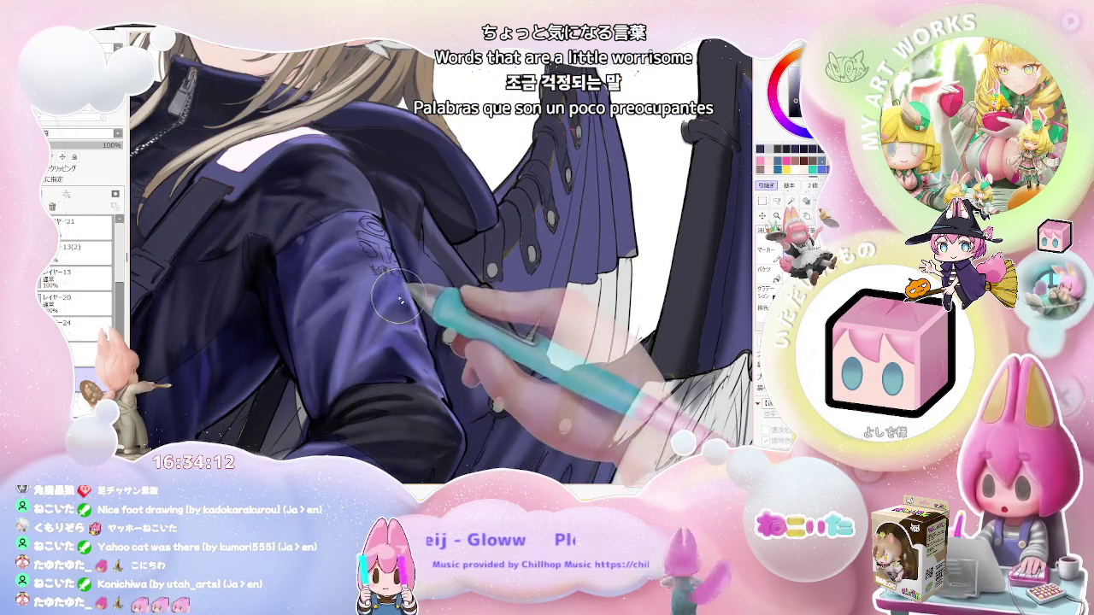
{"action": "key", "text": "ctrl+minus"}
{"action": "key", "text": "ctrl+minus"}
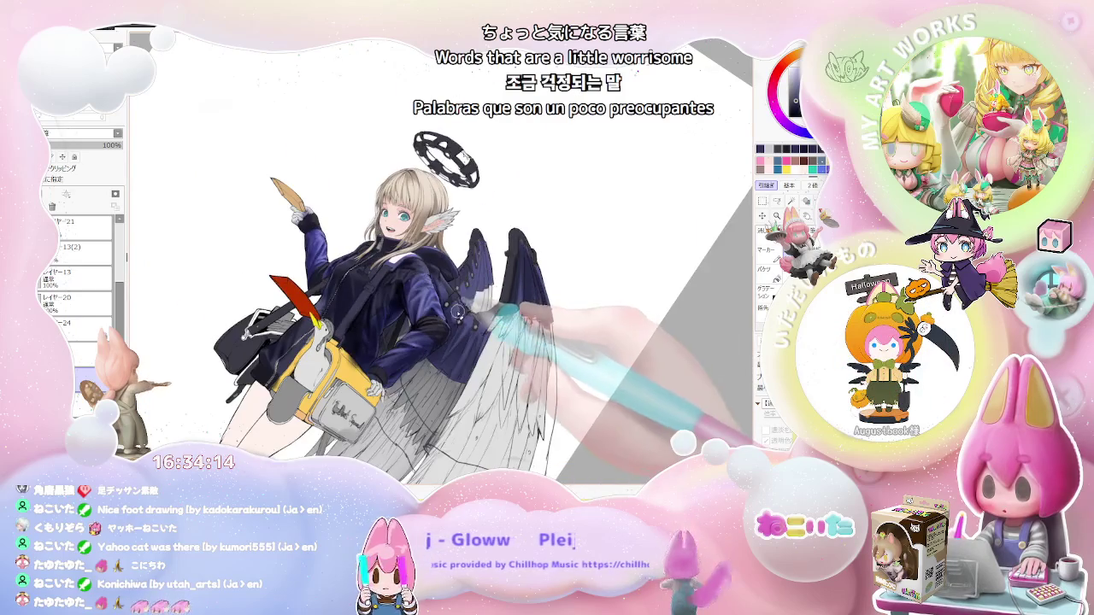
{"action": "key", "text": "ctrl+plus"}
{"action": "key", "text": "ctrl+plus"}
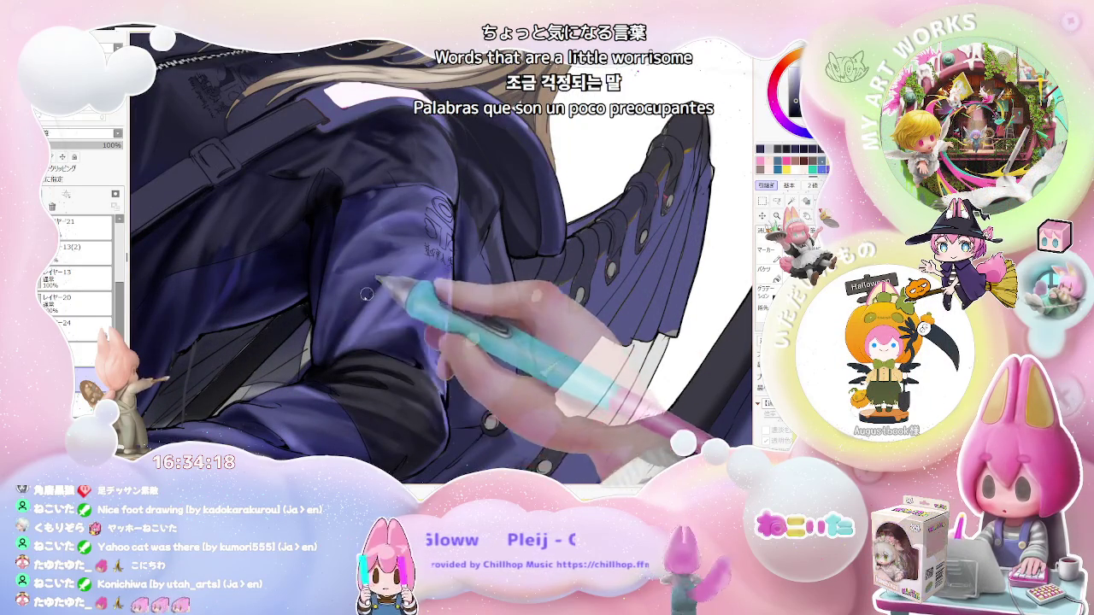
{"action": "key", "text": "ctrl+minus"}
{"action": "key", "text": "ctrl+minus"}
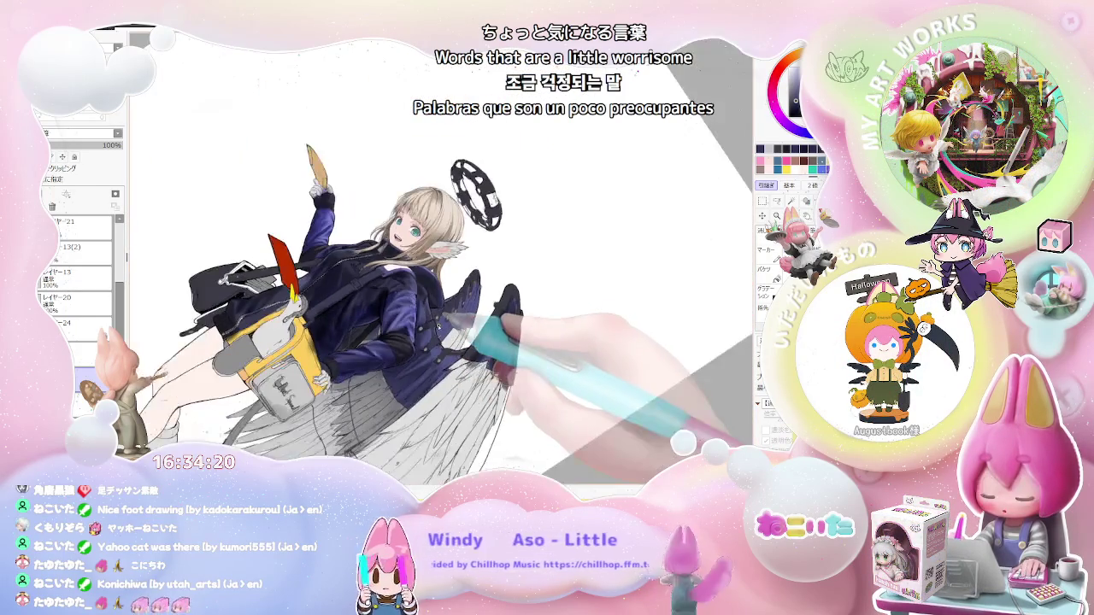
{"action": "key", "text": "ctrl+plus"}
{"action": "key", "text": "ctrl+plus"}
{"action": "key", "text": "ctrl+plus"}
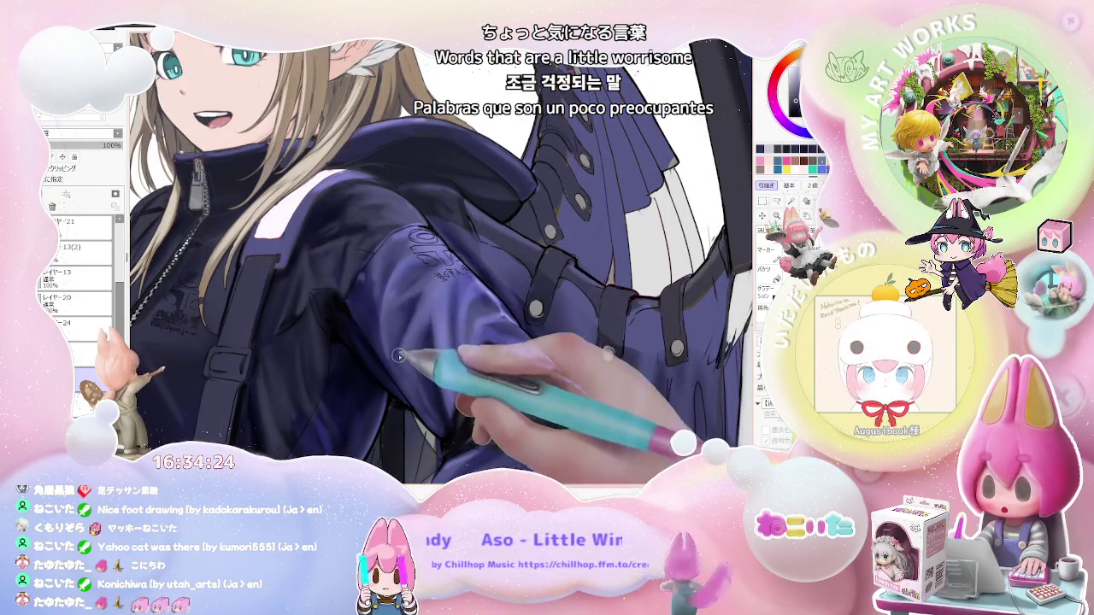
{"action": "key", "text": "ctrl+minus"}
{"action": "key", "text": "ctrl+minus"}
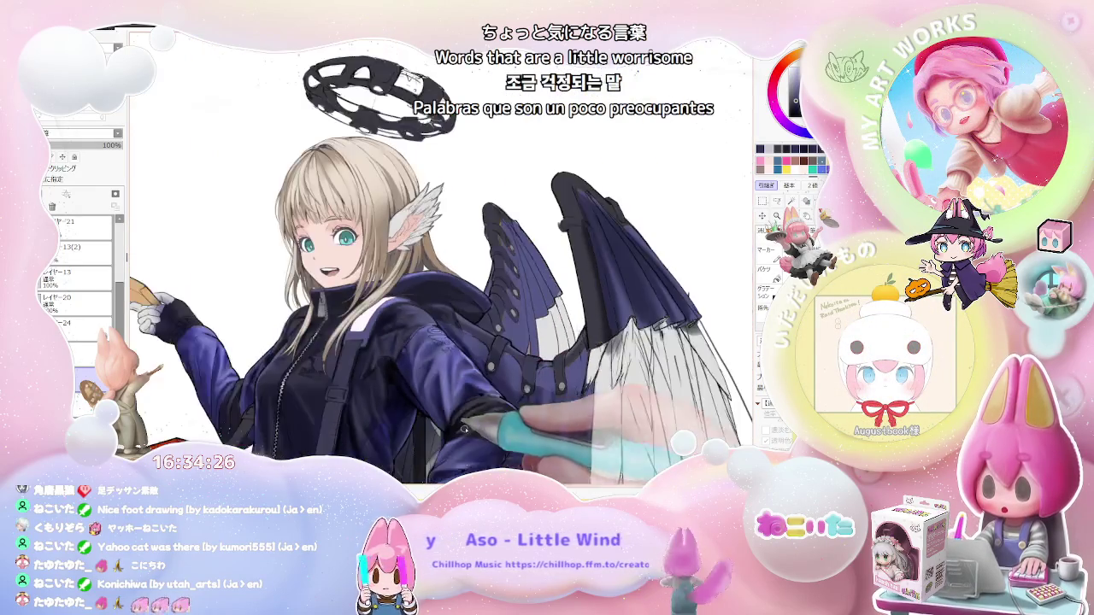
{"action": "key", "text": "ctrl+minus"}
{"action": "key", "text": "ctrl+minus"}
{"action": "key", "text": "End"}
{"action": "key", "text": "End"}
{"action": "key", "text": "End"}
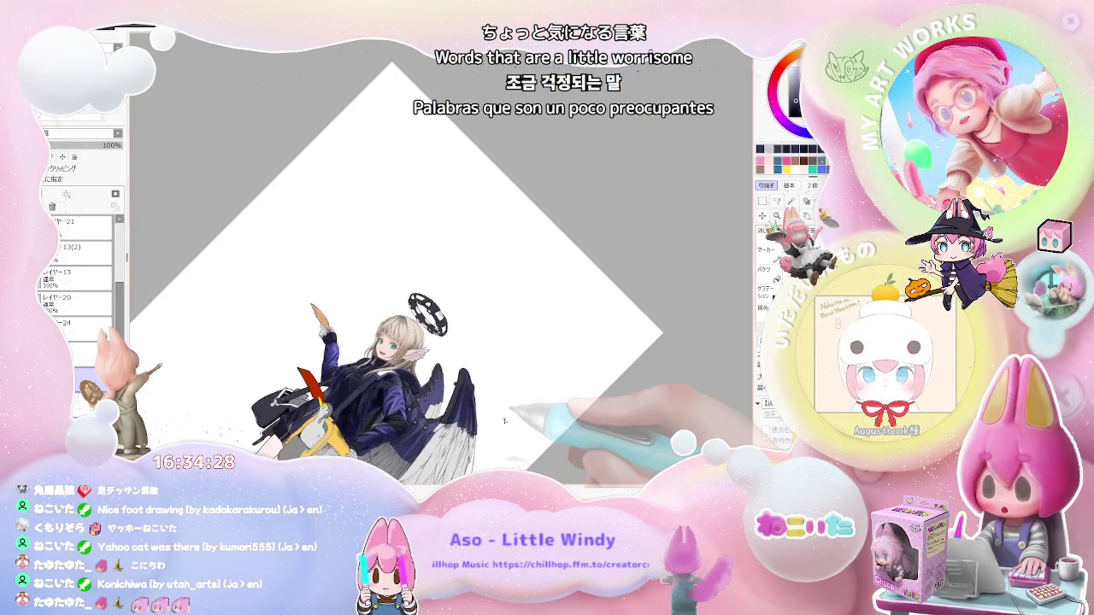
Zoom and tilt the view across the jacket sleeve, face and whole figure to inspect the shading.
{"action": "key", "text": "Home"}
{"action": "key", "text": "ctrl+plus"}
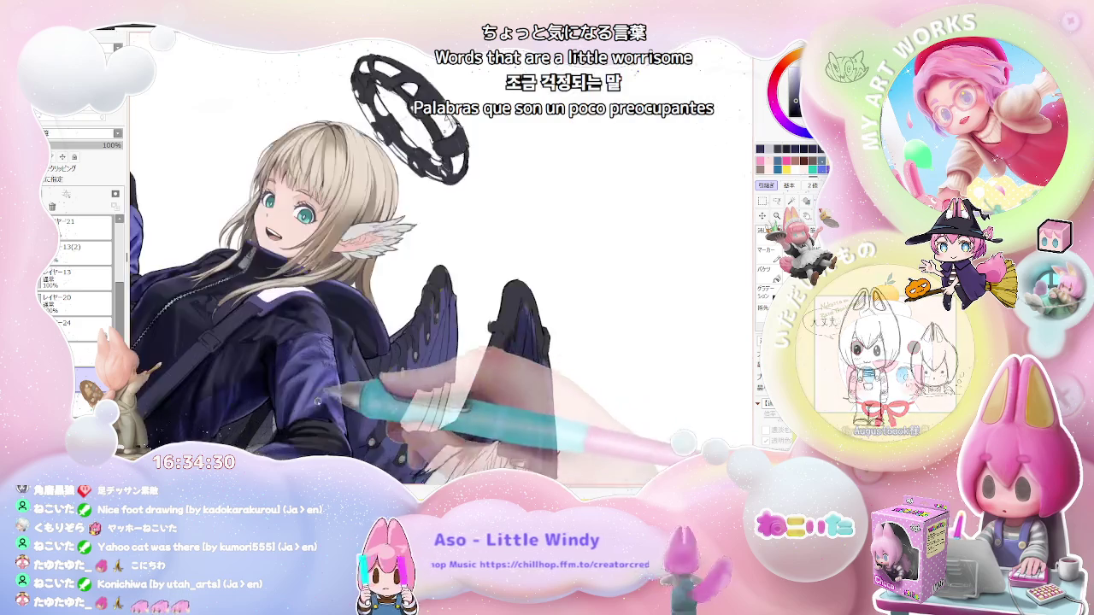
{"action": "key", "text": "ctrl+plus"}
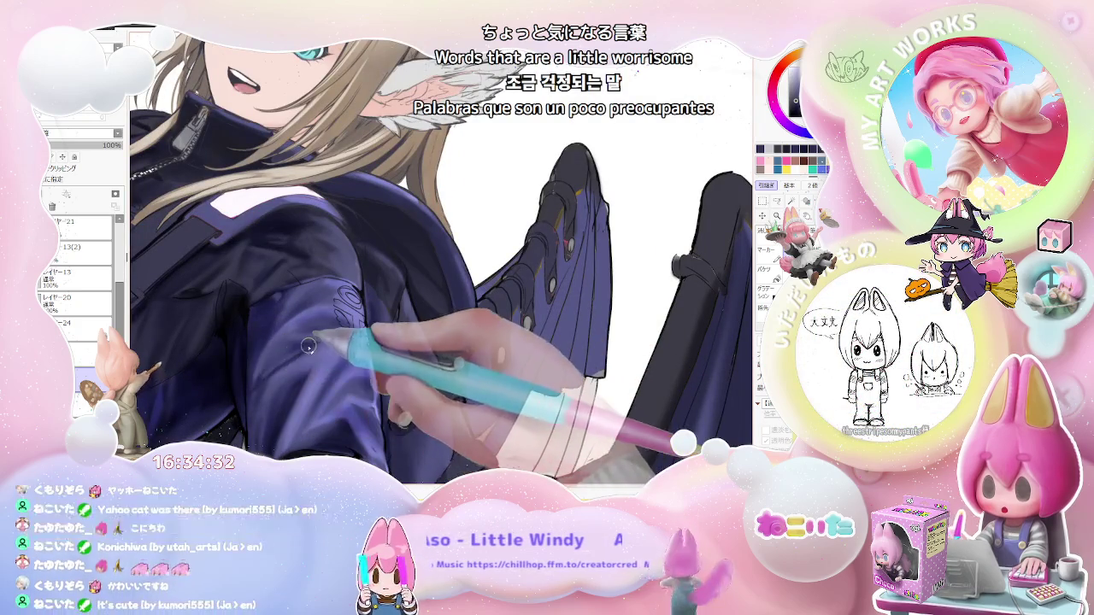
{"action": "key", "text": "ctrl+minus"}
{"action": "key", "text": "End"}
{"action": "key", "text": "ctrl+minus"}
{"action": "key", "text": "Home"}
{"action": "key", "text": "ctrl+plus"}
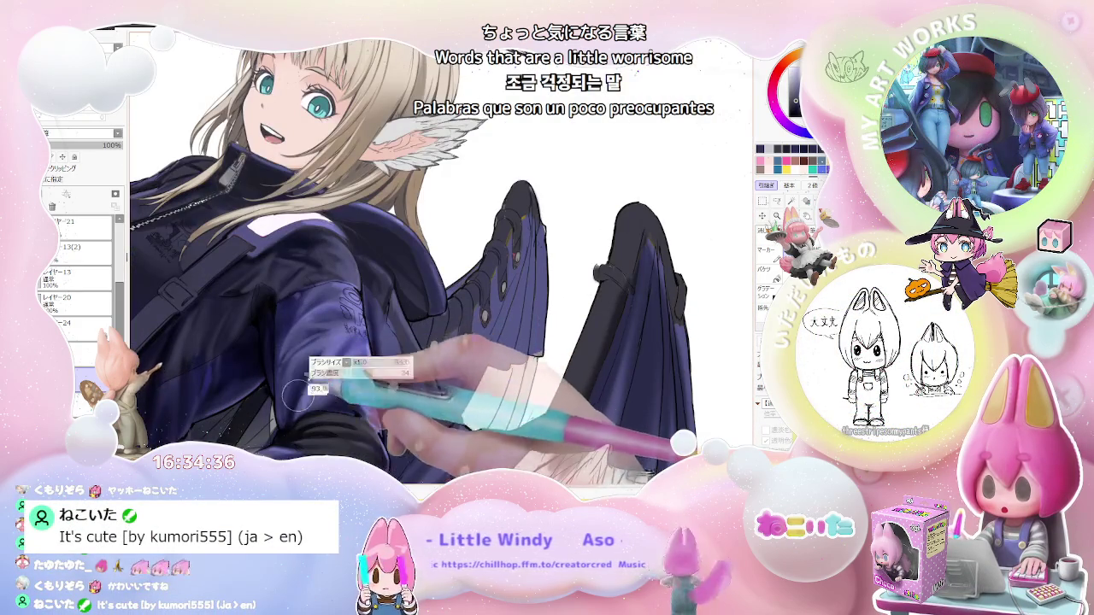
{"action": "key", "text": "ctrl+minus"}
{"action": "key", "text": "End"}
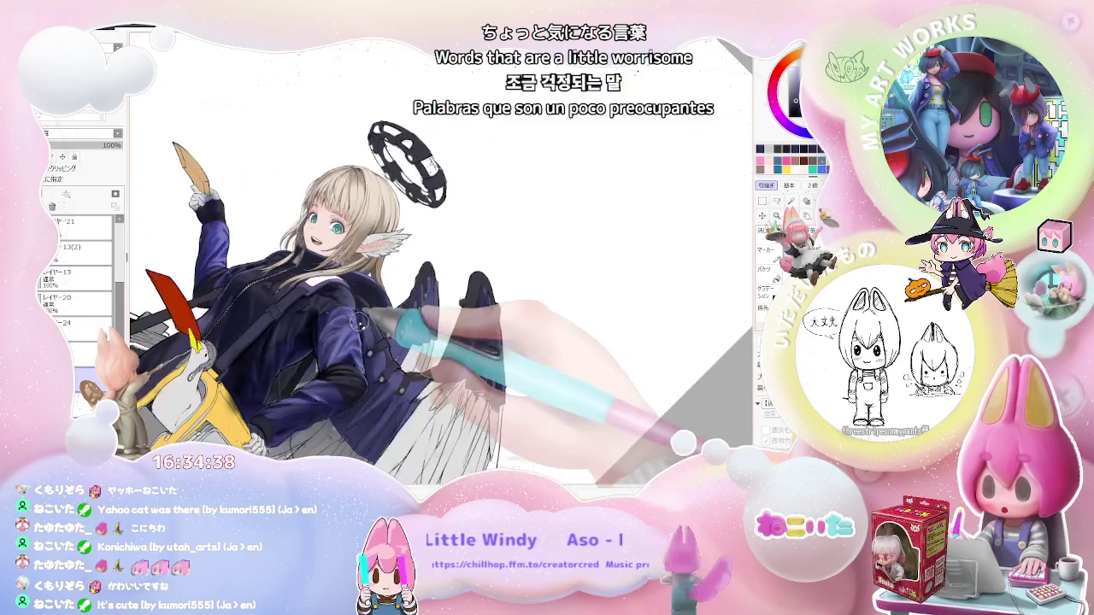
{"action": "key", "text": "End"}
{"action": "key", "text": "End"}
{"action": "key", "text": "End"}
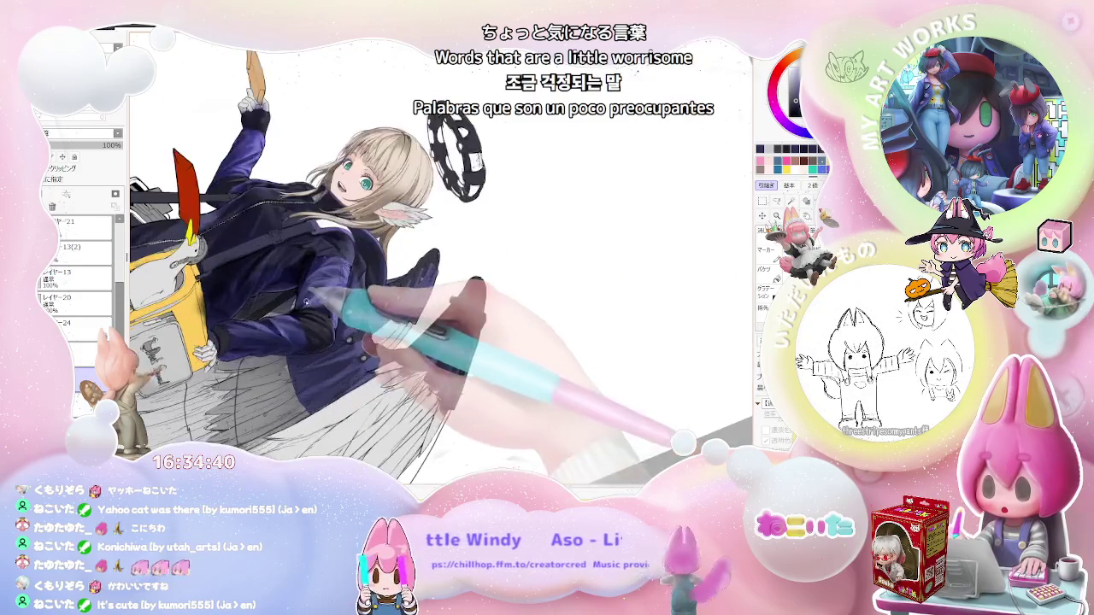
{"action": "key", "text": "ctrl+plus"}
{"action": "key", "text": "ctrl+plus"}
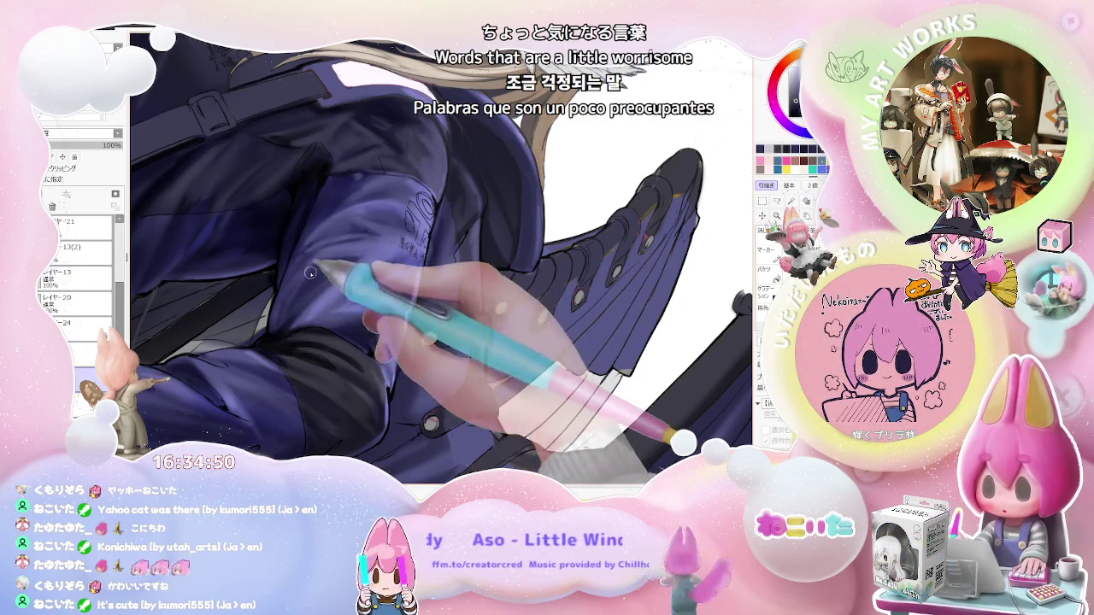
{"action": "key", "text": "ctrl+minus"}
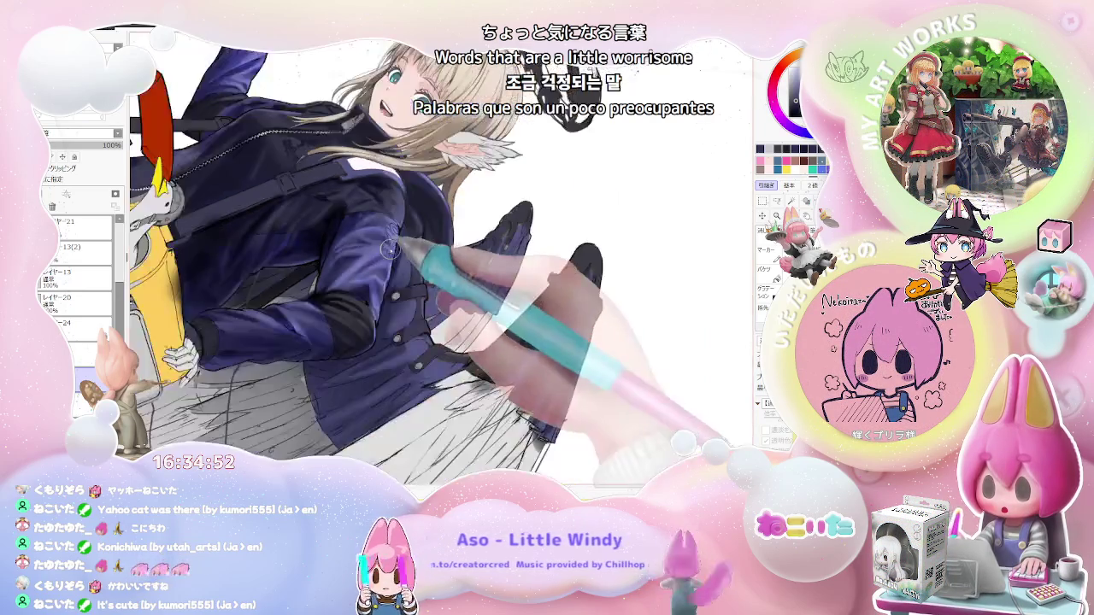
{"action": "key", "text": "ctrl+minus"}
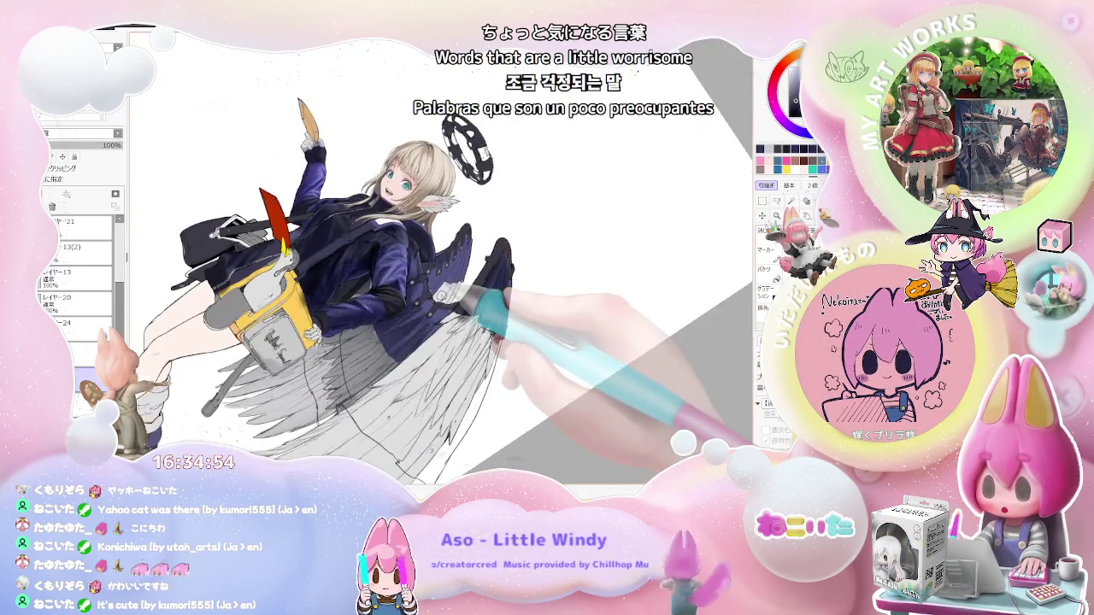
{"action": "key", "text": "ctrl+plus"}
{"action": "key", "text": "ctrl+plus"}
{"action": "key", "text": "ctrl+plus"}
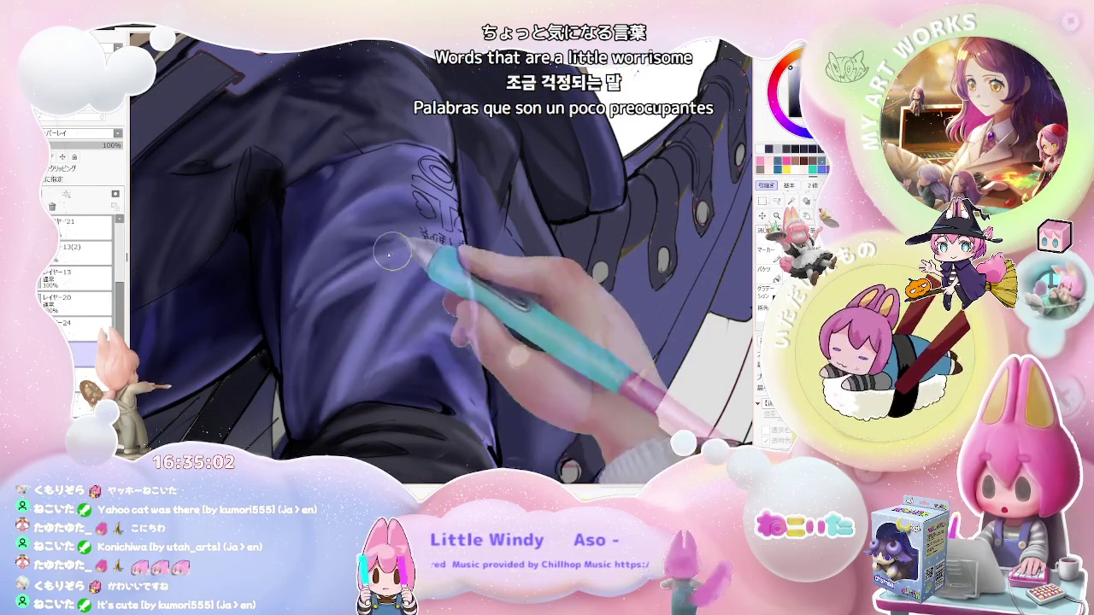
{"action": "key", "text": "ctrl+minus"}
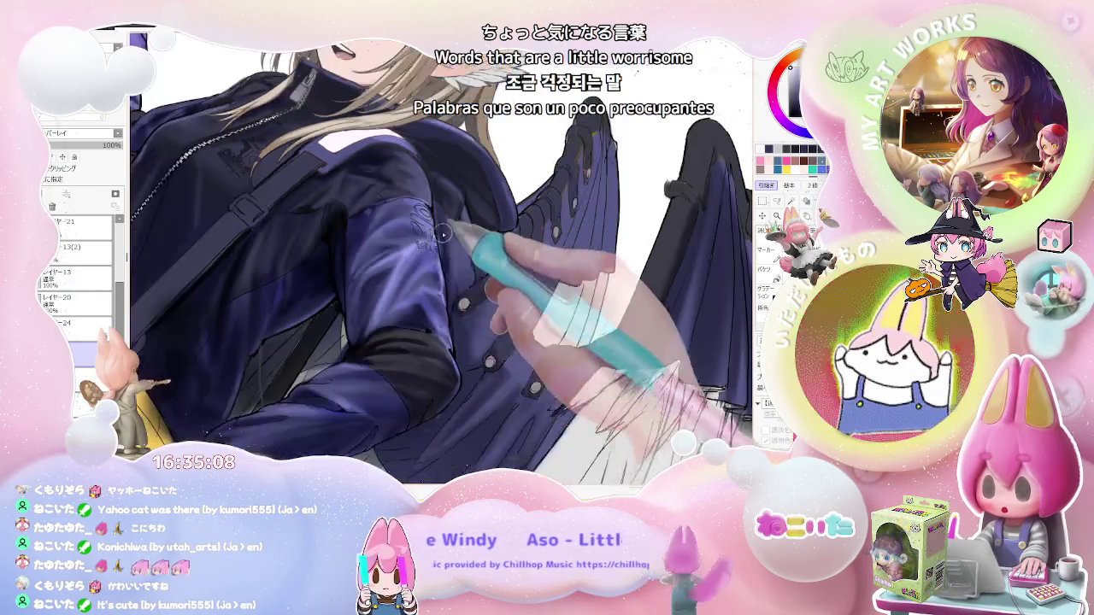
{"action": "key", "text": "ctrl+minus"}
{"action": "key", "text": "ctrl+minus"}
Redraw the small lettering on the sleeve and shrink the brush for fine detail.
{"action": "key", "text": "Home"}
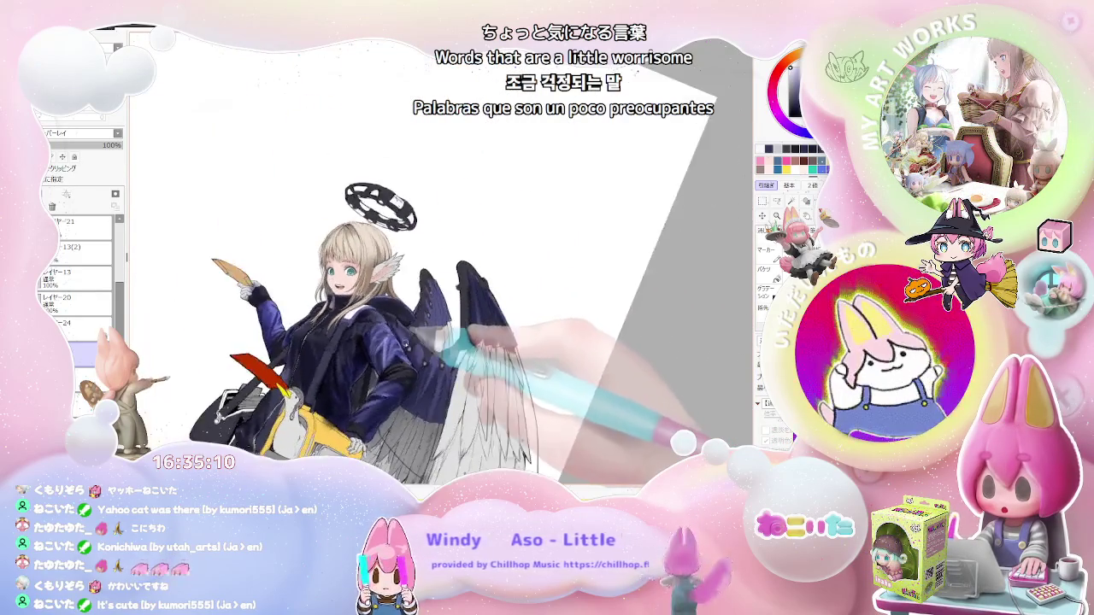
{"action": "scroll", "coordinate": [414, 398], "scroll_direction": "up", "scroll_amount": 2}
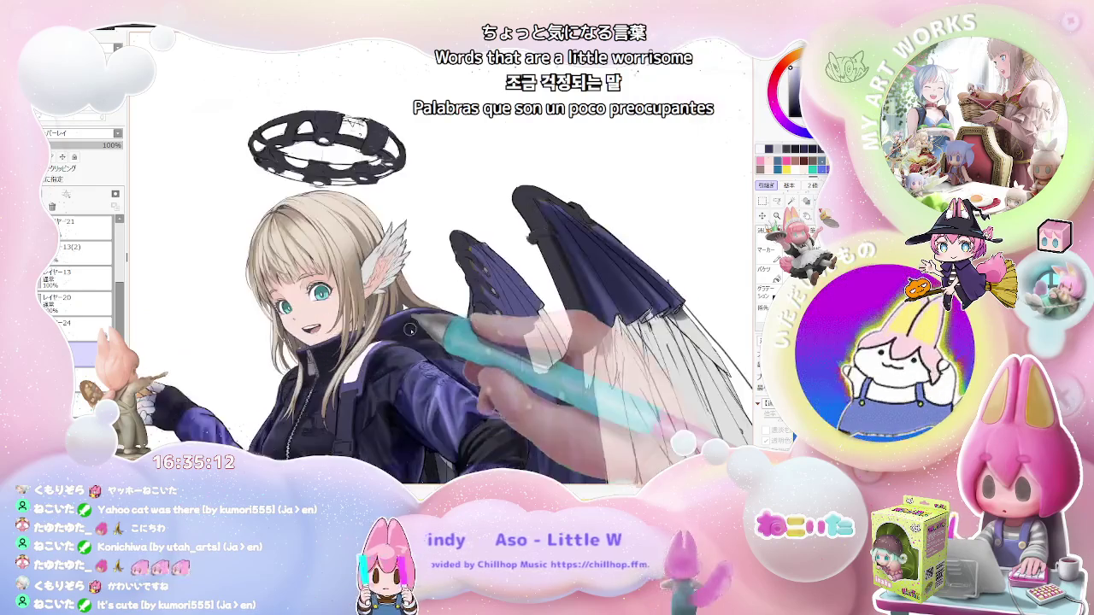
{"action": "scroll", "coordinate": [413, 397], "scroll_direction": "up", "scroll_amount": 2}
{"action": "scroll", "coordinate": [413, 397], "scroll_direction": "up", "scroll_amount": 2}
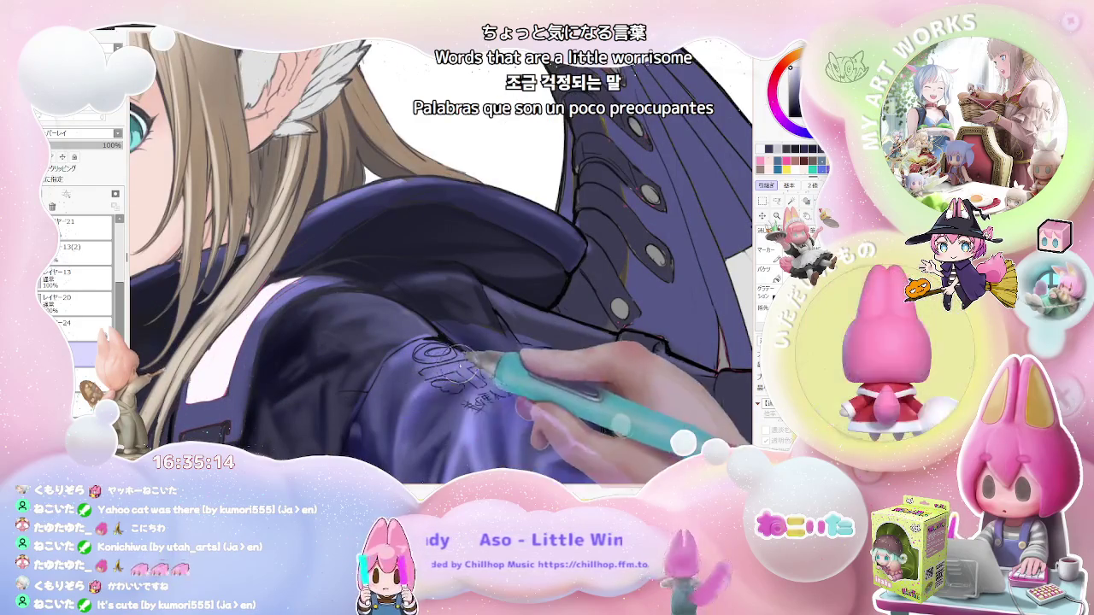
{"action": "key", "text": "End"}
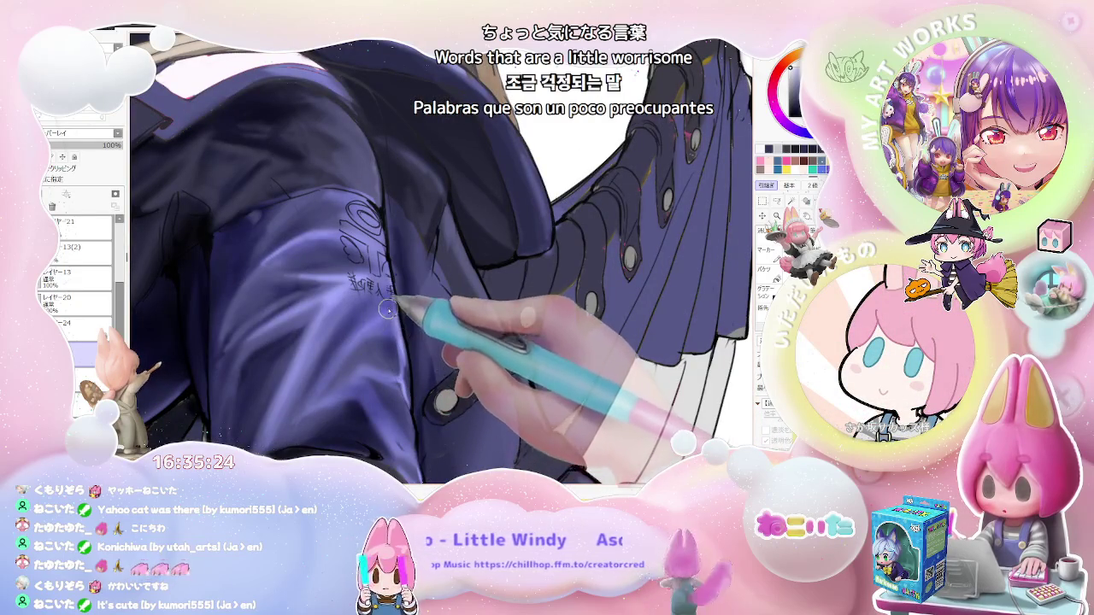
{"action": "left_click_drag", "start_coordinate": [387, 309], "coordinate": [386, 291]}
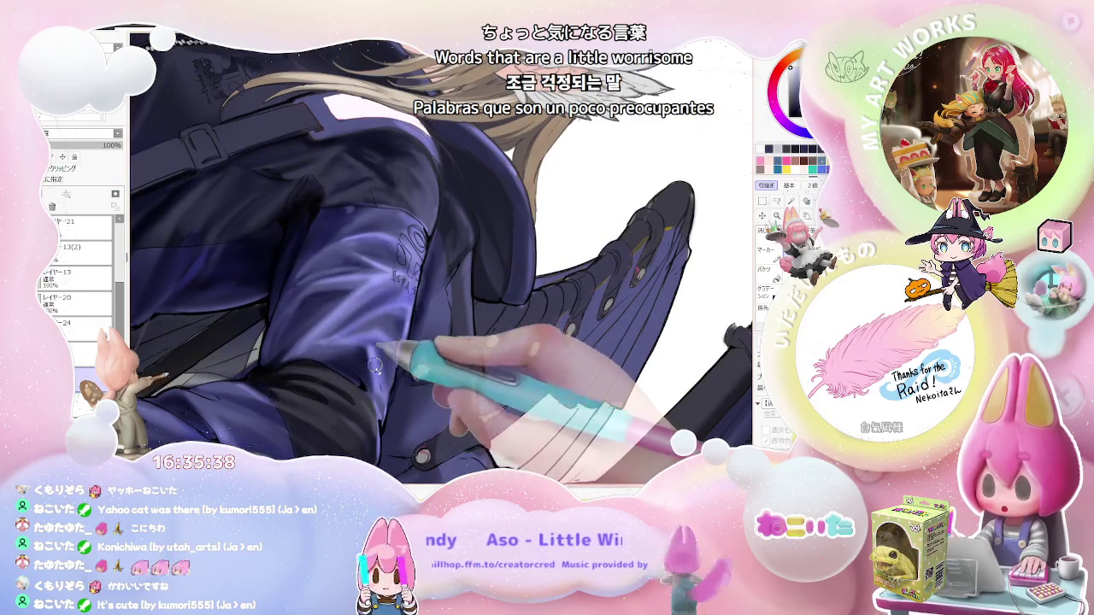
{"action": "key", "text": "bracketleft"}
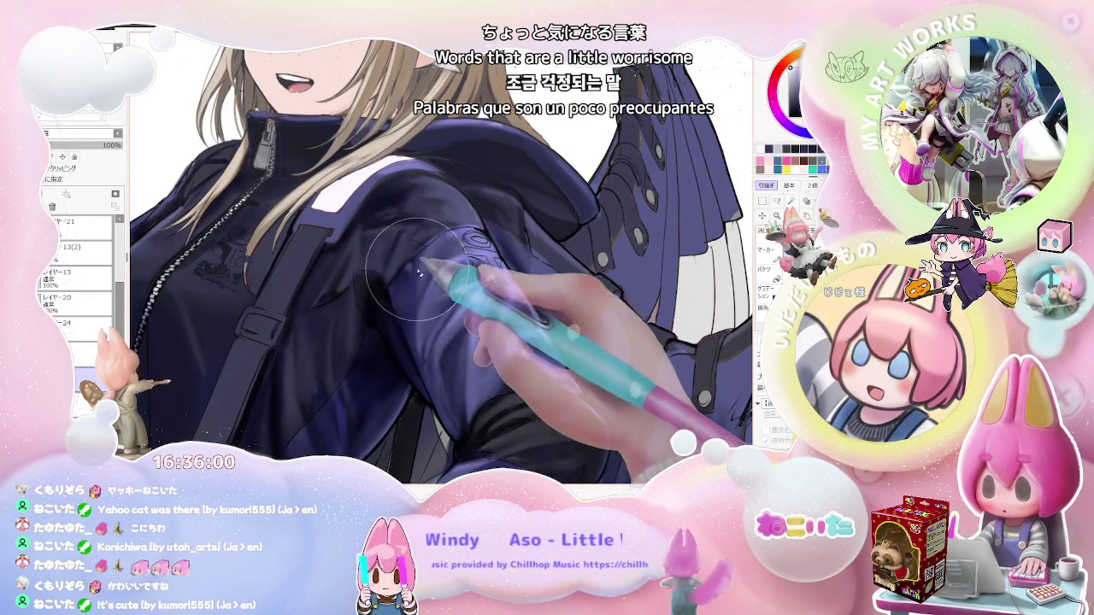
Rotate the canvas about 30° clockwise and zoom in on the jacket chest below the strap.
{"action": "scroll", "coordinate": [444, 376], "scroll_direction": "down", "scroll_amount": 5}
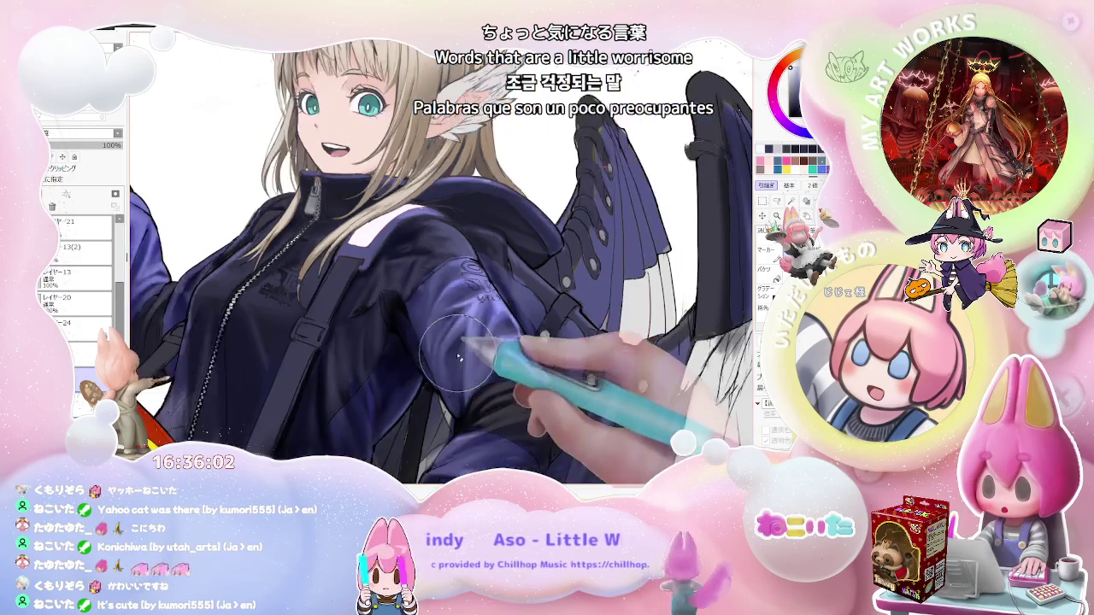
{"action": "left_click_drag", "start_coordinate": [445, 376], "coordinate": [530, 359]}
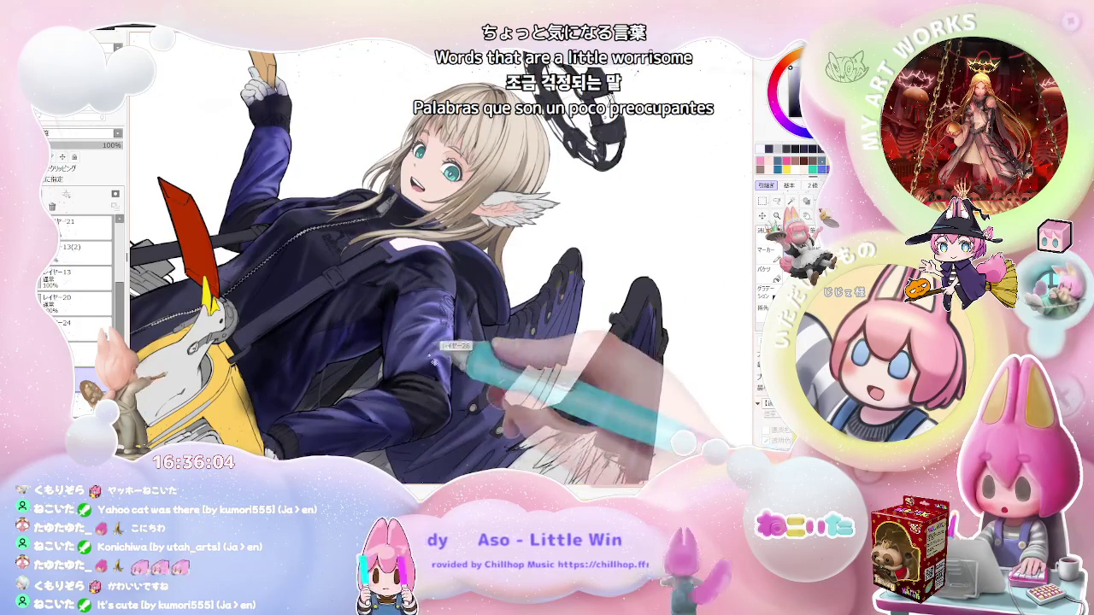
{"action": "scroll", "coordinate": [410, 340], "scroll_direction": "up", "scroll_amount": 3}
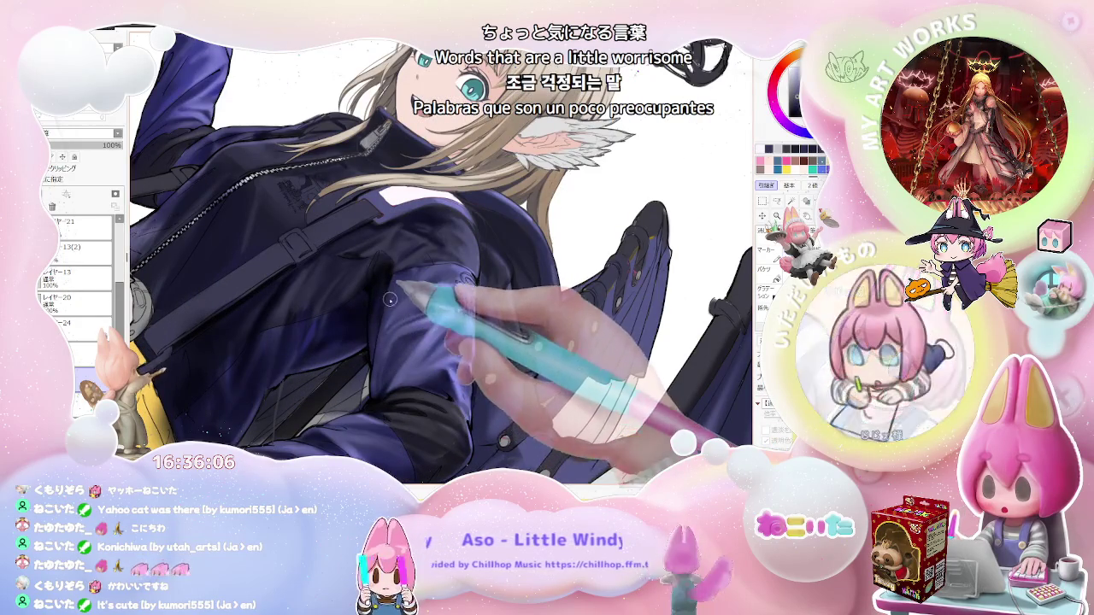
{"action": "scroll", "coordinate": [399, 293], "scroll_direction": "up", "scroll_amount": 2}
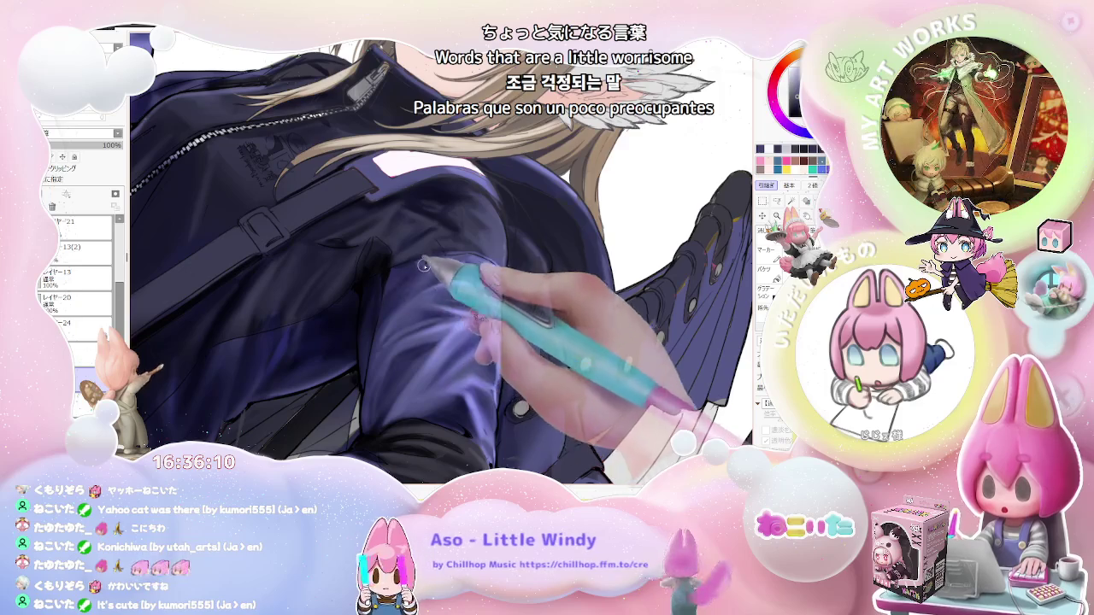
{"action": "scroll", "coordinate": [389, 301], "scroll_direction": "down", "scroll_amount": 2}
{"action": "scroll", "coordinate": [384, 316], "scroll_direction": "down", "scroll_amount": 2}
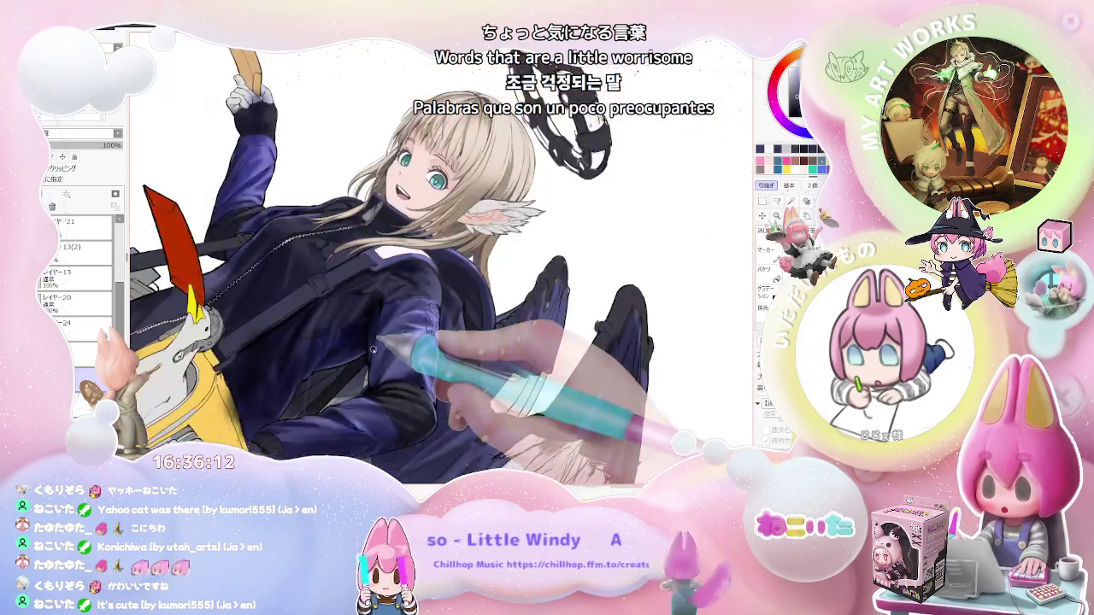
{"action": "scroll", "coordinate": [374, 346], "scroll_direction": "down", "scroll_amount": 2}
{"action": "key", "text": "End"}
{"action": "key", "text": "End"}
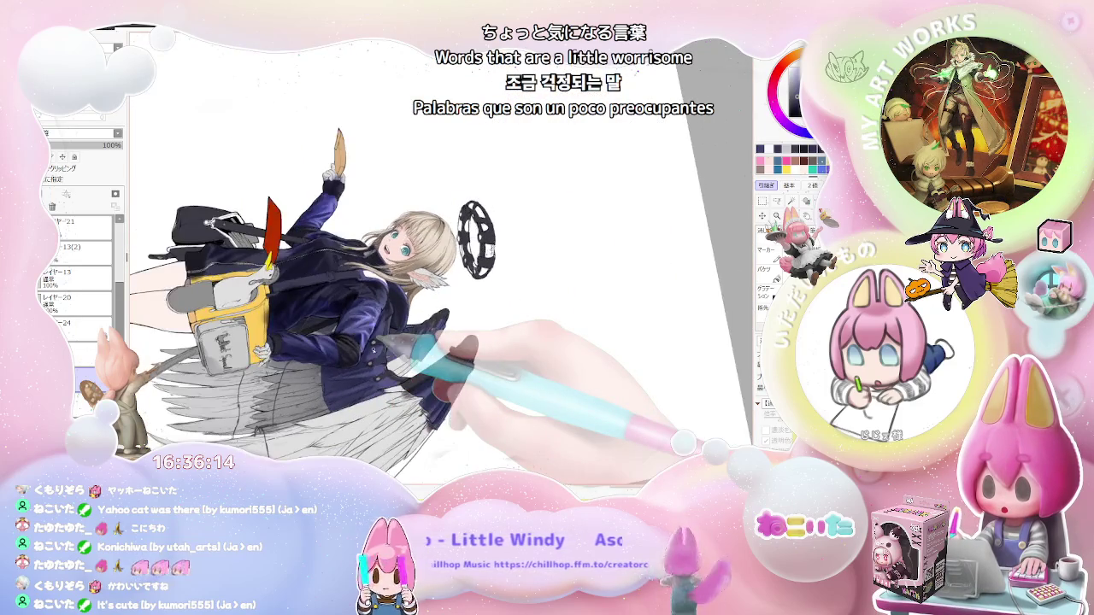
{"action": "scroll", "coordinate": [389, 342], "scroll_direction": "up", "scroll_amount": 2}
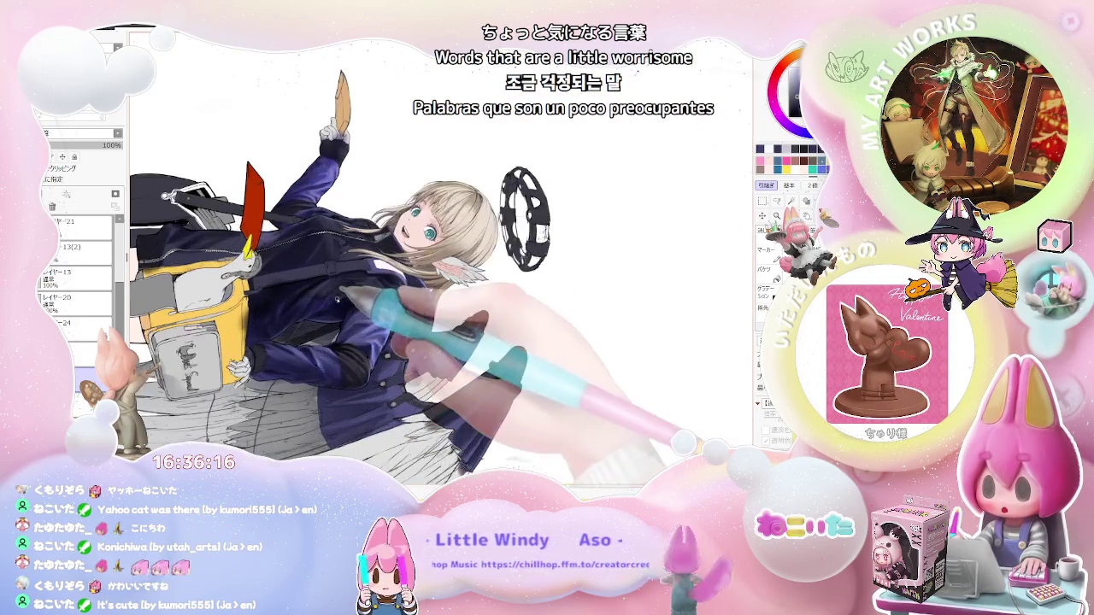
{"action": "scroll", "coordinate": [376, 346], "scroll_direction": "up", "scroll_amount": 2}
{"action": "scroll", "coordinate": [359, 350], "scroll_direction": "up", "scroll_amount": 2}
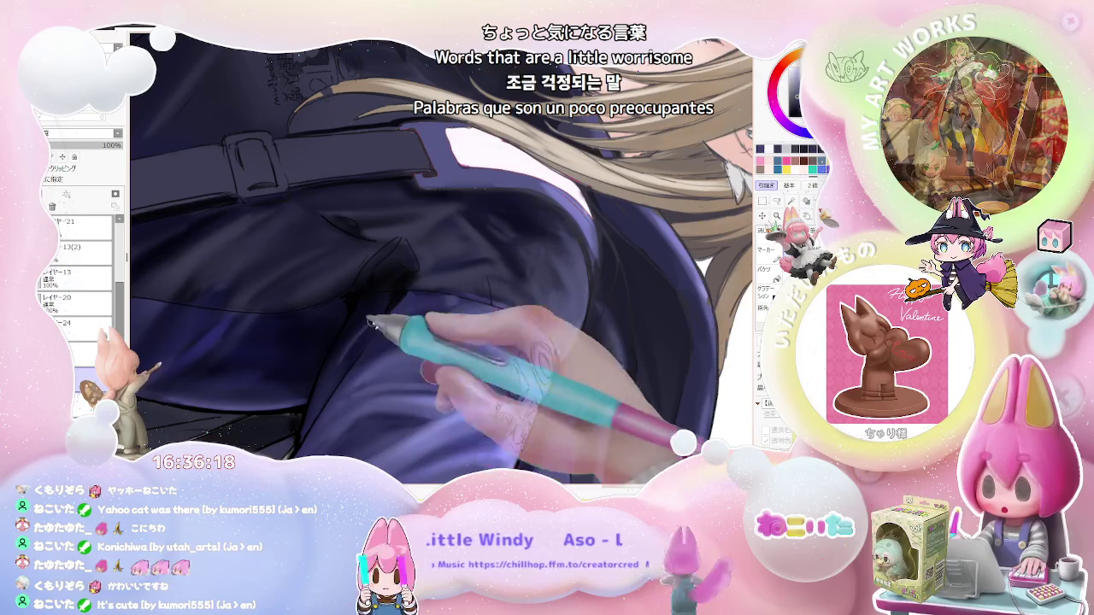
{"action": "scroll", "coordinate": [374, 320], "scroll_direction": "down", "scroll_amount": 2}
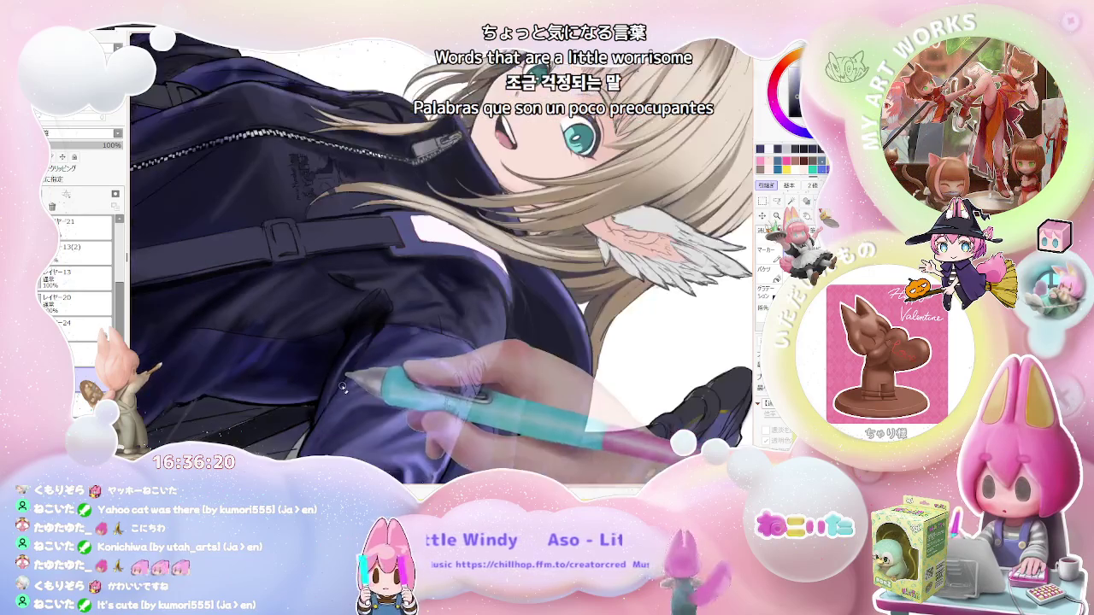
{"action": "scroll", "coordinate": [427, 320], "scroll_direction": "down", "scroll_amount": 2}
{"action": "scroll", "coordinate": [472, 322], "scroll_direction": "down", "scroll_amount": 2}
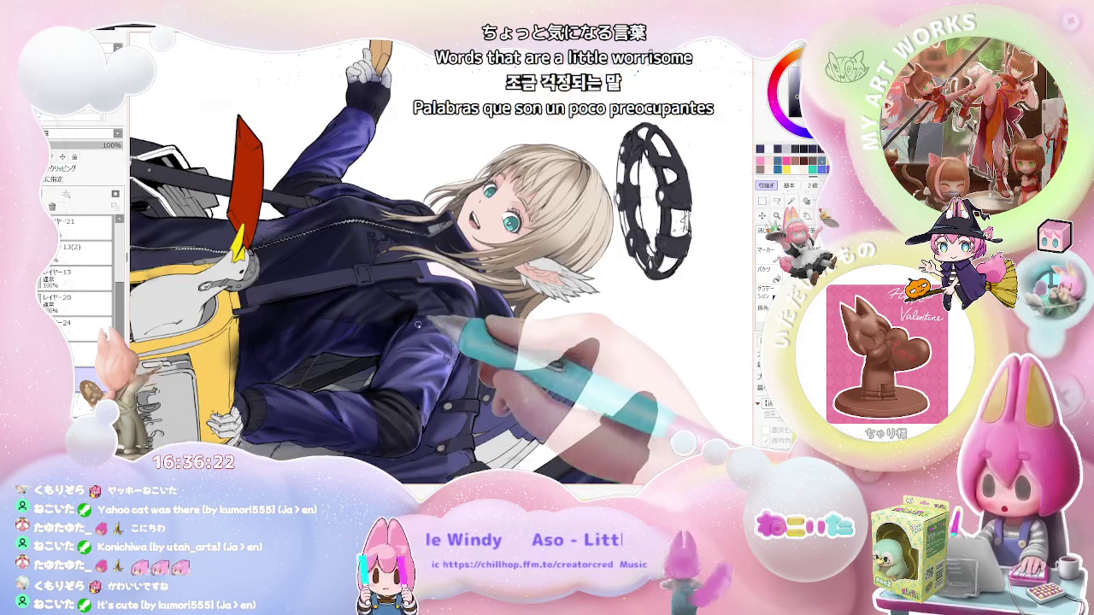
Paint darker navy fold shadows over the chest below the strap, zooming in and out to check.
{"action": "scroll", "coordinate": [445, 316], "scroll_direction": "up", "scroll_amount": 3}
{"action": "scroll", "coordinate": [416, 312], "scroll_direction": "up", "scroll_amount": 2}
{"action": "scroll", "coordinate": [416, 311], "scroll_direction": "down", "scroll_amount": 1}
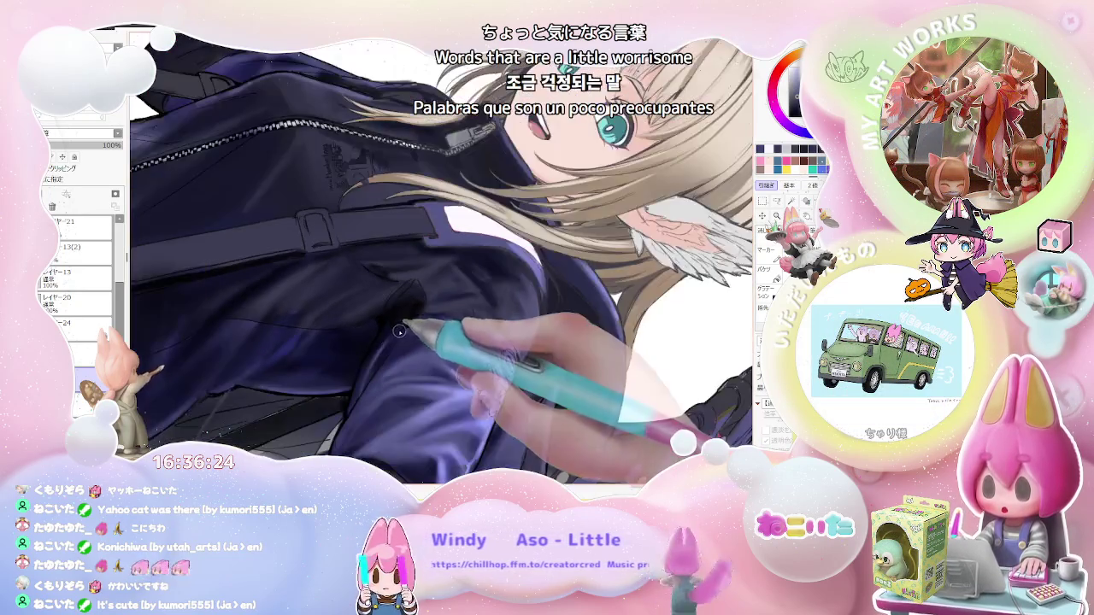
{"action": "scroll", "coordinate": [462, 313], "scroll_direction": "down", "scroll_amount": 1}
{"action": "scroll", "coordinate": [512, 314], "scroll_direction": "down", "scroll_amount": 2}
{"action": "scroll", "coordinate": [479, 320], "scroll_direction": "up", "scroll_amount": 1}
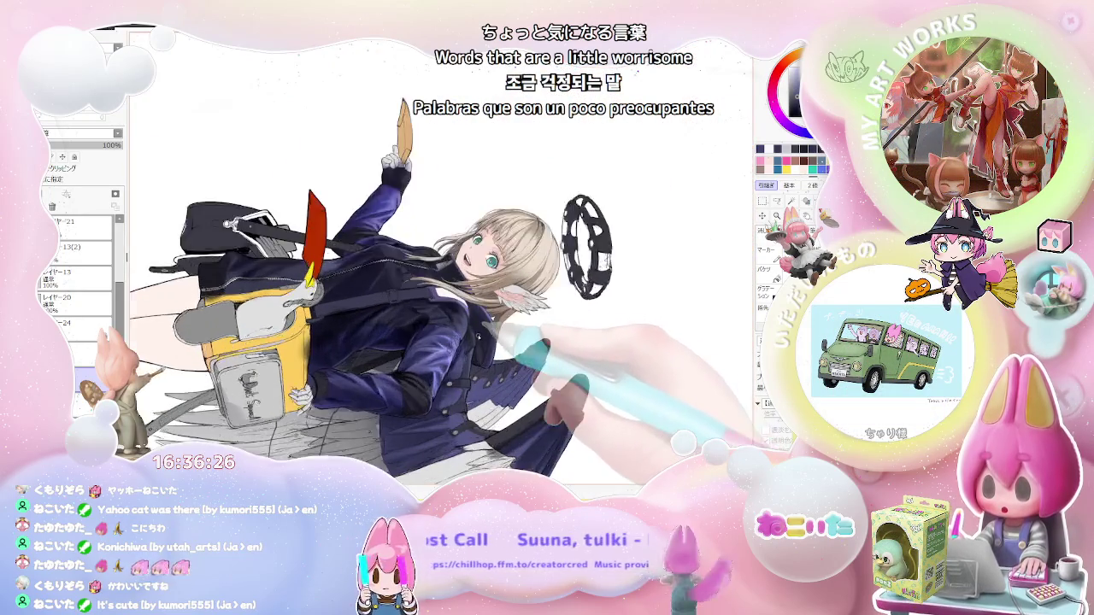
{"action": "scroll", "coordinate": [410, 329], "scroll_direction": "up", "scroll_amount": 2}
{"action": "scroll", "coordinate": [351, 337], "scroll_direction": "up", "scroll_amount": 1}
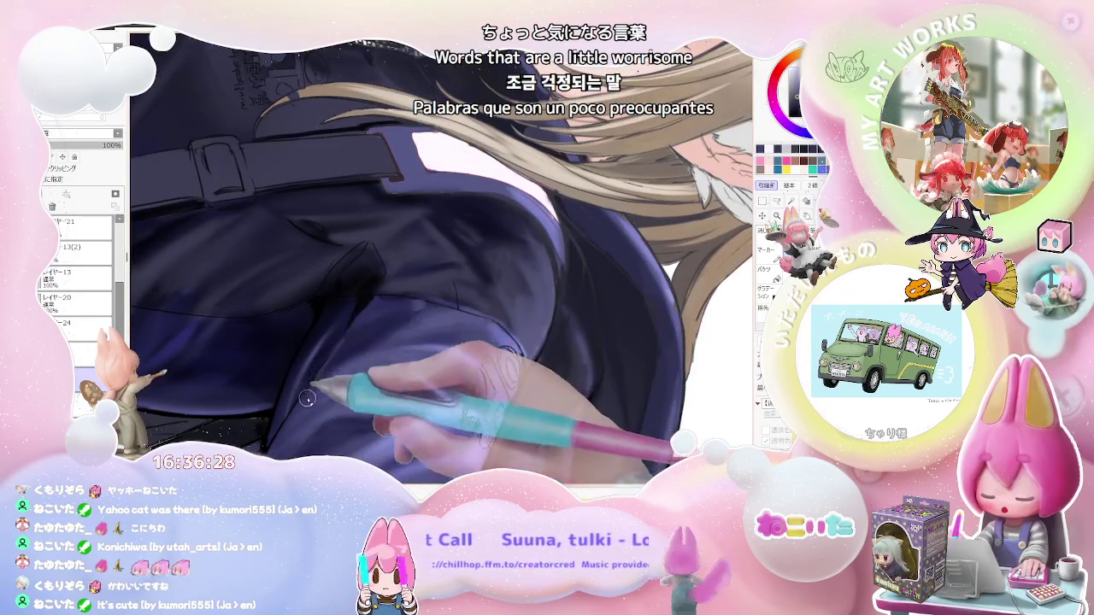
{"action": "scroll", "coordinate": [376, 325], "scroll_direction": "down", "scroll_amount": 1}
{"action": "scroll", "coordinate": [410, 311], "scroll_direction": "down", "scroll_amount": 1}
{"action": "scroll", "coordinate": [406, 312], "scroll_direction": "down", "scroll_amount": 2}
{"action": "scroll", "coordinate": [400, 315], "scroll_direction": "down", "scroll_amount": 1}
{"action": "scroll", "coordinate": [393, 318], "scroll_direction": "up", "scroll_amount": 1}
{"action": "scroll", "coordinate": [385, 325], "scroll_direction": "up", "scroll_amount": 3}
{"action": "scroll", "coordinate": [380, 326], "scroll_direction": "up", "scroll_amount": 1}
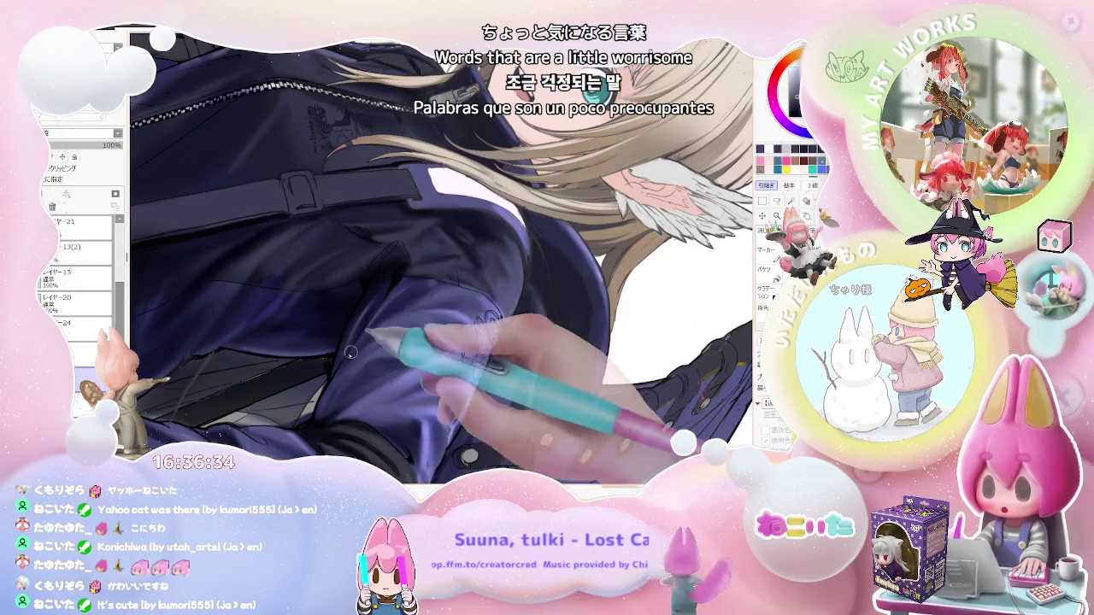
{"action": "scroll", "coordinate": [359, 354], "scroll_direction": "down", "scroll_amount": 2}
{"action": "scroll", "coordinate": [393, 356], "scroll_direction": "down", "scroll_amount": 1}
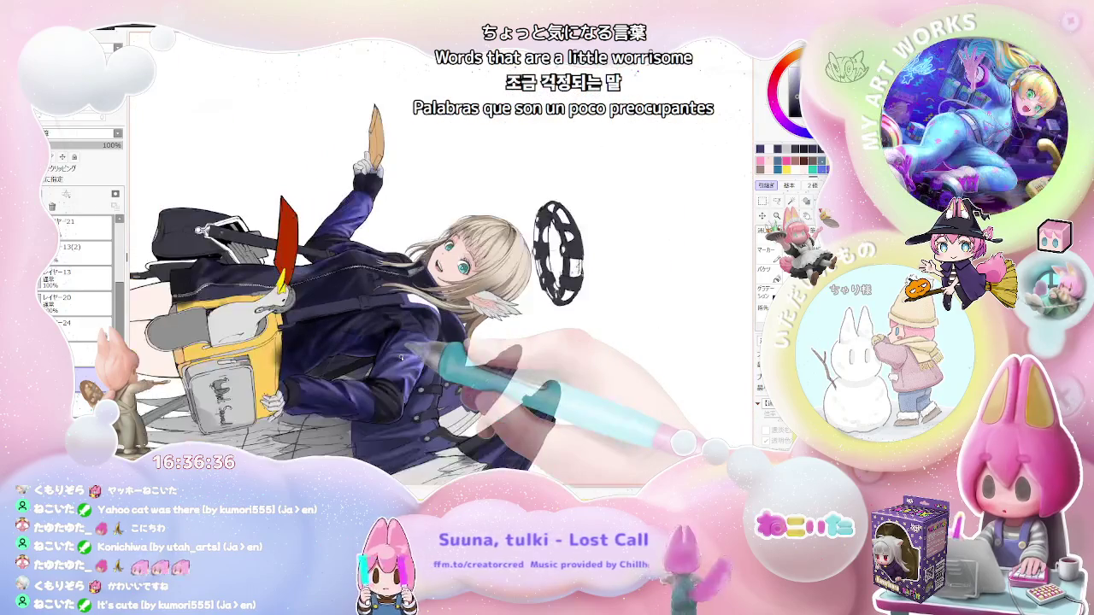
{"action": "scroll", "coordinate": [401, 357], "scroll_direction": "up", "scroll_amount": 1}
{"action": "scroll", "coordinate": [376, 342], "scroll_direction": "up", "scroll_amount": 2}
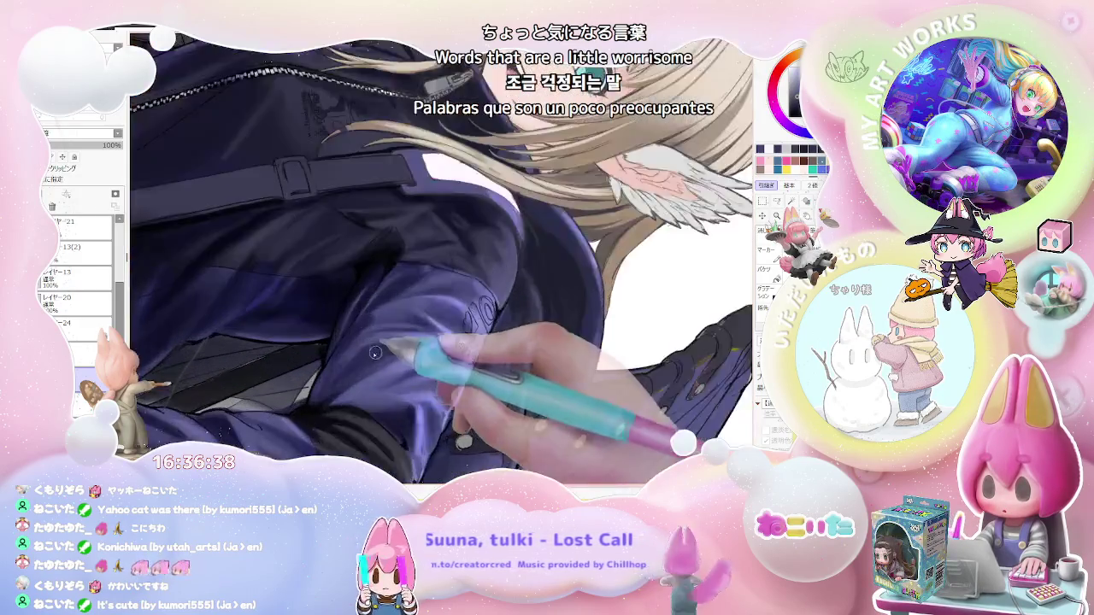
{"action": "scroll", "coordinate": [347, 326], "scroll_direction": "up", "scroll_amount": 1}
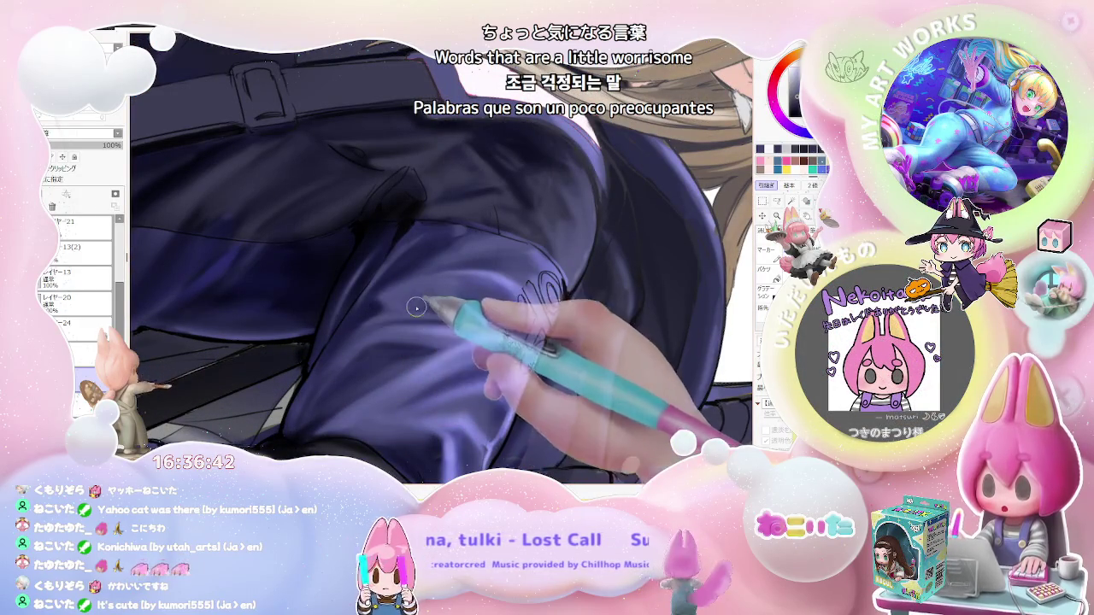
{"action": "scroll", "coordinate": [453, 312], "scroll_direction": "down", "scroll_amount": 1}
{"action": "scroll", "coordinate": [457, 314], "scroll_direction": "down", "scroll_amount": 1}
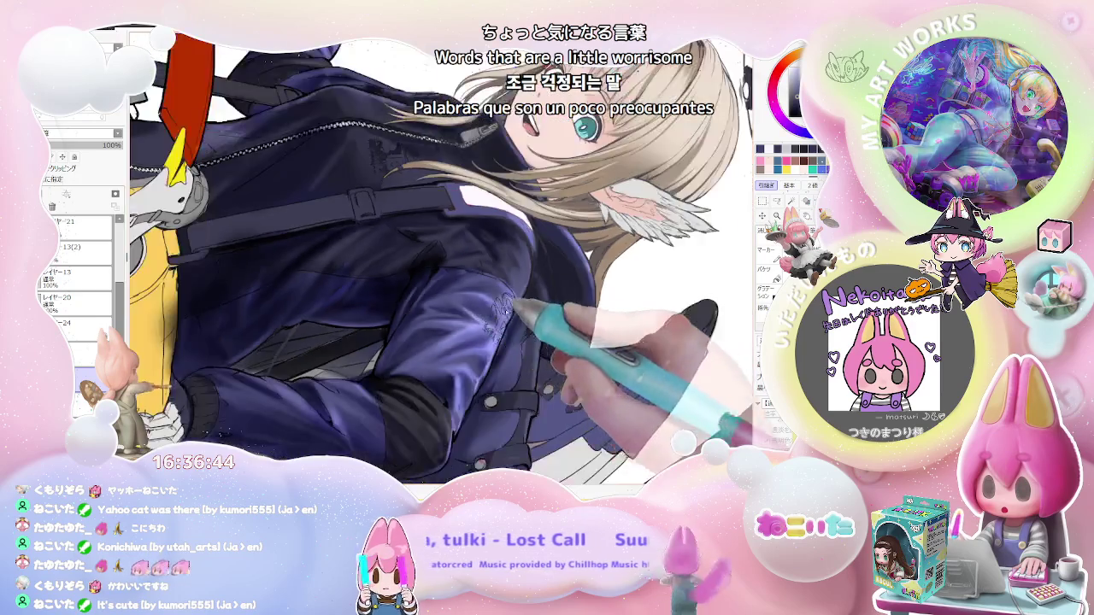
{"action": "scroll", "coordinate": [513, 317], "scroll_direction": "down", "scroll_amount": 2}
{"action": "key", "text": "asciicircum"}
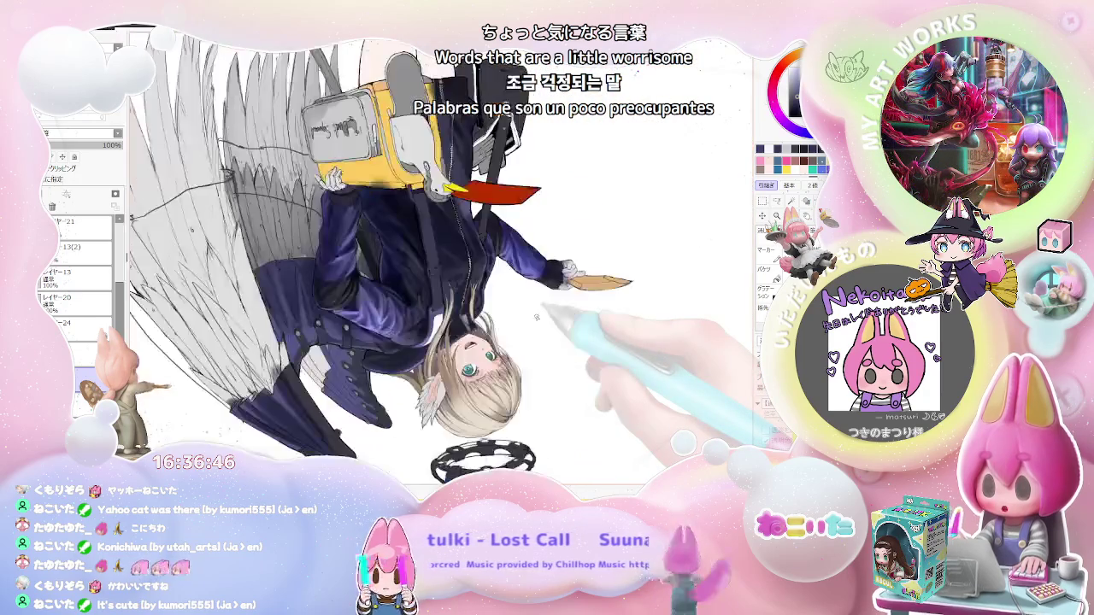
On the rotated canvas, brush soft bluish light onto the sleeve's elbow fold beside the black band.
{"action": "scroll", "coordinate": [536, 317], "scroll_direction": "up", "scroll_amount": 1}
{"action": "scroll", "coordinate": [385, 299], "scroll_direction": "up", "scroll_amount": 1}
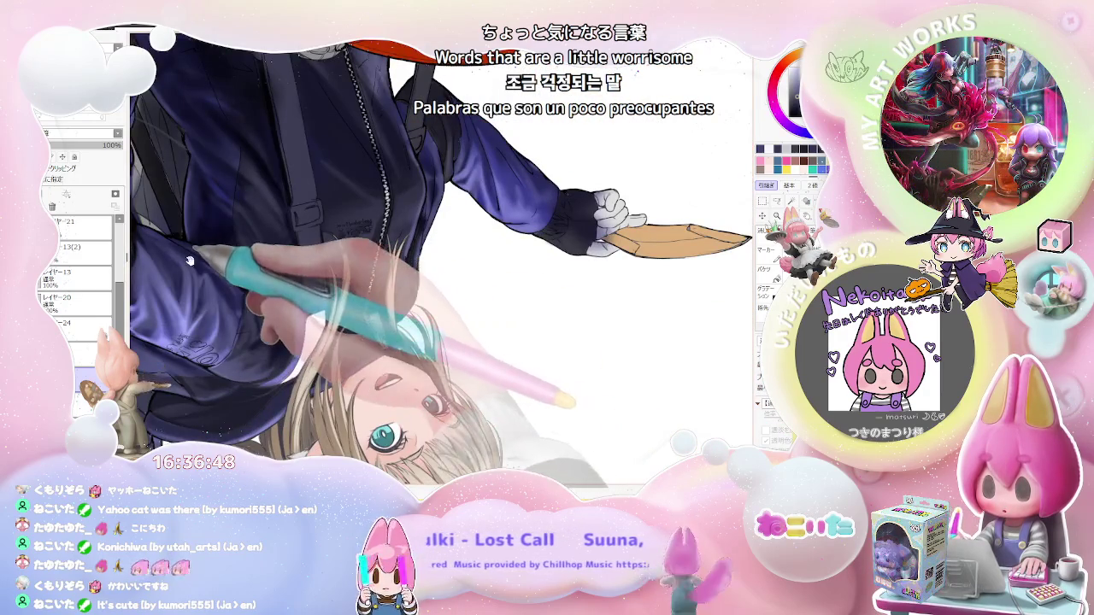
{"action": "scroll", "coordinate": [240, 290], "scroll_direction": "up", "scroll_amount": 1}
{"action": "scroll", "coordinate": [241, 290], "scroll_direction": "up", "scroll_amount": 1}
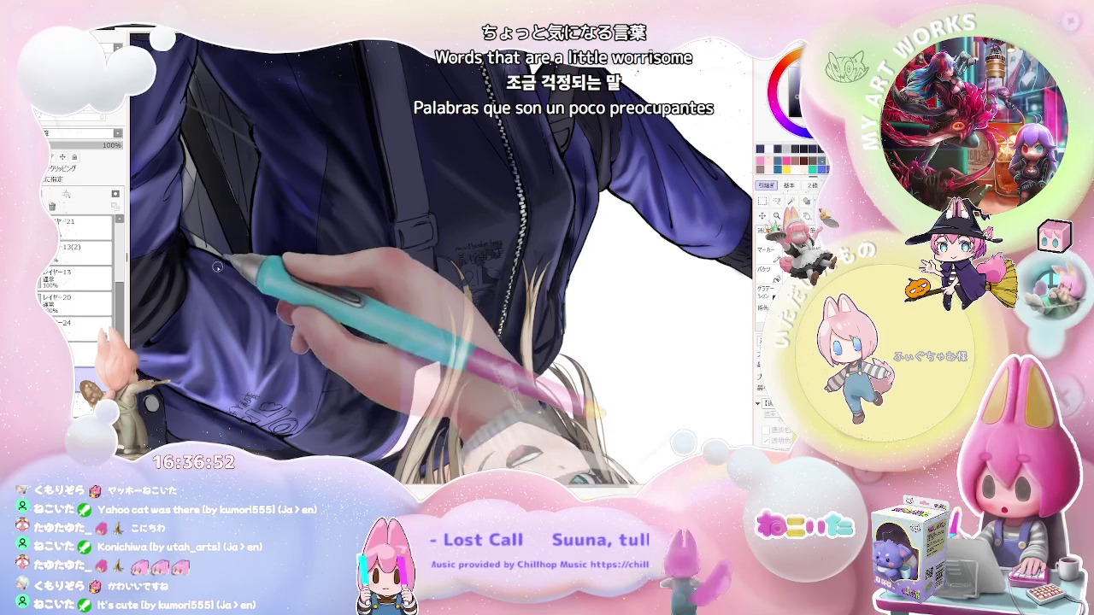
{"action": "scroll", "coordinate": [265, 282], "scroll_direction": "up", "scroll_amount": 1}
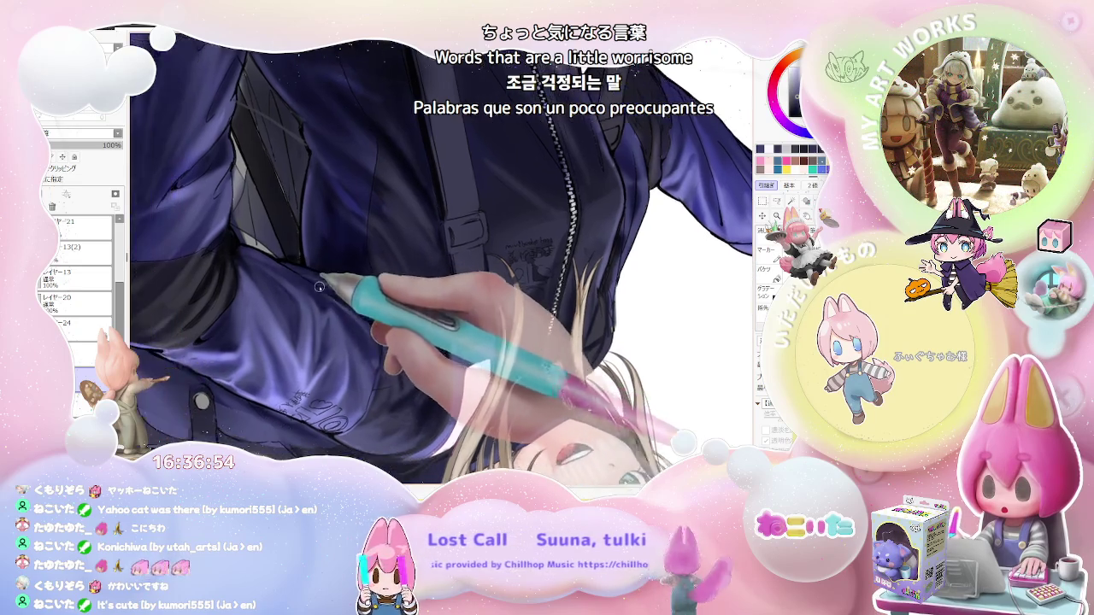
{"action": "scroll", "coordinate": [361, 346], "scroll_direction": "down", "scroll_amount": 2}
{"action": "scroll", "coordinate": [433, 342], "scroll_direction": "up", "scroll_amount": 2}
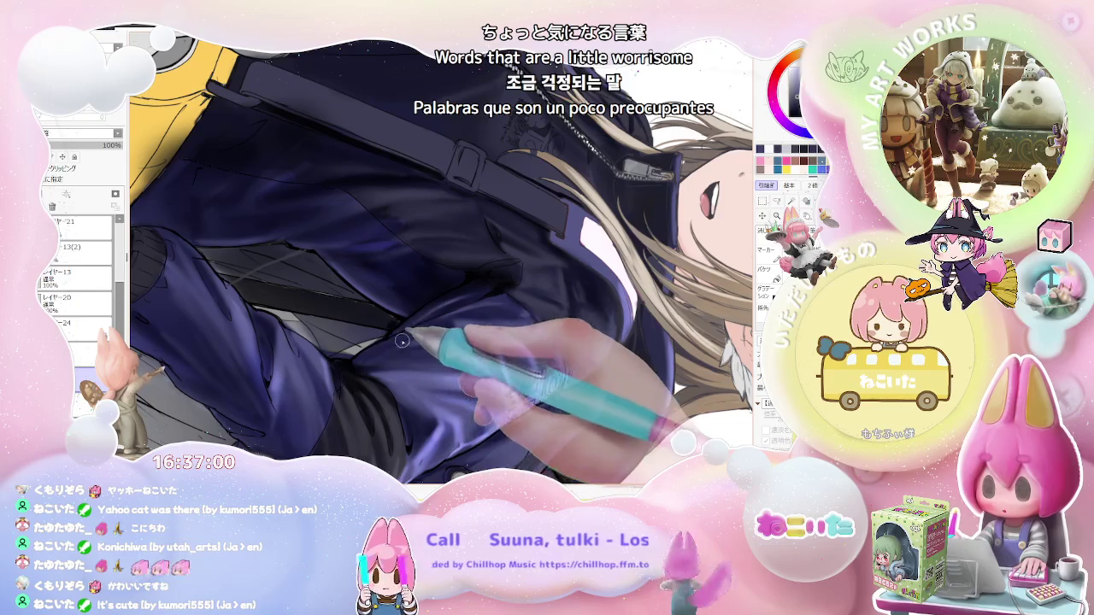
{"action": "scroll", "coordinate": [411, 333], "scroll_direction": "down", "scroll_amount": 2}
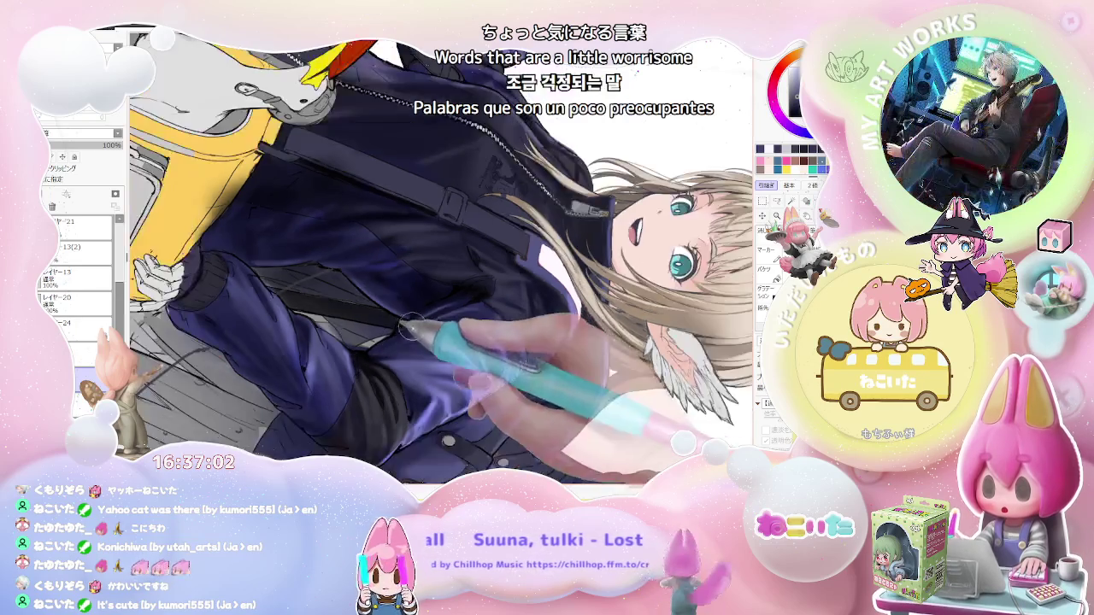
{"action": "scroll", "coordinate": [428, 325], "scroll_direction": "down", "scroll_amount": 1}
{"action": "scroll", "coordinate": [453, 311], "scroll_direction": "down", "scroll_amount": 1}
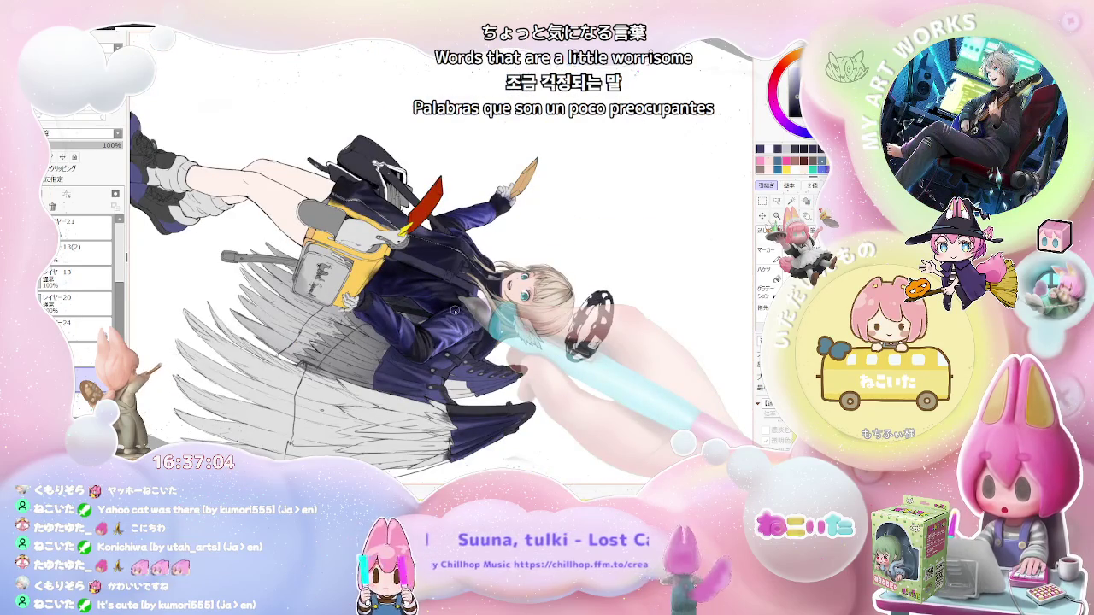
{"action": "left_click_drag", "start_coordinate": [455, 309], "coordinate": [479, 325]}
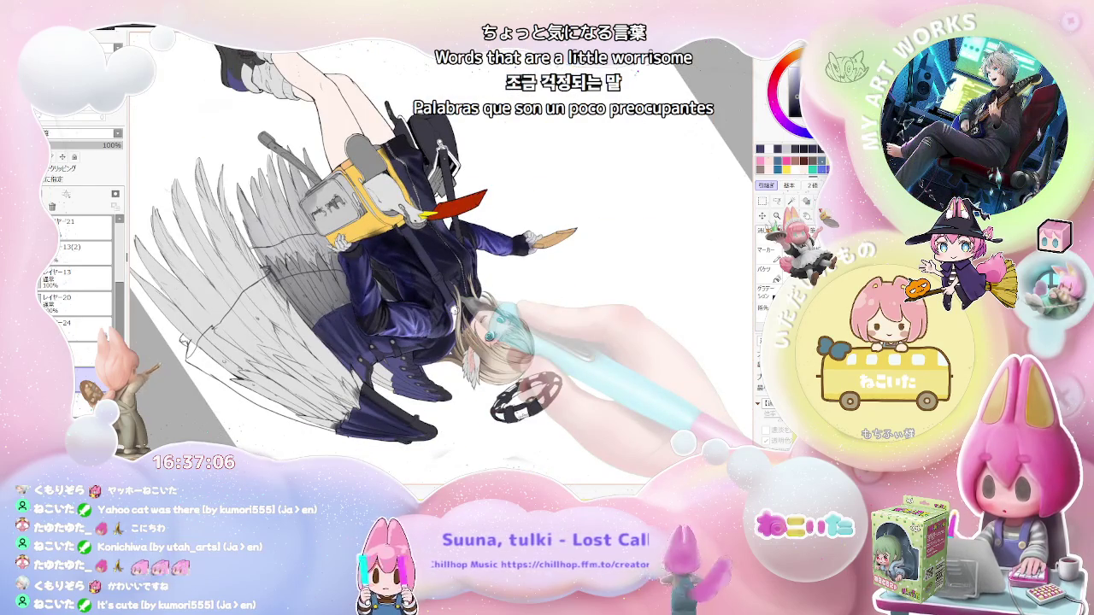
{"action": "scroll", "coordinate": [385, 317], "scroll_direction": "up", "scroll_amount": 2}
{"action": "scroll", "coordinate": [387, 312], "scroll_direction": "up", "scroll_amount": 2}
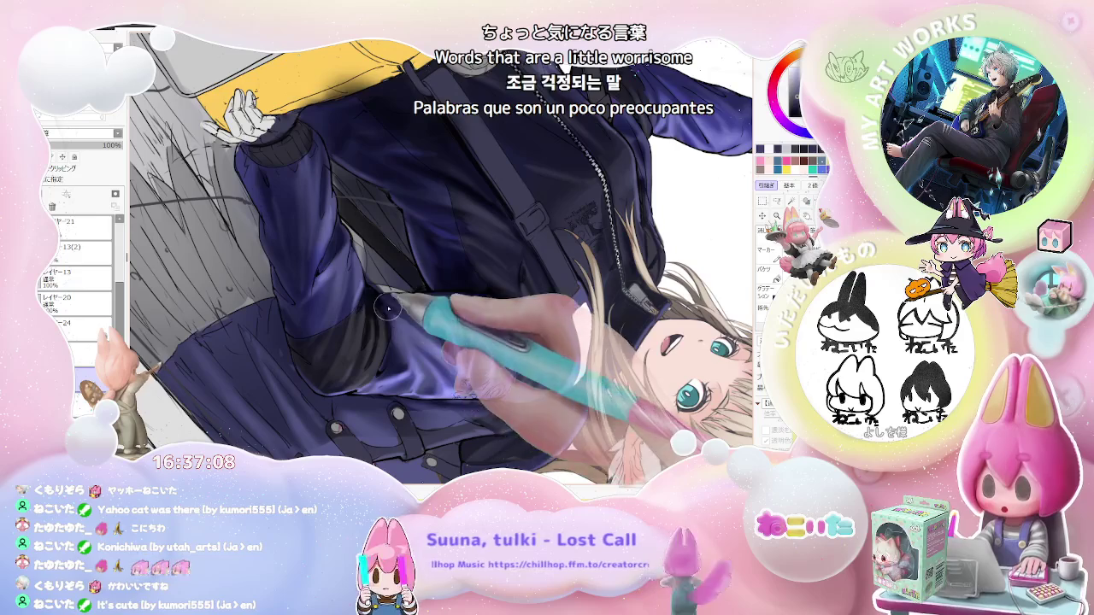
{"action": "scroll", "coordinate": [394, 314], "scroll_direction": "down", "scroll_amount": 1}
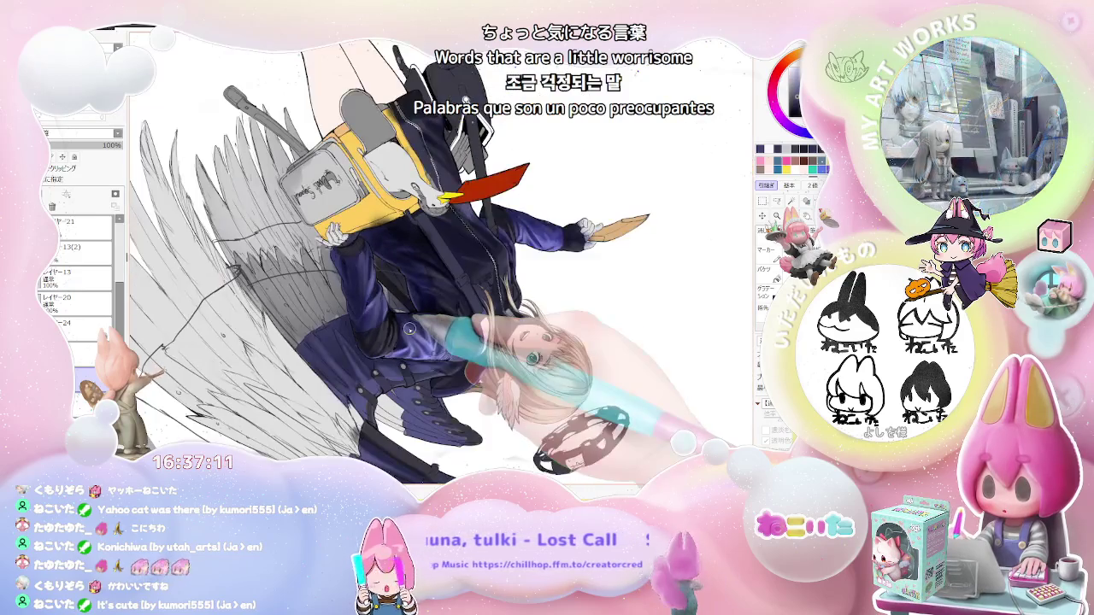
{"action": "scroll", "coordinate": [402, 321], "scroll_direction": "down", "scroll_amount": 2}
{"action": "left_click_drag", "start_coordinate": [402, 325], "coordinate": [414, 363]}
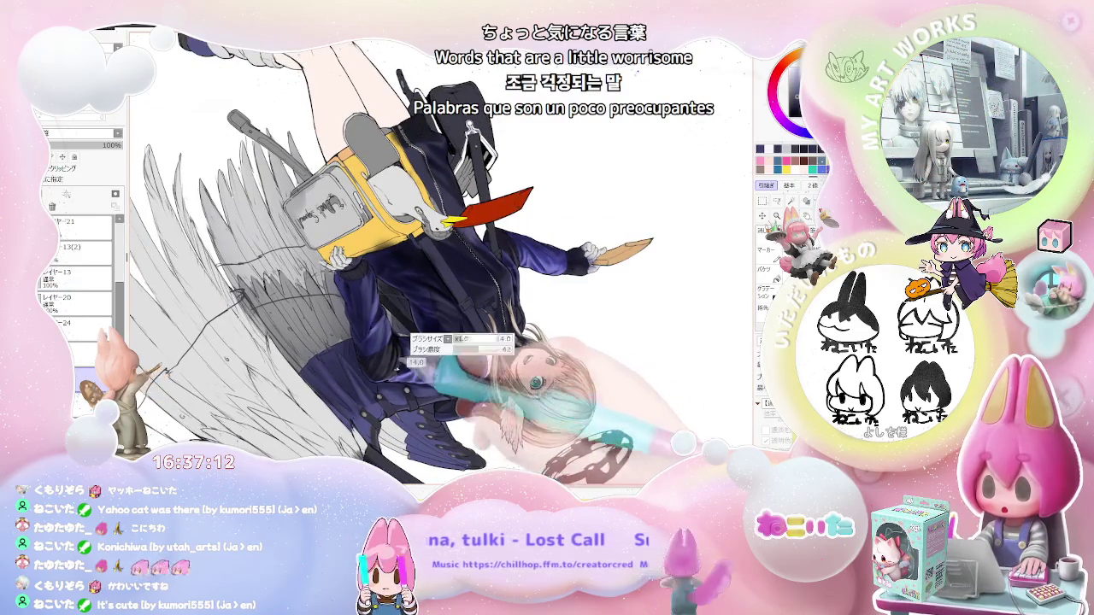
{"action": "scroll", "coordinate": [409, 352], "scroll_direction": "up", "scroll_amount": 1}
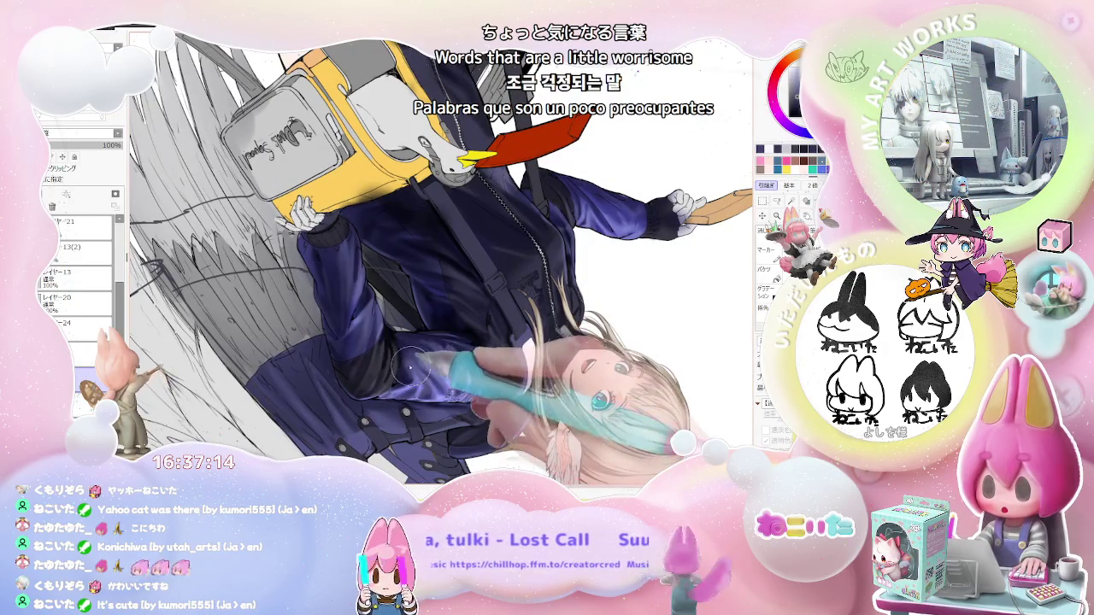
{"action": "scroll", "coordinate": [406, 357], "scroll_direction": "down", "scroll_amount": 2}
{"action": "scroll", "coordinate": [419, 363], "scroll_direction": "down", "scroll_amount": 2}
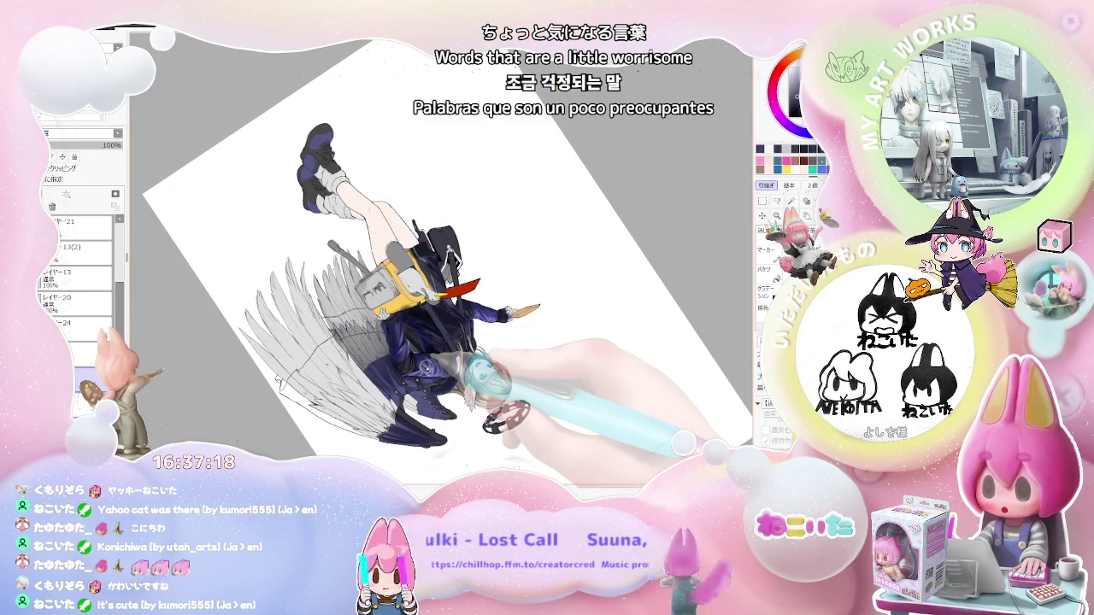
Straighten the view upright and zoom in and out to check the sleeve against the whole figure.
{"action": "key", "text": "Home"}
{"action": "scroll", "coordinate": [401, 351], "scroll_direction": "up", "scroll_amount": 1}
{"action": "scroll", "coordinate": [376, 338], "scroll_direction": "up", "scroll_amount": 1}
{"action": "scroll", "coordinate": [357, 323], "scroll_direction": "up", "scroll_amount": 1}
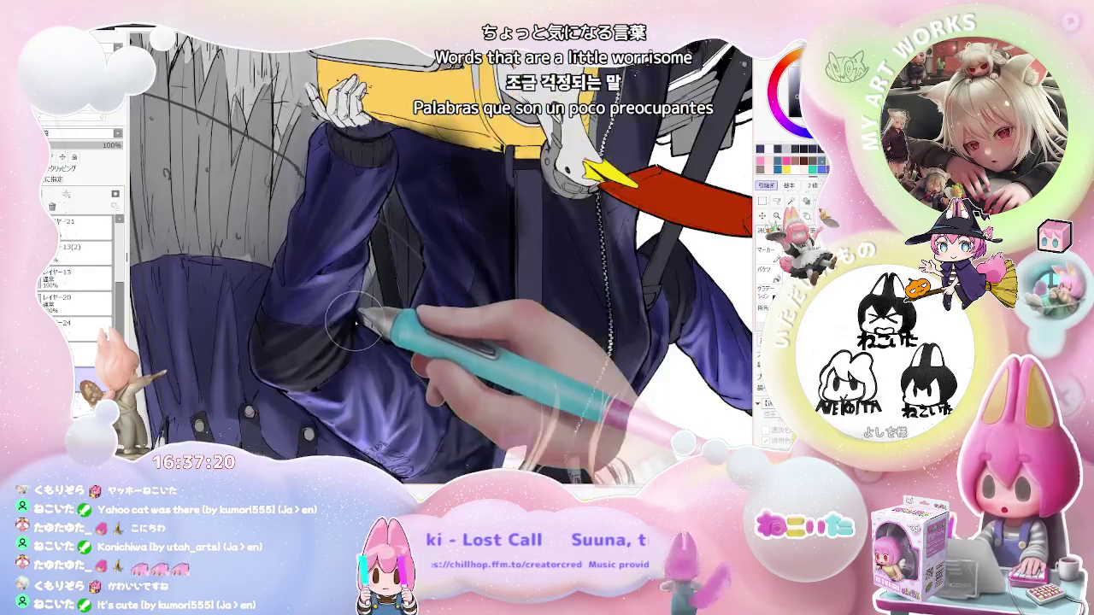
{"action": "scroll", "coordinate": [347, 346], "scroll_direction": "down", "scroll_amount": 2}
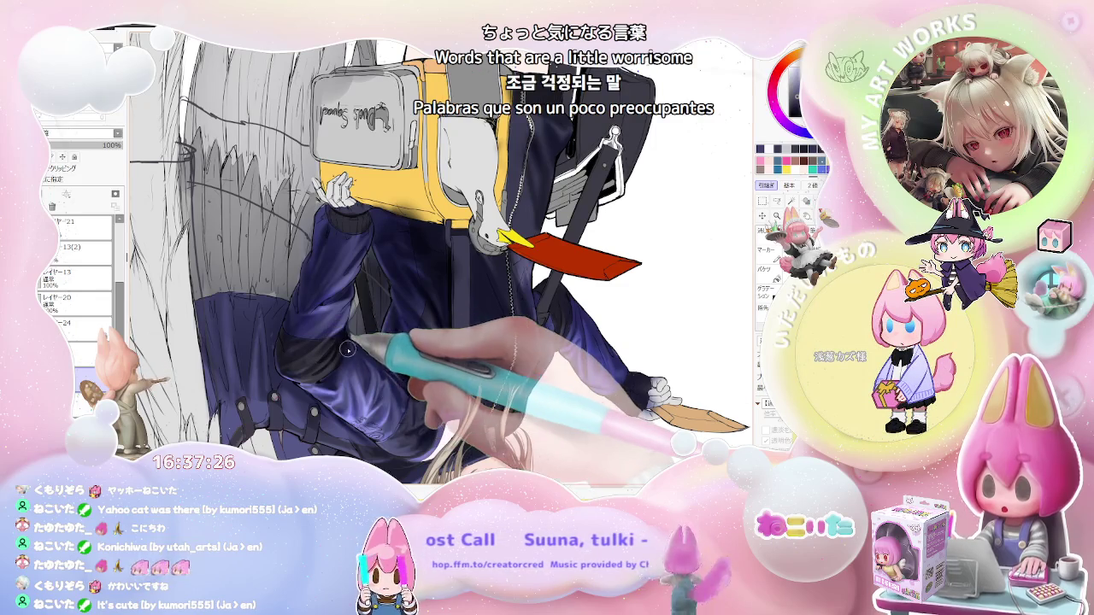
{"action": "scroll", "coordinate": [348, 349], "scroll_direction": "up", "scroll_amount": 2}
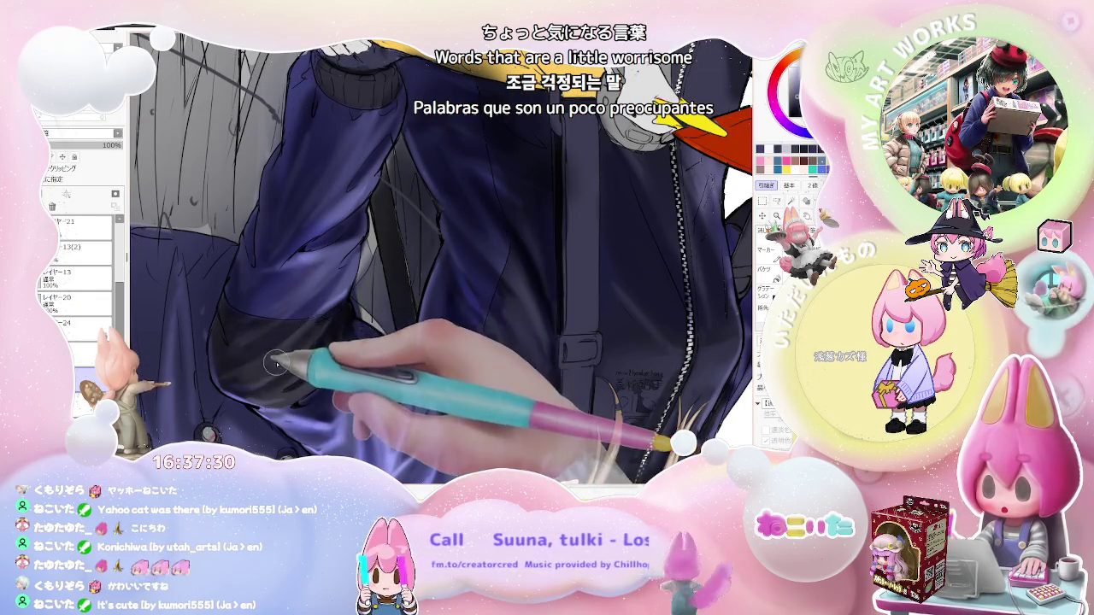
{"action": "scroll", "coordinate": [274, 363], "scroll_direction": "down", "scroll_amount": 3}
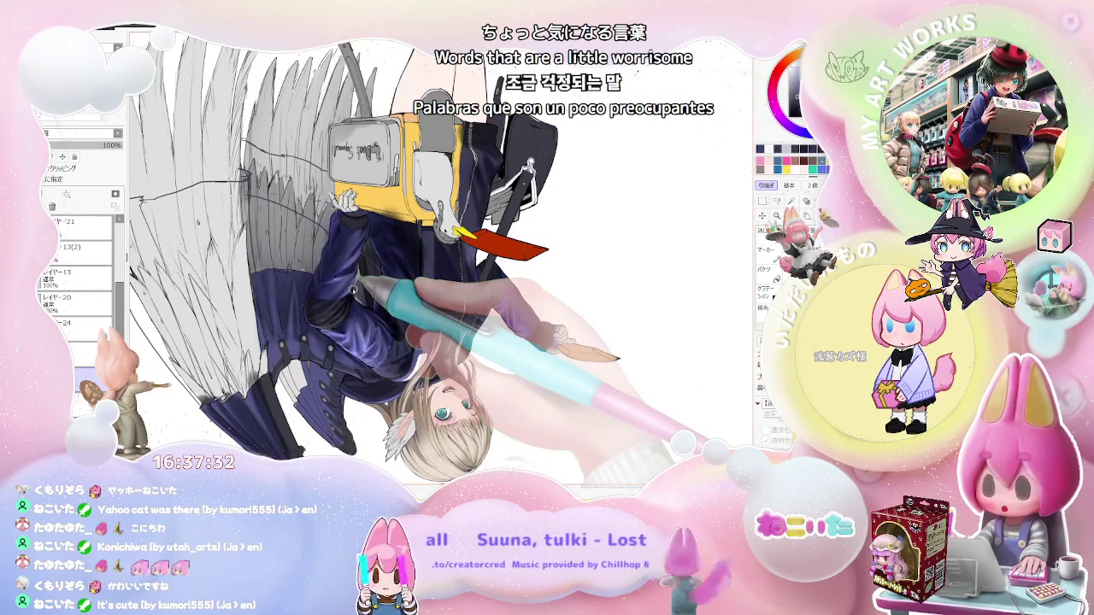
{"action": "scroll", "coordinate": [377, 342], "scroll_direction": "up", "scroll_amount": 2}
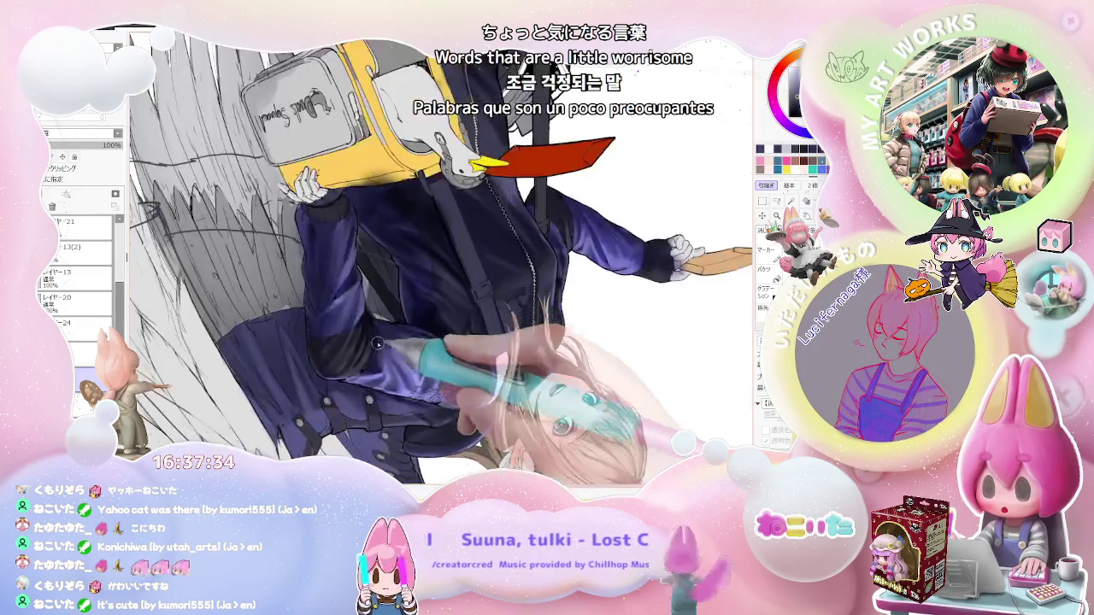
{"action": "scroll", "coordinate": [377, 343], "scroll_direction": "up", "scroll_amount": 2}
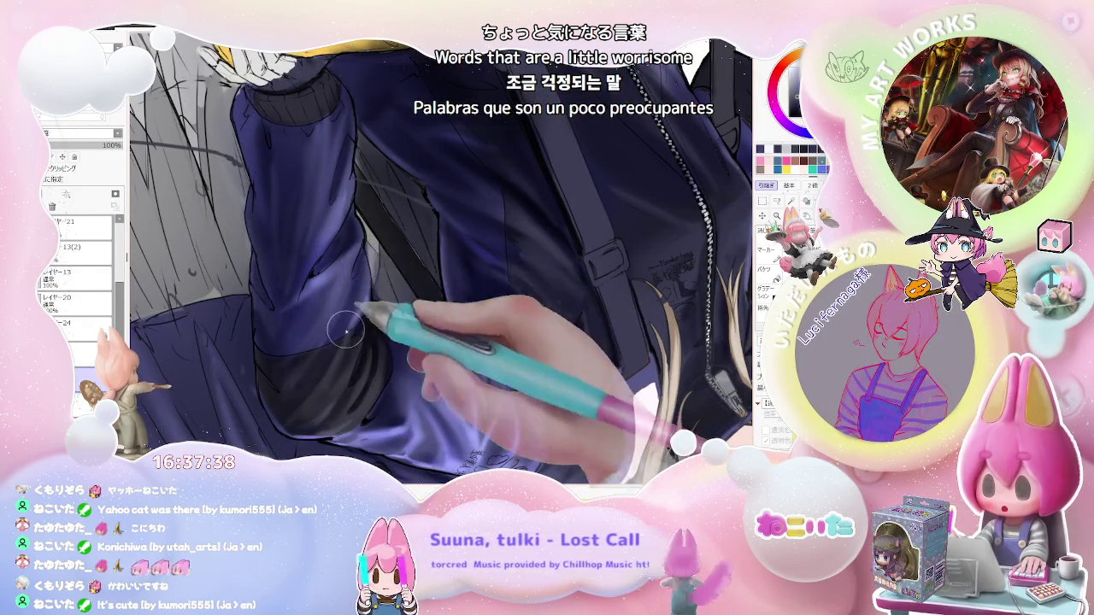
{"action": "scroll", "coordinate": [339, 327], "scroll_direction": "down", "scroll_amount": 2}
{"action": "scroll", "coordinate": [342, 330], "scroll_direction": "down", "scroll_amount": 2}
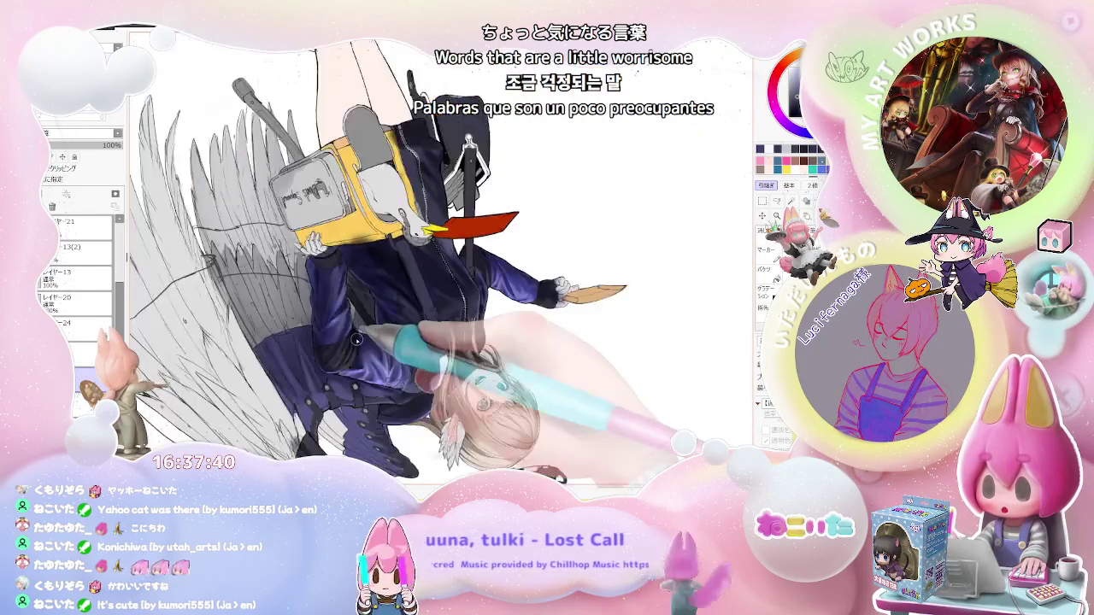
{"action": "scroll", "coordinate": [351, 335], "scroll_direction": "down", "scroll_amount": 2}
{"action": "scroll", "coordinate": [359, 341], "scroll_direction": "down", "scroll_amount": 1}
{"action": "scroll", "coordinate": [376, 335], "scroll_direction": "up", "scroll_amount": 1}
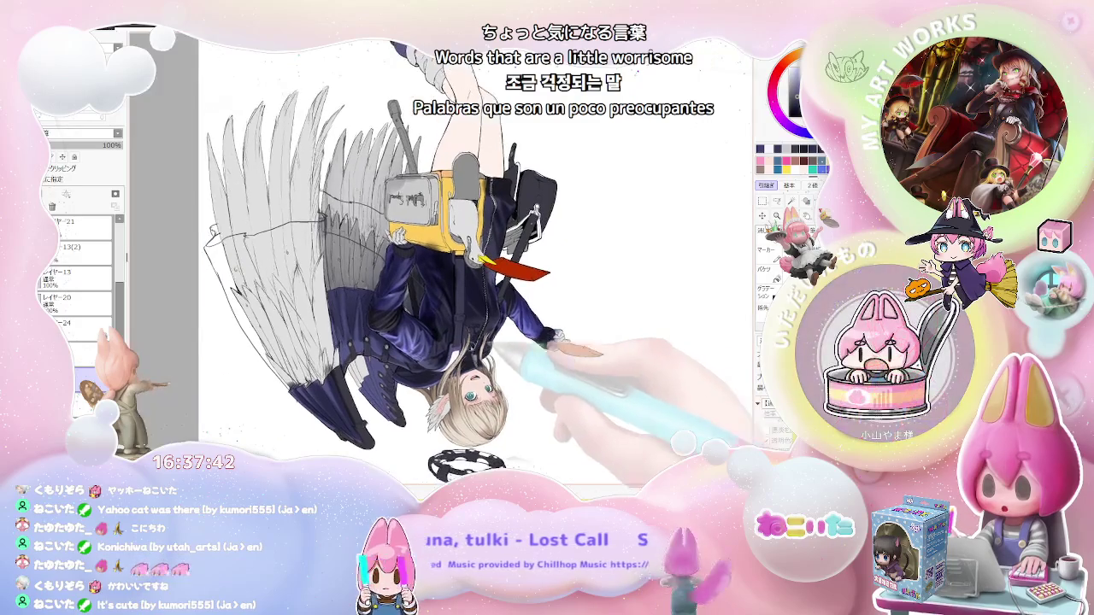
{"action": "scroll", "coordinate": [363, 316], "scroll_direction": "up", "scroll_amount": 3}
{"action": "scroll", "coordinate": [349, 298], "scroll_direction": "up", "scroll_amount": 2}
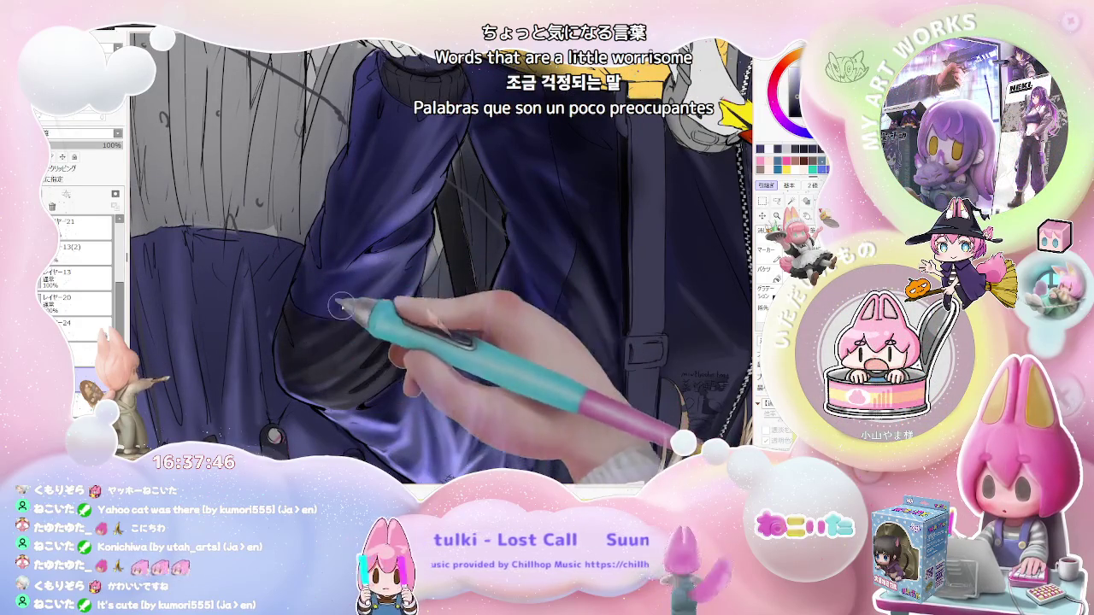
{"action": "scroll", "coordinate": [387, 268], "scroll_direction": "down", "scroll_amount": 2}
{"action": "scroll", "coordinate": [402, 263], "scroll_direction": "down", "scroll_amount": 2}
{"action": "scroll", "coordinate": [419, 254], "scroll_direction": "down", "scroll_amount": 1}
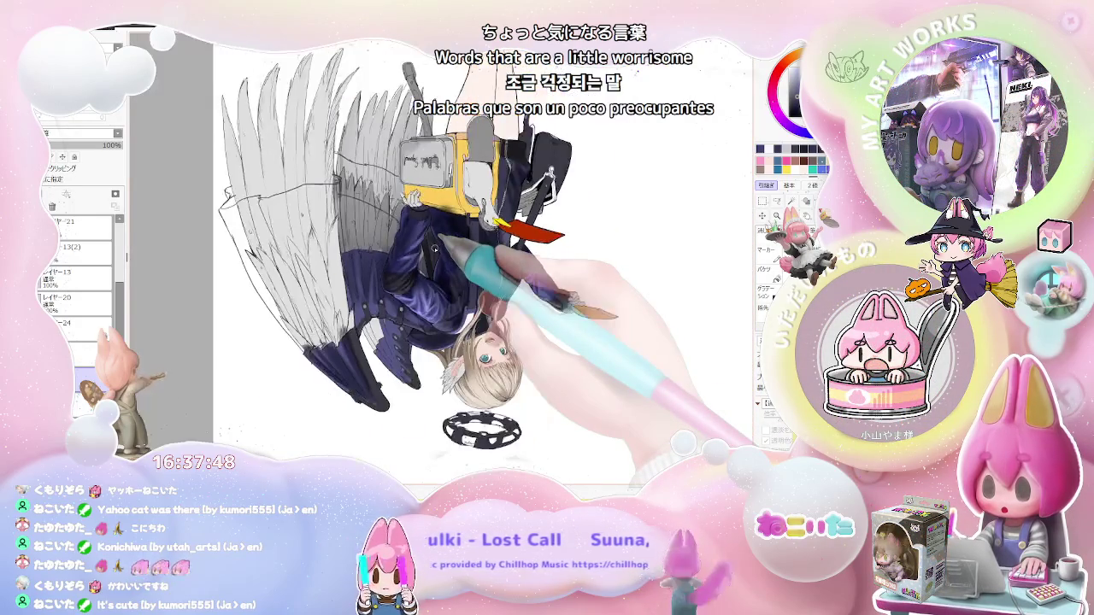
{"action": "scroll", "coordinate": [434, 249], "scroll_direction": "down", "scroll_amount": 1}
{"action": "key", "text": "Home"}
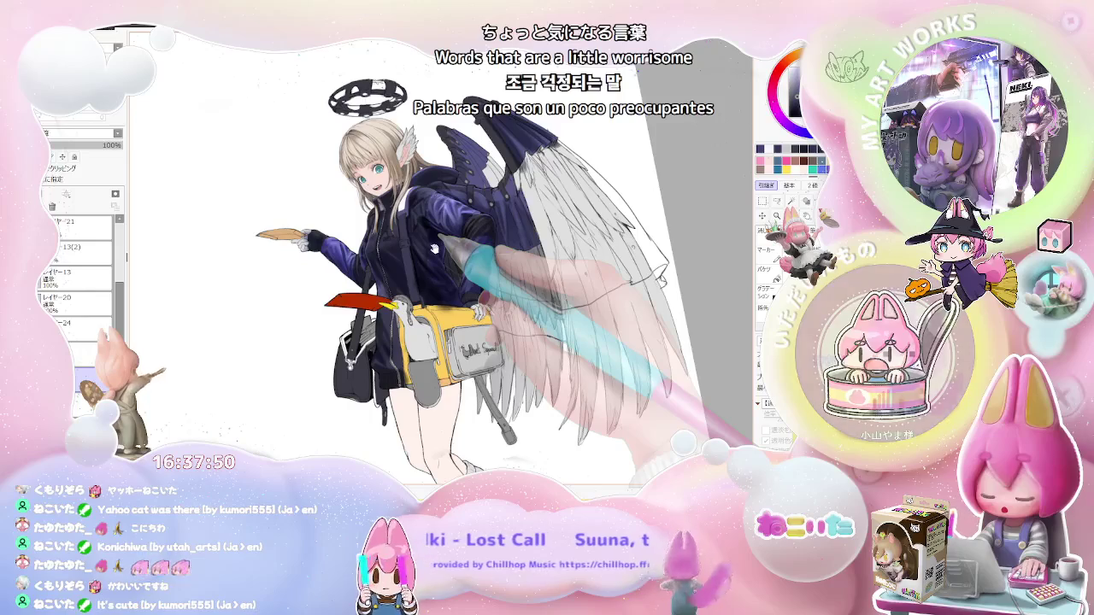
Recentre on the winged figure and model the sleeve's lower fold with dark creases and bluish highlights.
{"action": "scroll", "coordinate": [488, 290], "scroll_direction": "up", "scroll_amount": 2}
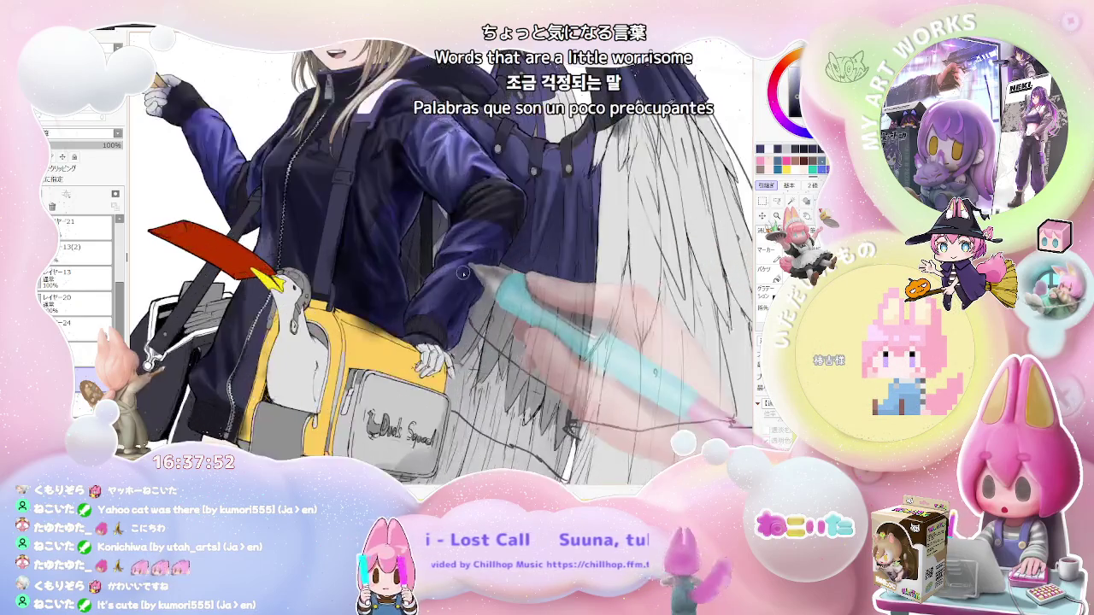
{"action": "scroll", "coordinate": [417, 292], "scroll_direction": "up", "scroll_amount": 2}
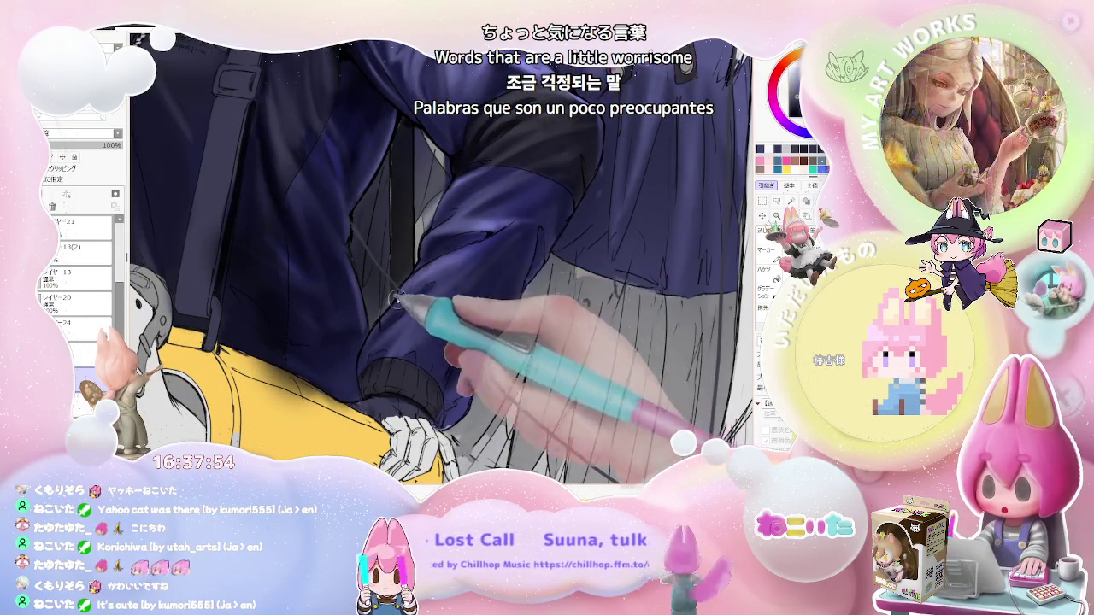
{"action": "scroll", "coordinate": [505, 240], "scroll_direction": "down", "scroll_amount": 1}
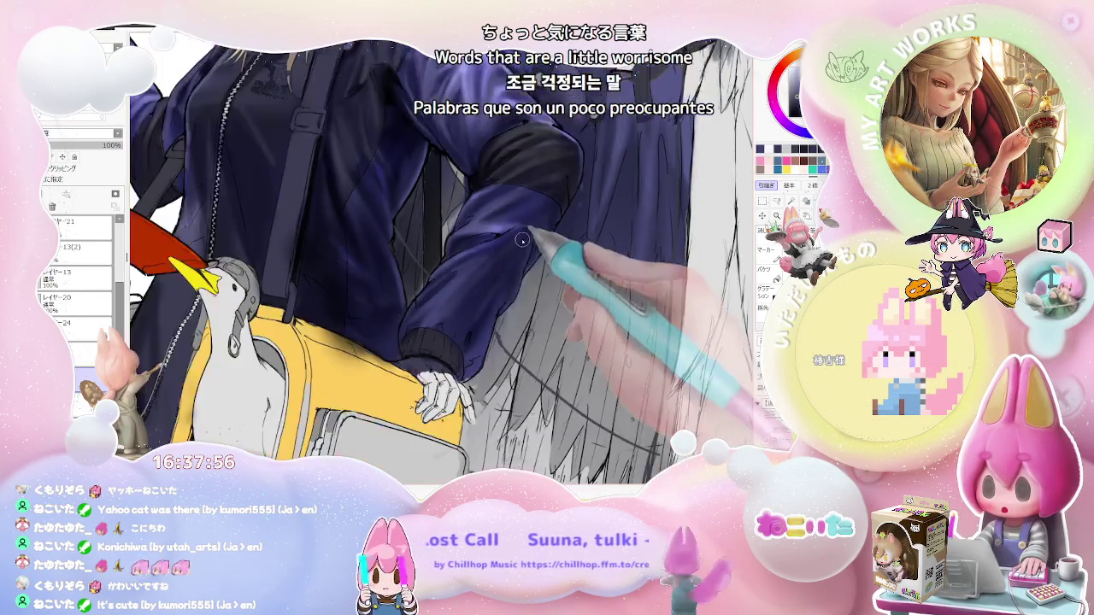
{"action": "scroll", "coordinate": [512, 256], "scroll_direction": "down", "scroll_amount": 1}
{"action": "scroll", "coordinate": [514, 270], "scroll_direction": "down", "scroll_amount": 1}
{"action": "left_click_drag", "start_coordinate": [512, 268], "coordinate": [396, 326]}
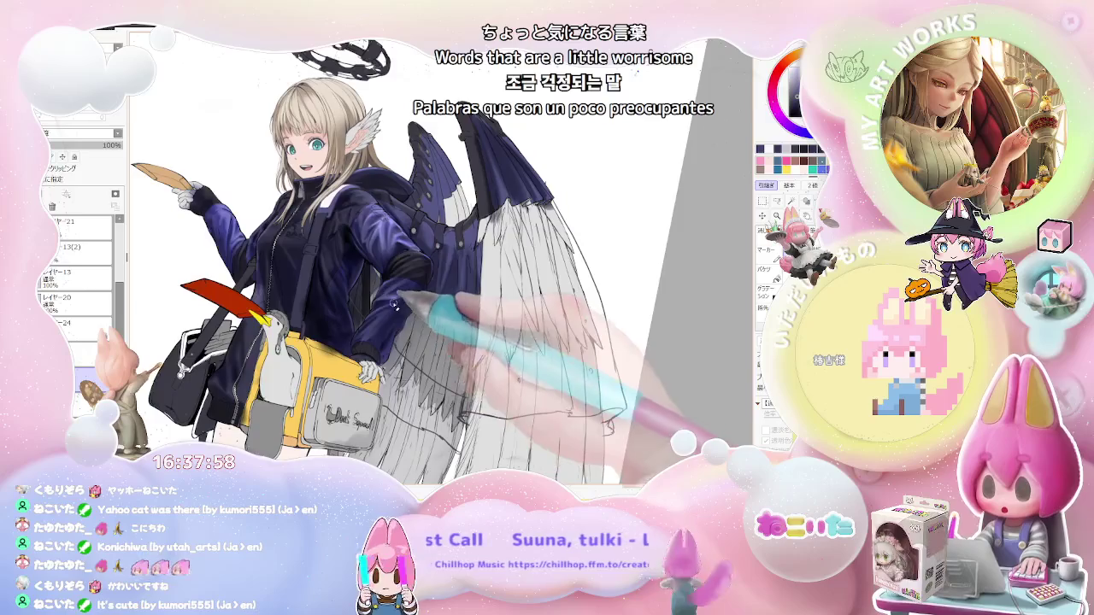
{"action": "scroll", "coordinate": [395, 304], "scroll_direction": "up", "scroll_amount": 3}
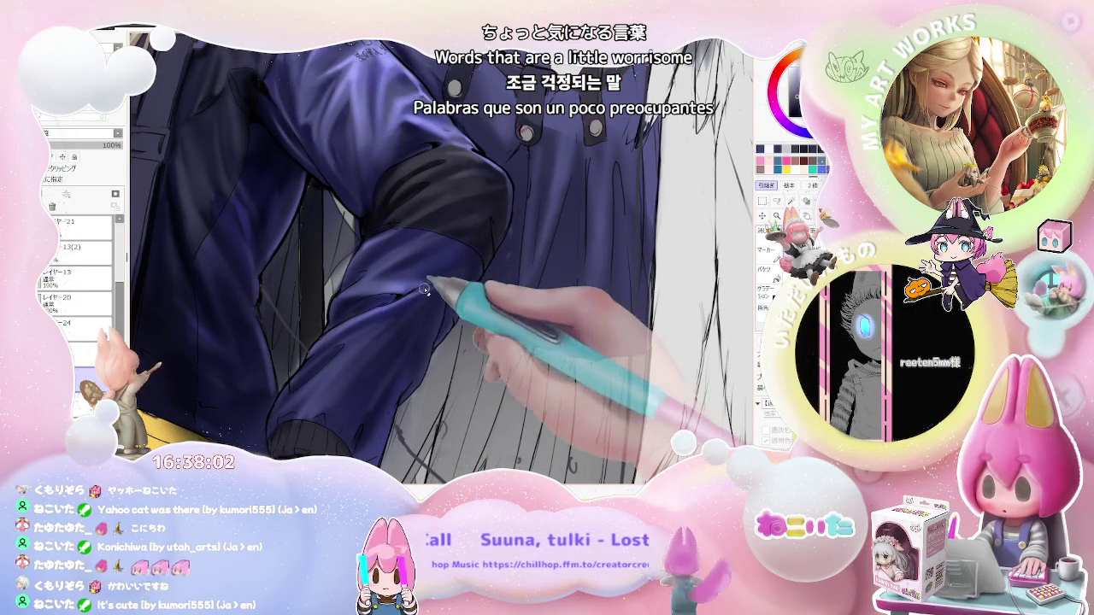
{"action": "scroll", "coordinate": [410, 304], "scroll_direction": "down", "scroll_amount": 1}
{"action": "scroll", "coordinate": [398, 318], "scroll_direction": "down", "scroll_amount": 2}
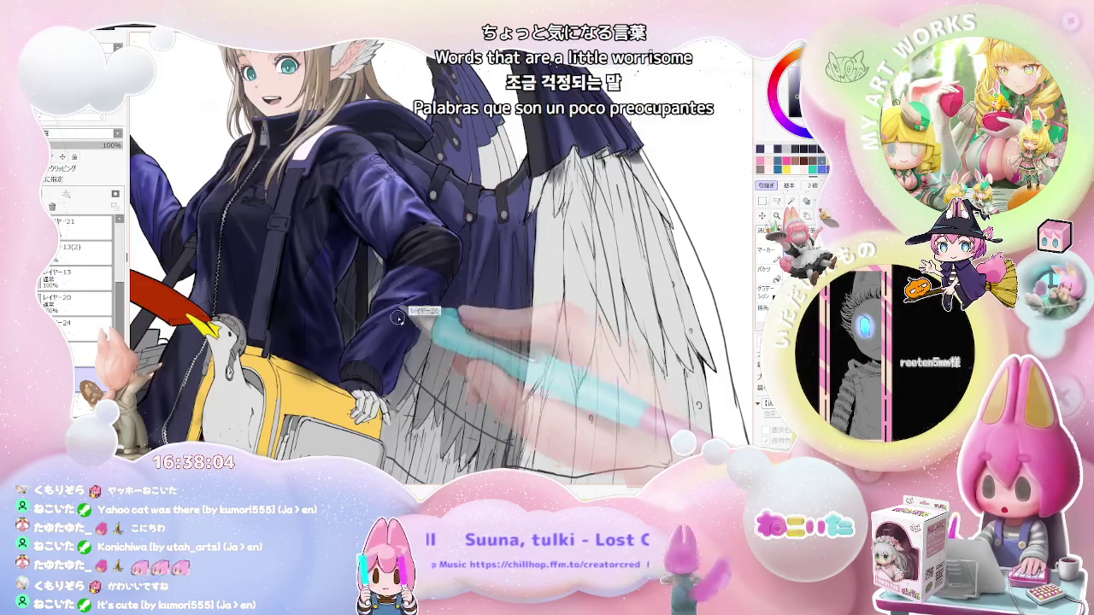
{"action": "scroll", "coordinate": [398, 318], "scroll_direction": "up", "scroll_amount": 2}
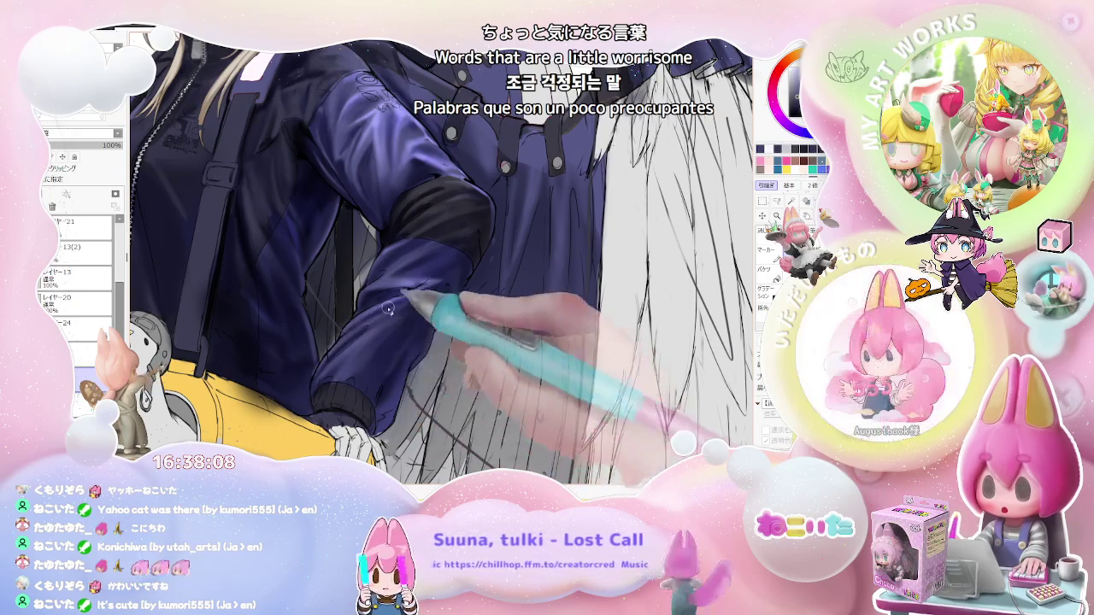
{"action": "scroll", "coordinate": [371, 321], "scroll_direction": "up", "scroll_amount": 1}
{"action": "scroll", "coordinate": [341, 356], "scroll_direction": "up", "scroll_amount": 1}
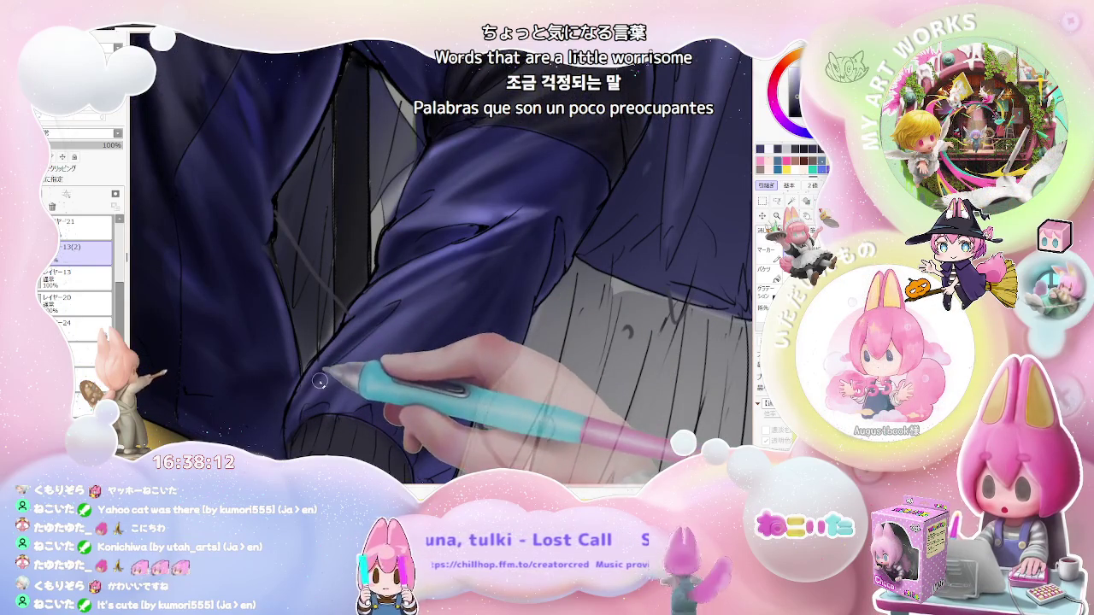
Darken the navy sleeve's cuff edge where it meets the uncoloured hand, then zoom out to the full character.
{"action": "scroll", "coordinate": [316, 367], "scroll_direction": "up", "scroll_amount": 1}
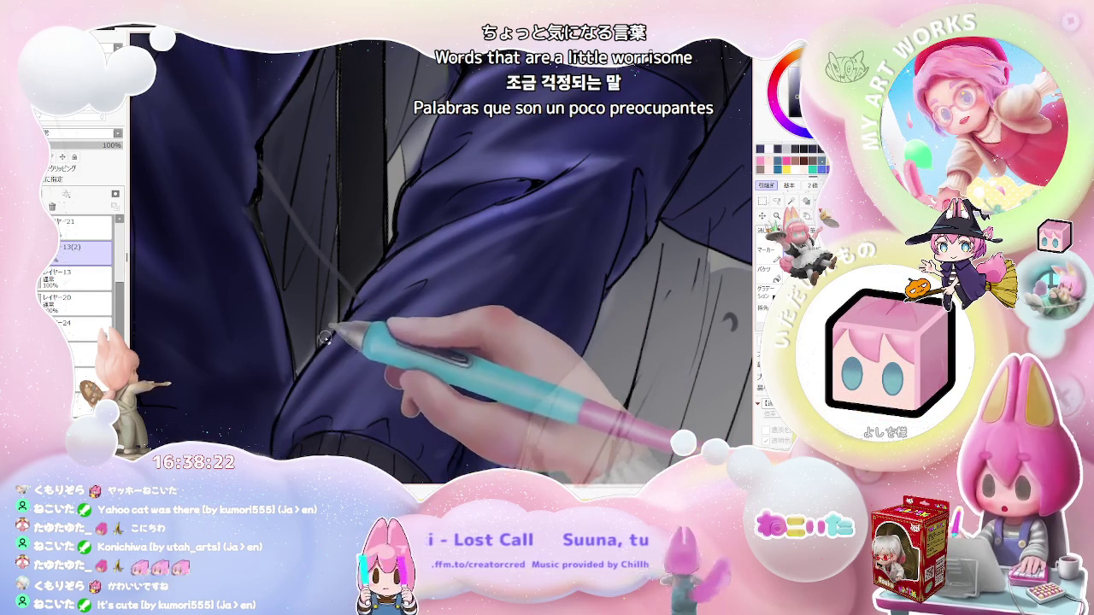
{"action": "scroll", "coordinate": [341, 342], "scroll_direction": "down", "scroll_amount": 2}
{"action": "scroll", "coordinate": [395, 304], "scroll_direction": "down", "scroll_amount": 2}
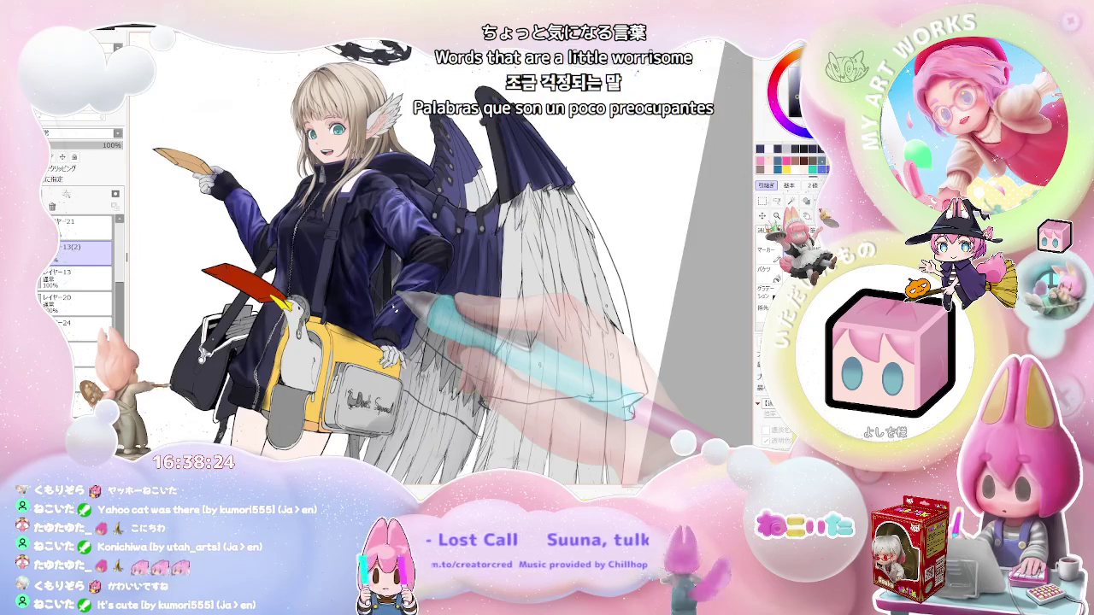
{"action": "scroll", "coordinate": [394, 305], "scroll_direction": "down", "scroll_amount": 1}
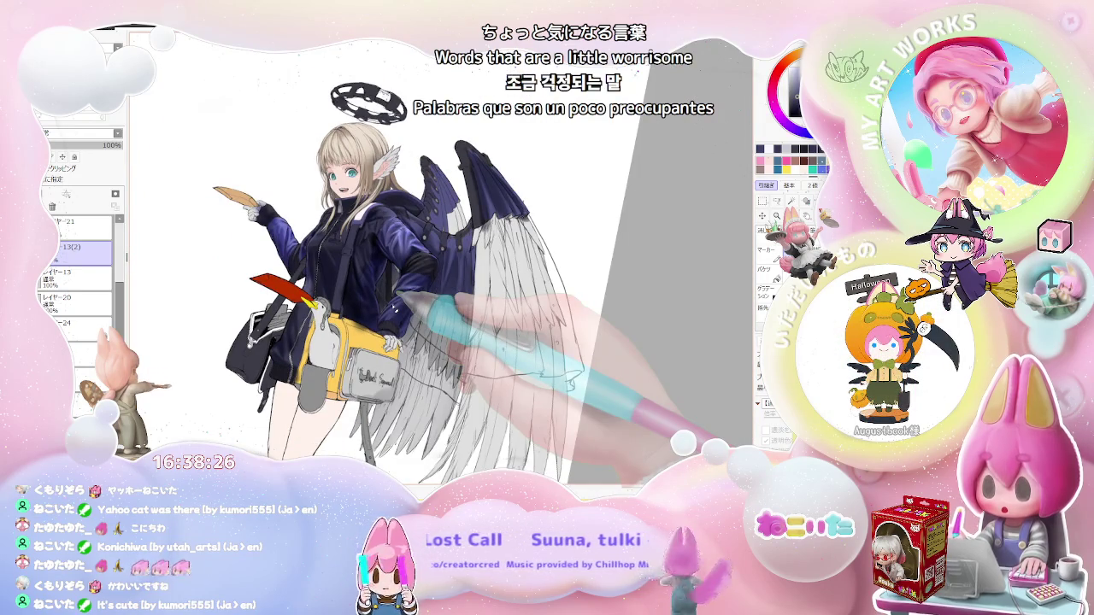
{"action": "scroll", "coordinate": [395, 304], "scroll_direction": "up", "scroll_amount": 1}
{"action": "scroll", "coordinate": [376, 325], "scroll_direction": "up", "scroll_amount": 3}
{"action": "scroll", "coordinate": [342, 342], "scroll_direction": "up", "scroll_amount": 1}
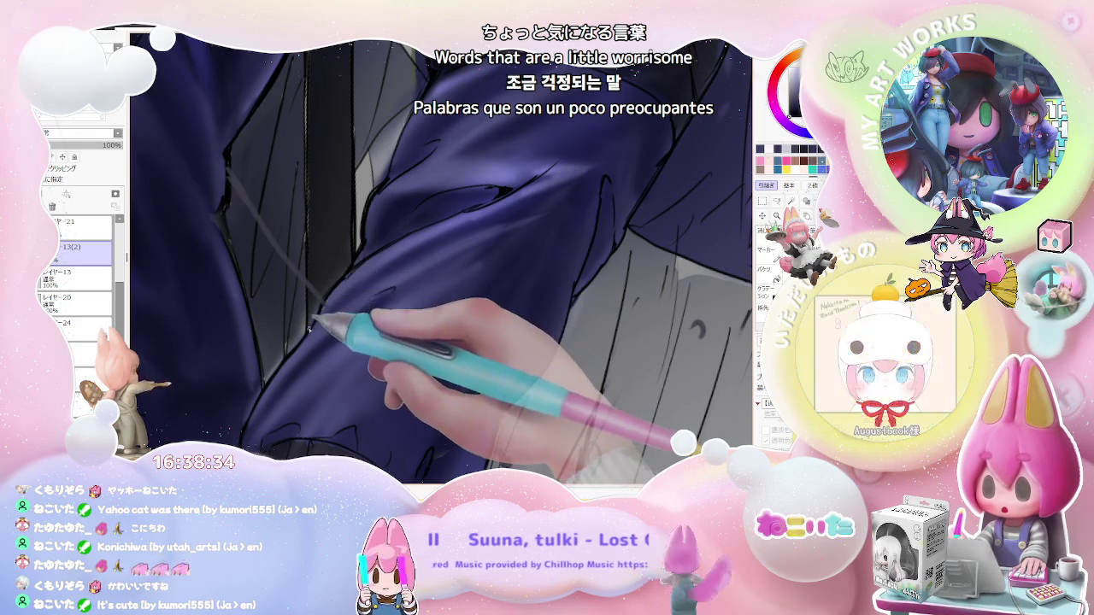
{"action": "mouse_move", "coordinate": [310, 329]}
{"action": "left_mouse_down"}
{"action": "mouse_move", "coordinate": [408, 278]}
{"action": "mouse_move", "coordinate": [443, 244]}
{"action": "left_mouse_up"}
{"action": "scroll", "coordinate": [441, 242], "scroll_direction": "down", "scroll_amount": 2}
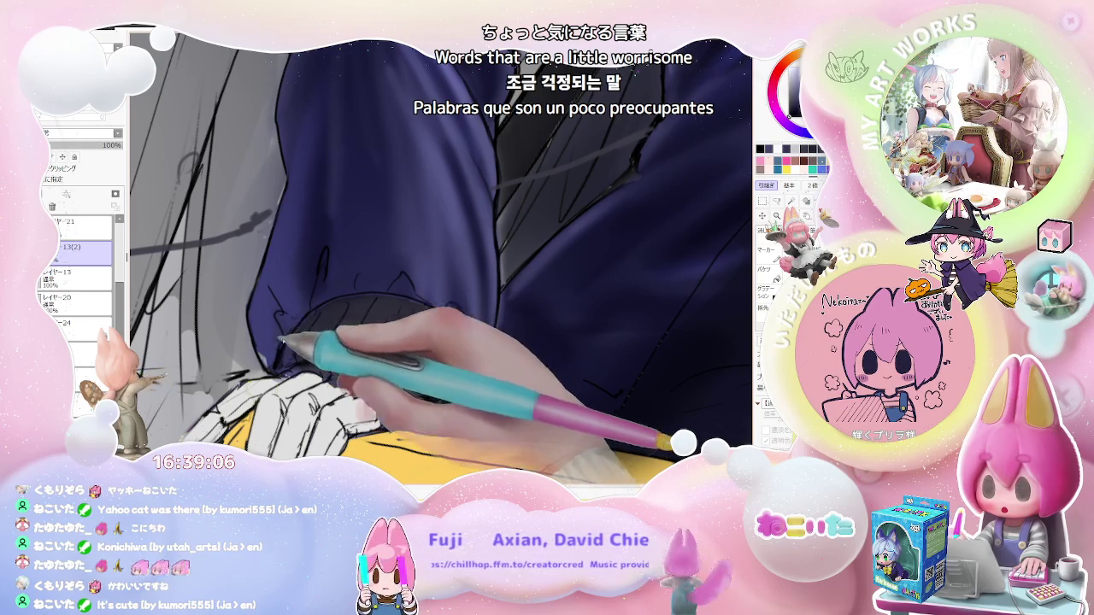
{"action": "key", "text": "ctrl+minus"}
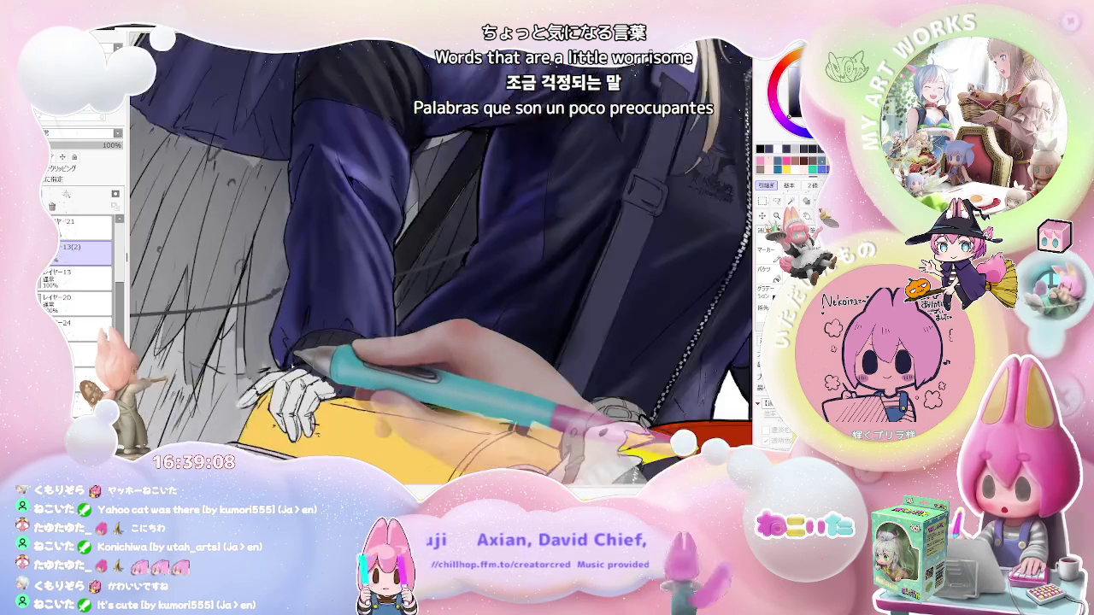
{"action": "key", "text": "ctrl+minus"}
{"action": "key", "text": "ctrl+minus"}
{"action": "key", "text": "ctrl+minus"}
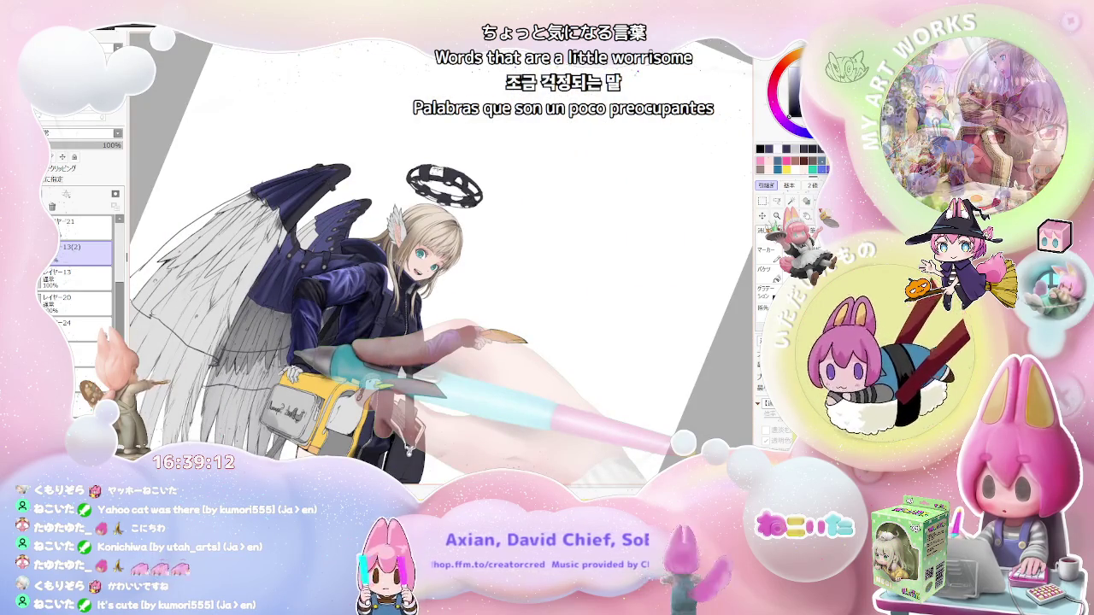
Add highlights and shading to the black halo above the girl's head, zooming in close and back out.
{"action": "key", "text": "ctrl+plus"}
{"action": "key", "text": "ctrl+plus"}
{"action": "key", "text": "ctrl+plus"}
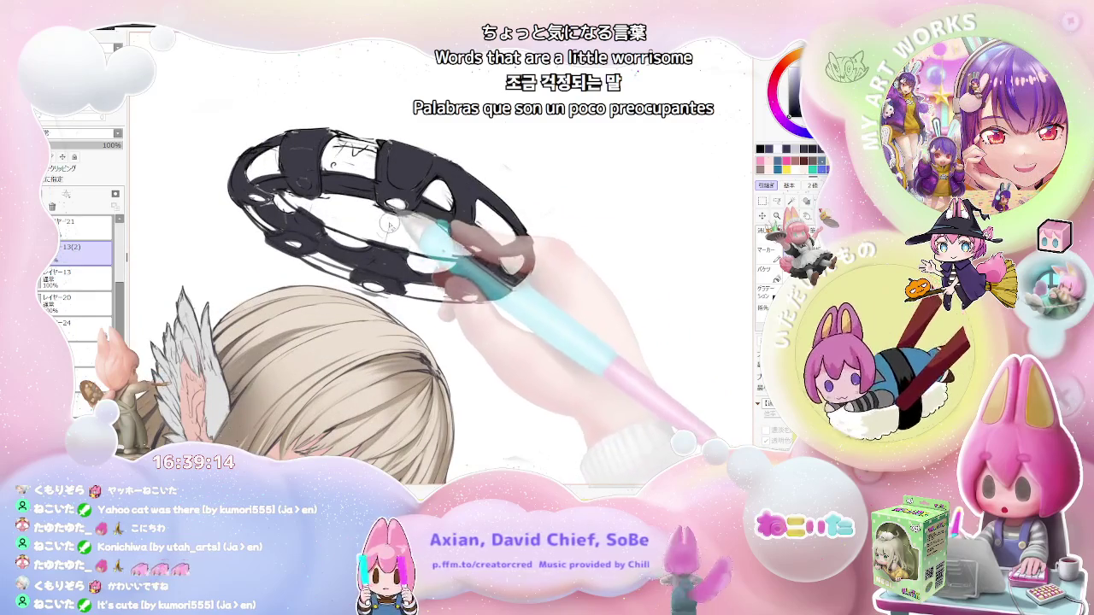
{"action": "key", "text": "ctrl+minus"}
{"action": "key", "text": "ctrl+minus"}
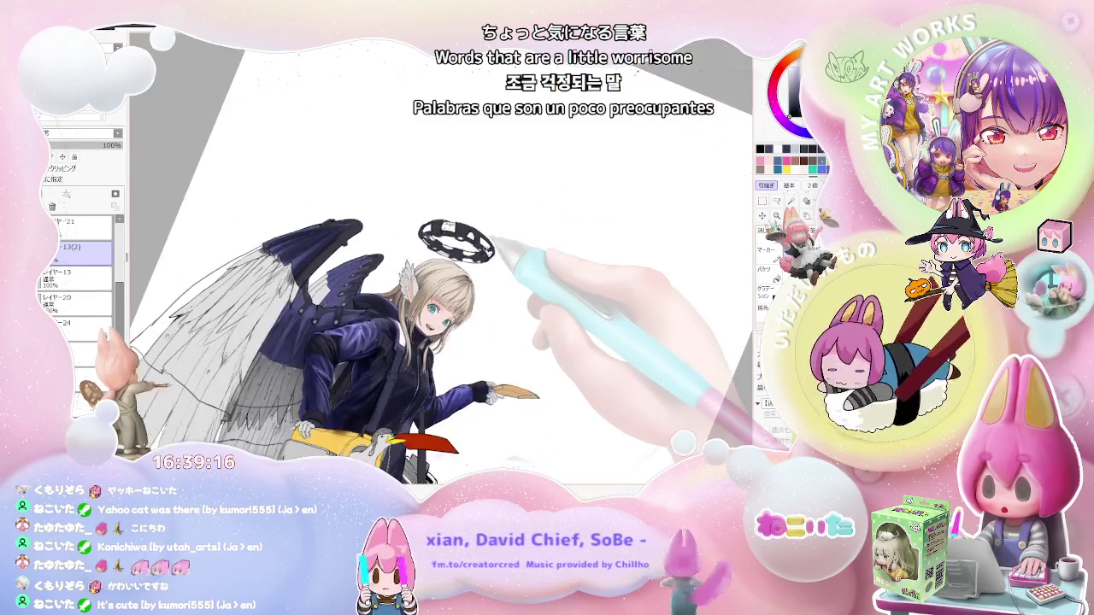
{"action": "key", "text": "Home"}
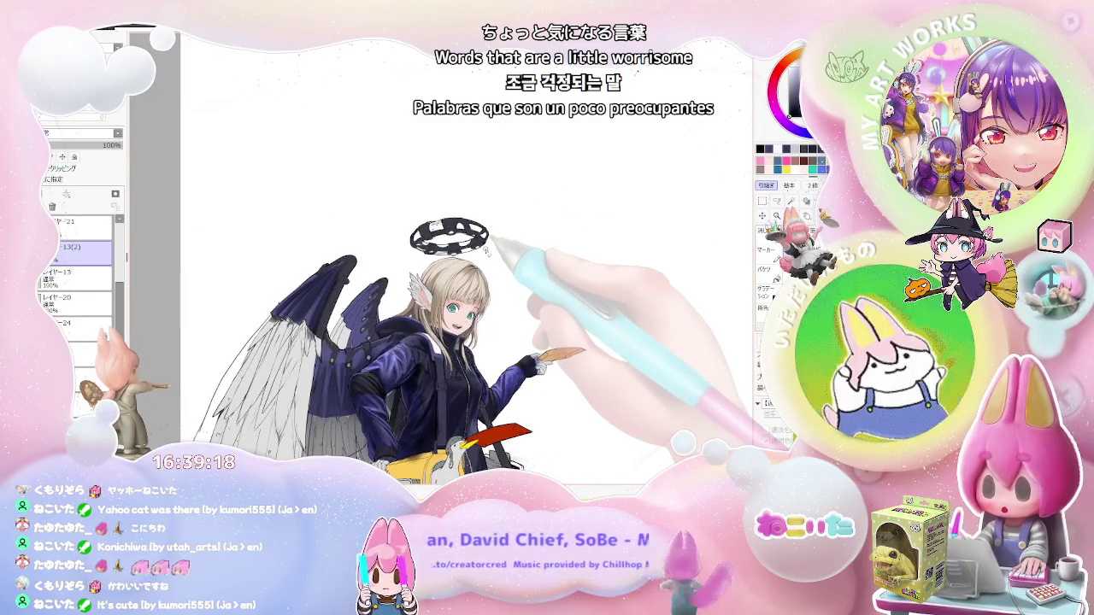
{"action": "key", "text": "ctrl+plus"}
{"action": "key", "text": "ctrl+plus"}
{"action": "key", "text": "ctrl+plus"}
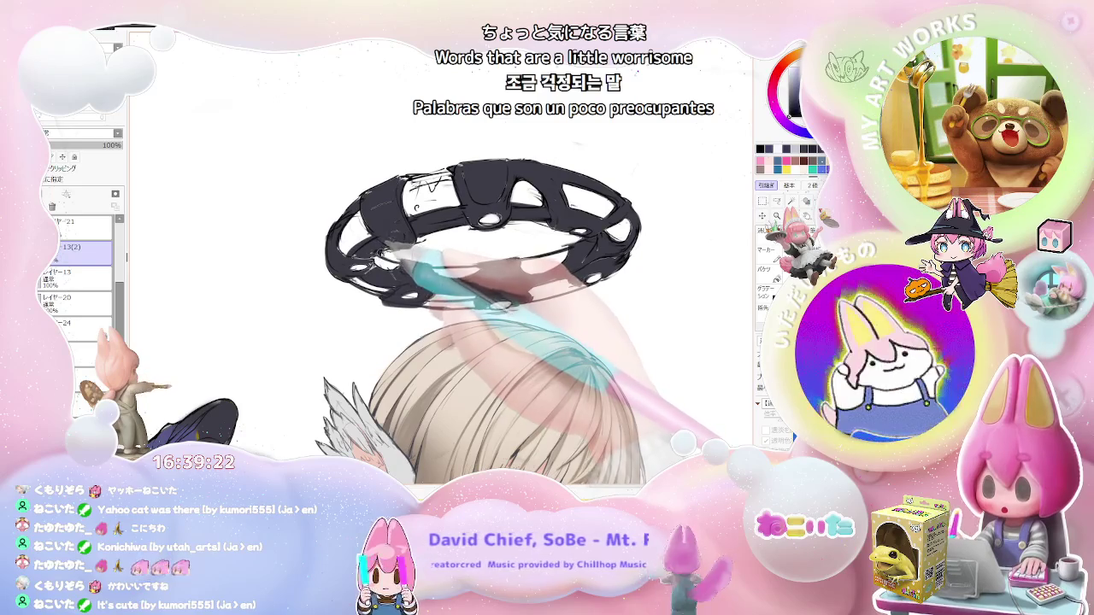
{"action": "key", "text": "ctrl+minus"}
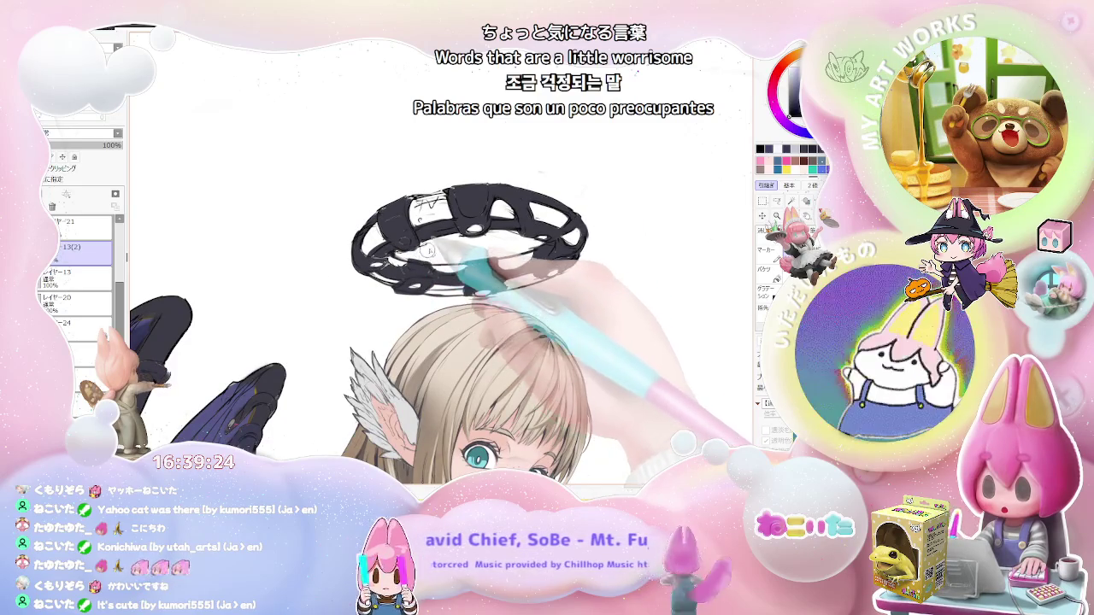
{"action": "key", "text": "ctrl+minus"}
{"action": "key", "text": "ctrl+minus"}
{"action": "key", "text": "ctrl+minus"}
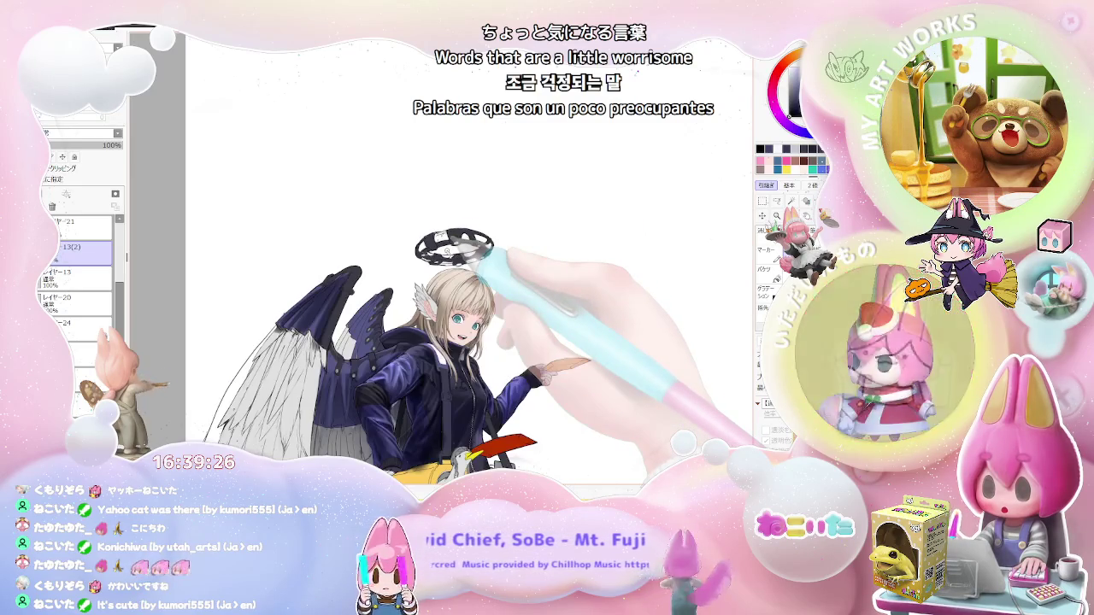
{"action": "key", "text": "ctrl+minus"}
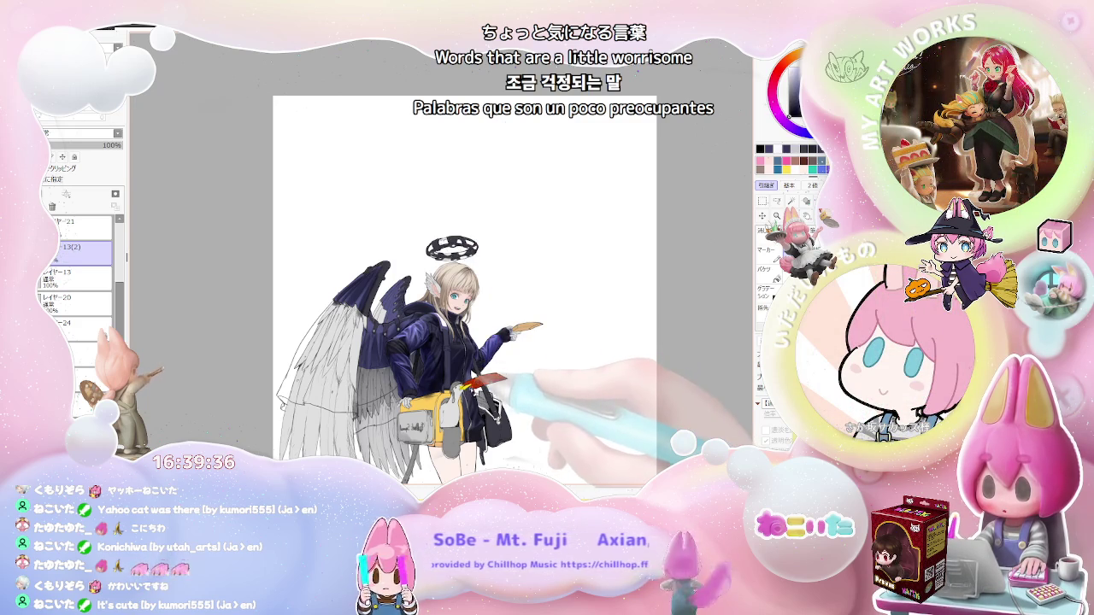
{"action": "scroll", "coordinate": [417, 420], "scroll_direction": "up", "scroll_amount": 1}
{"action": "scroll", "coordinate": [417, 421], "scroll_direction": "up", "scroll_amount": 2}
{"action": "scroll", "coordinate": [417, 420], "scroll_direction": "up", "scroll_amount": 2}
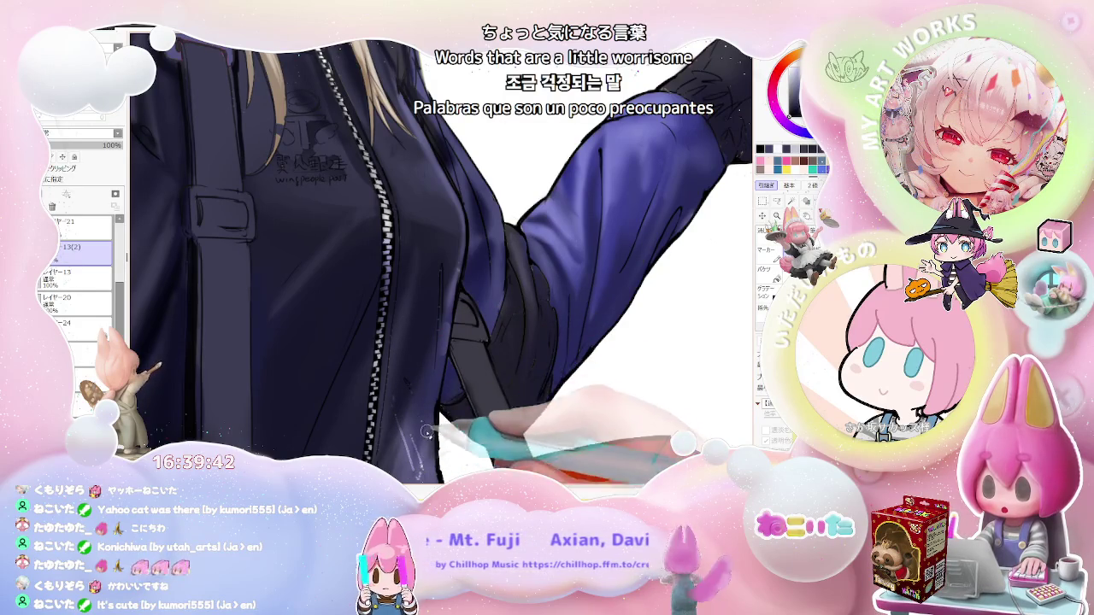
Toggle the colour layers with Ctrl+H to restore the coloured angel, then pan over the jacket.
{"action": "scroll", "coordinate": [428, 381], "scroll_direction": "down", "scroll_amount": 2}
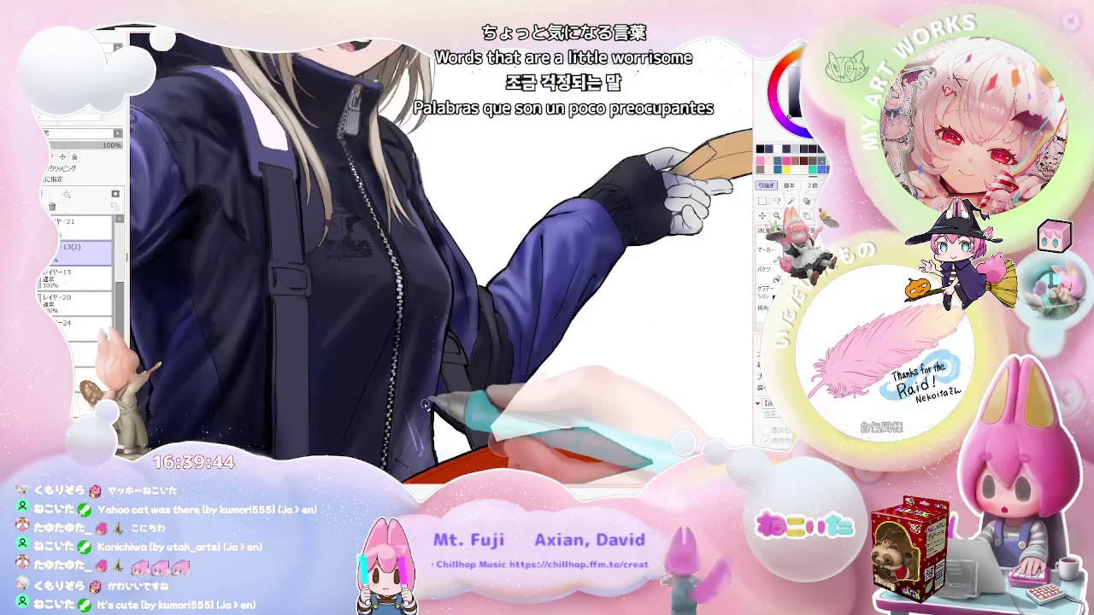
{"action": "scroll", "coordinate": [386, 376], "scroll_direction": "down", "scroll_amount": 1}
{"action": "key", "text": "ctrl+h"}
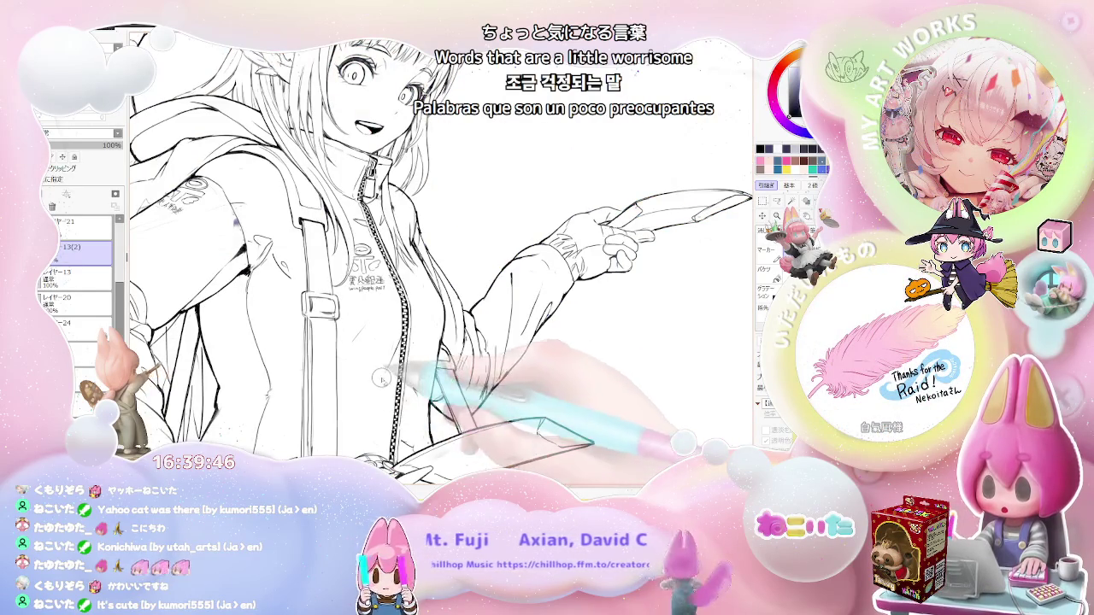
{"action": "scroll", "coordinate": [402, 352], "scroll_direction": "up", "scroll_amount": 1}
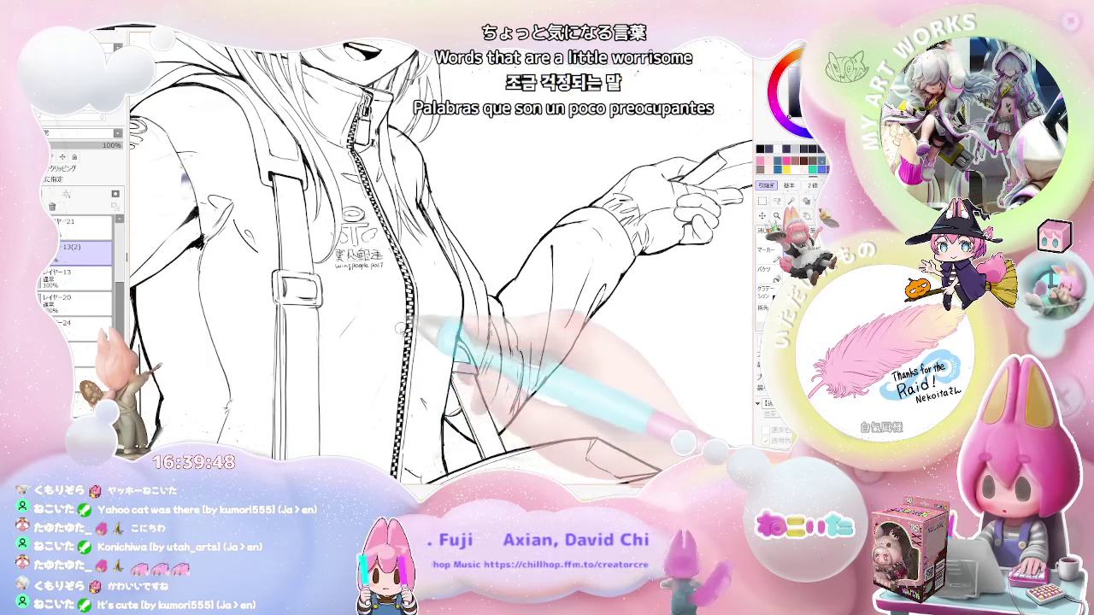
{"action": "scroll", "coordinate": [399, 328], "scroll_direction": "down", "scroll_amount": 1}
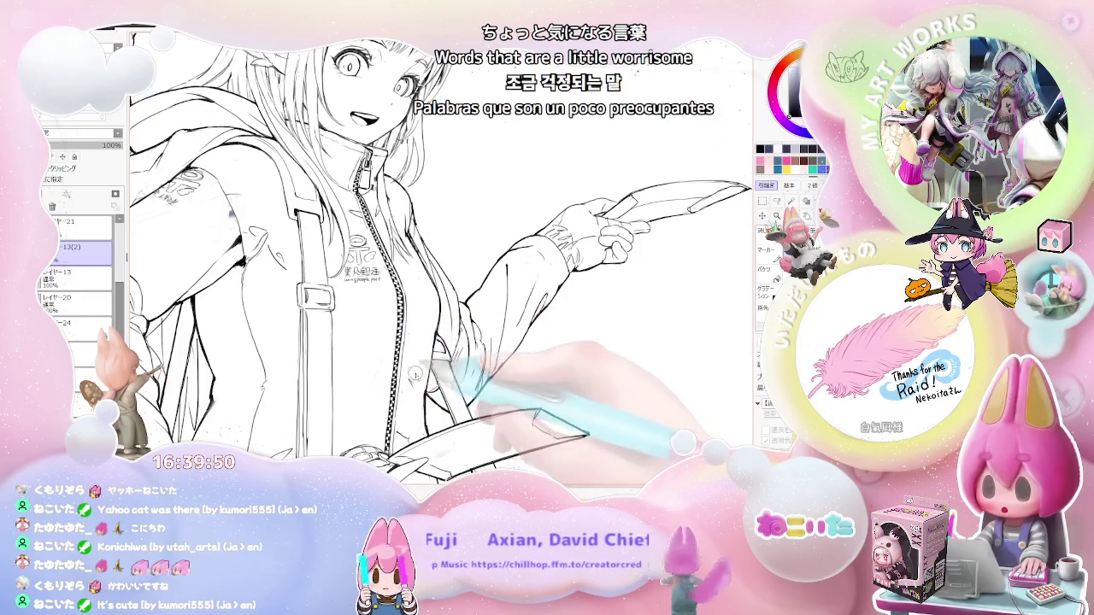
{"action": "left_click_drag", "start_coordinate": [410, 398], "coordinate": [421, 335]}
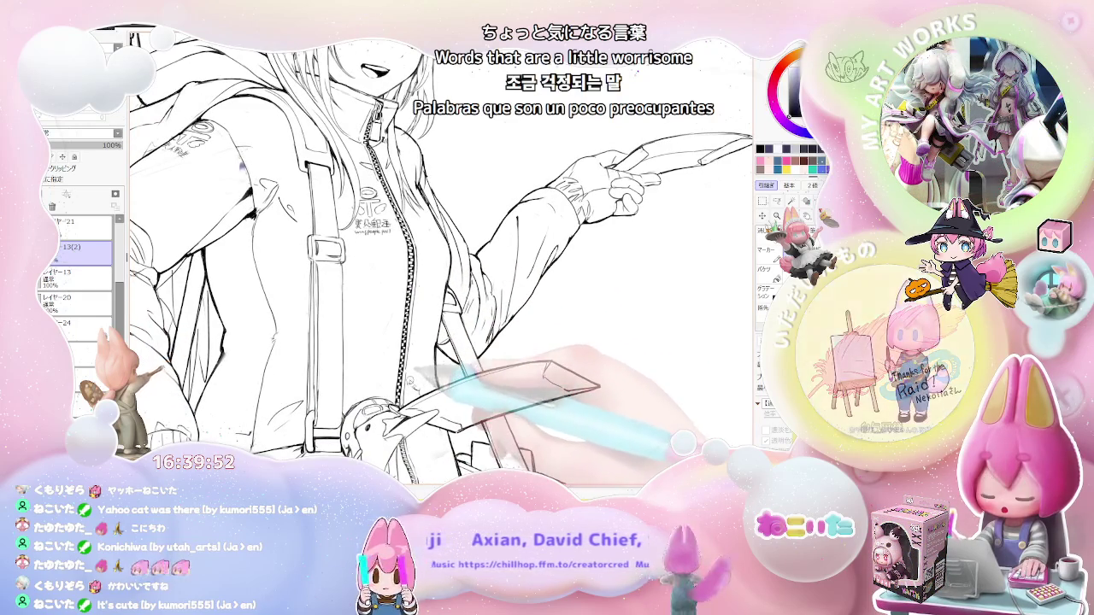
{"action": "scroll", "coordinate": [423, 387], "scroll_direction": "down", "scroll_amount": 1}
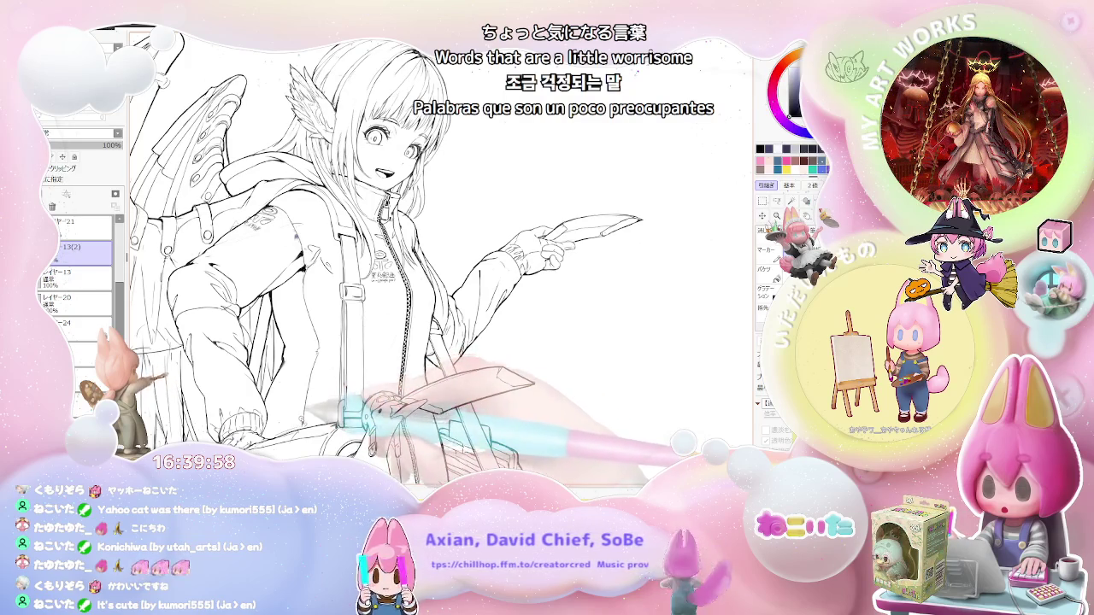
{"action": "scroll", "coordinate": [344, 316], "scroll_direction": "down", "scroll_amount": 1}
{"action": "scroll", "coordinate": [333, 312], "scroll_direction": "up", "scroll_amount": 1}
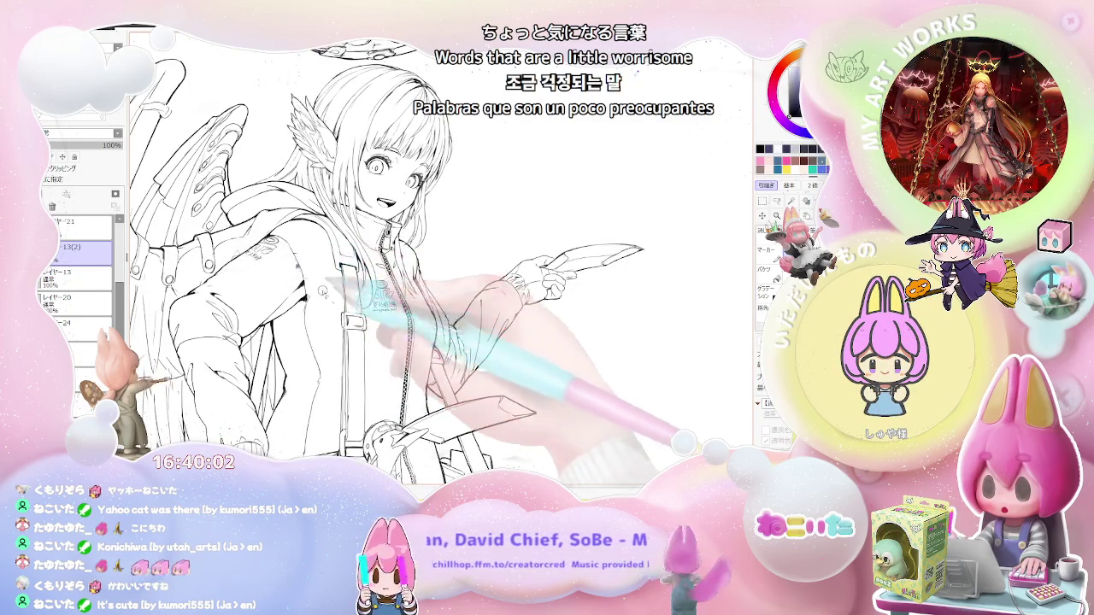
{"action": "scroll", "coordinate": [343, 316], "scroll_direction": "down", "scroll_amount": 1}
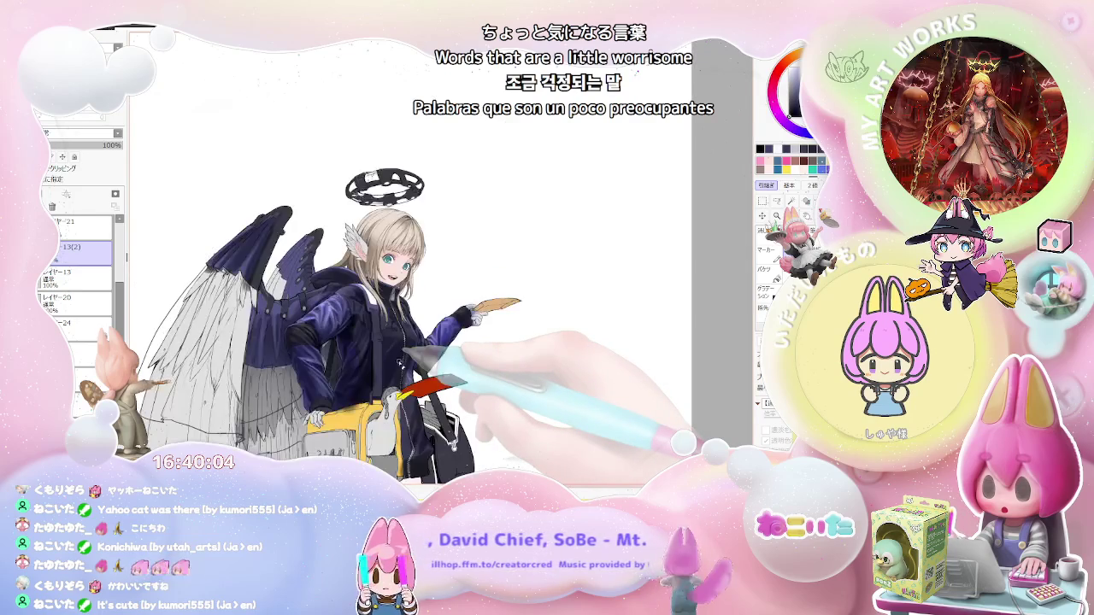
Zoom in on the navy jacket torso and shrink the brush for darker fold shading.
{"action": "scroll", "coordinate": [400, 360], "scroll_direction": "up", "scroll_amount": 1}
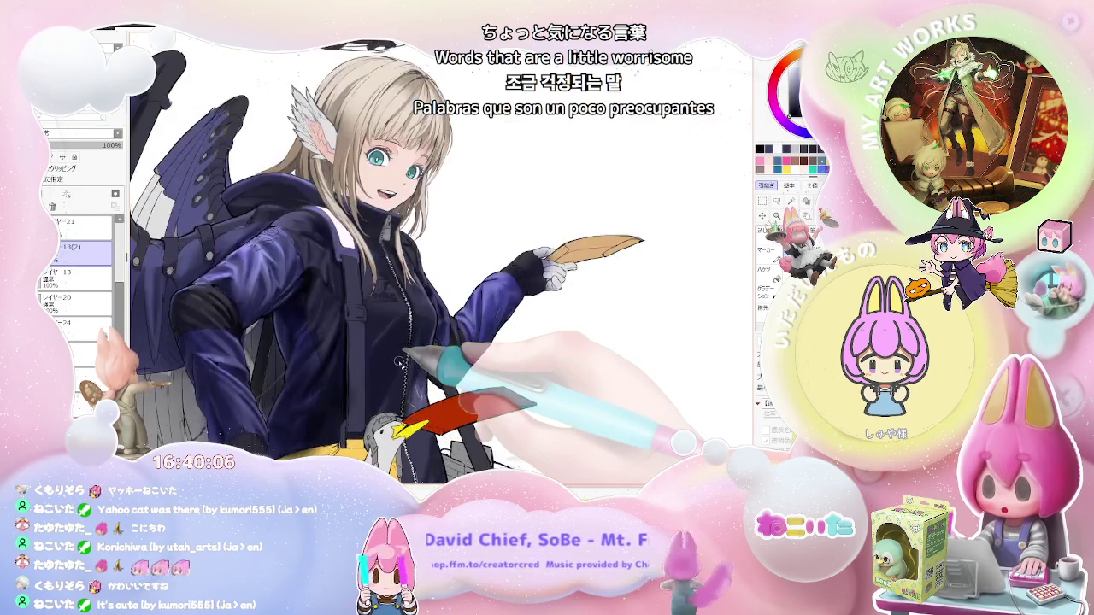
{"action": "scroll", "coordinate": [380, 329], "scroll_direction": "up", "scroll_amount": 1}
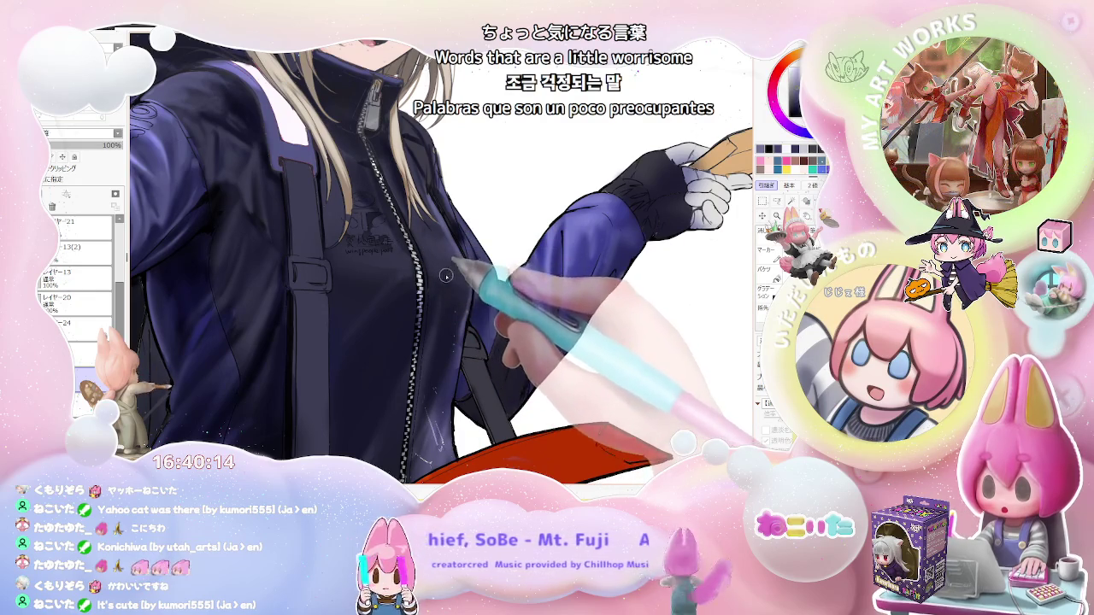
{"action": "scroll", "coordinate": [447, 288], "scroll_direction": "down", "scroll_amount": 1}
{"action": "scroll", "coordinate": [456, 279], "scroll_direction": "down", "scroll_amount": 2}
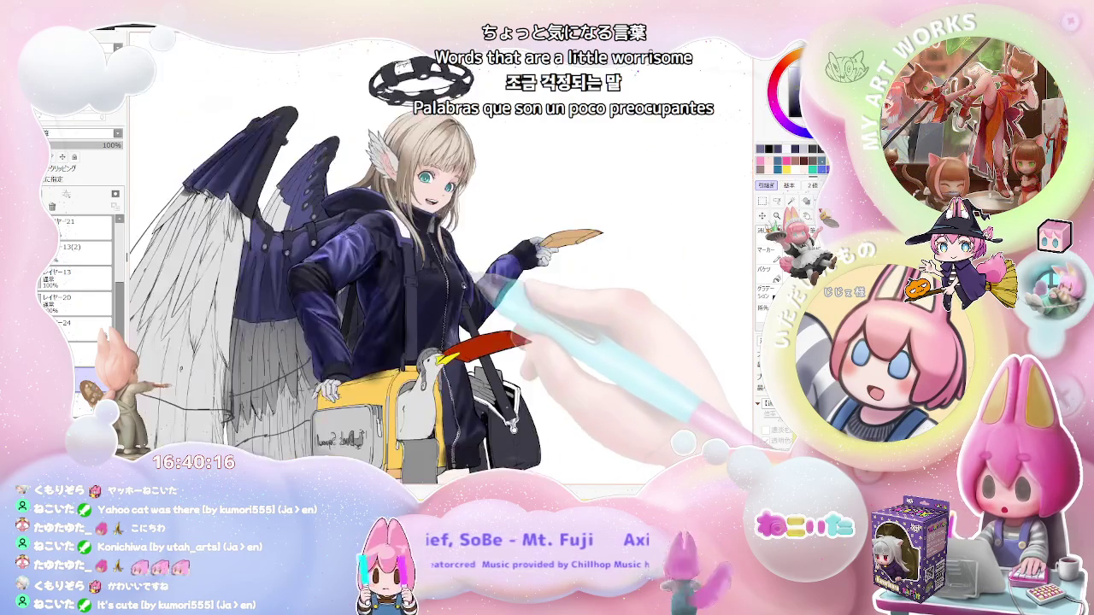
{"action": "scroll", "coordinate": [436, 295], "scroll_direction": "up", "scroll_amount": 1}
{"action": "scroll", "coordinate": [433, 297], "scroll_direction": "down", "scroll_amount": 1}
{"action": "scroll", "coordinate": [432, 298], "scroll_direction": "up", "scroll_amount": 2}
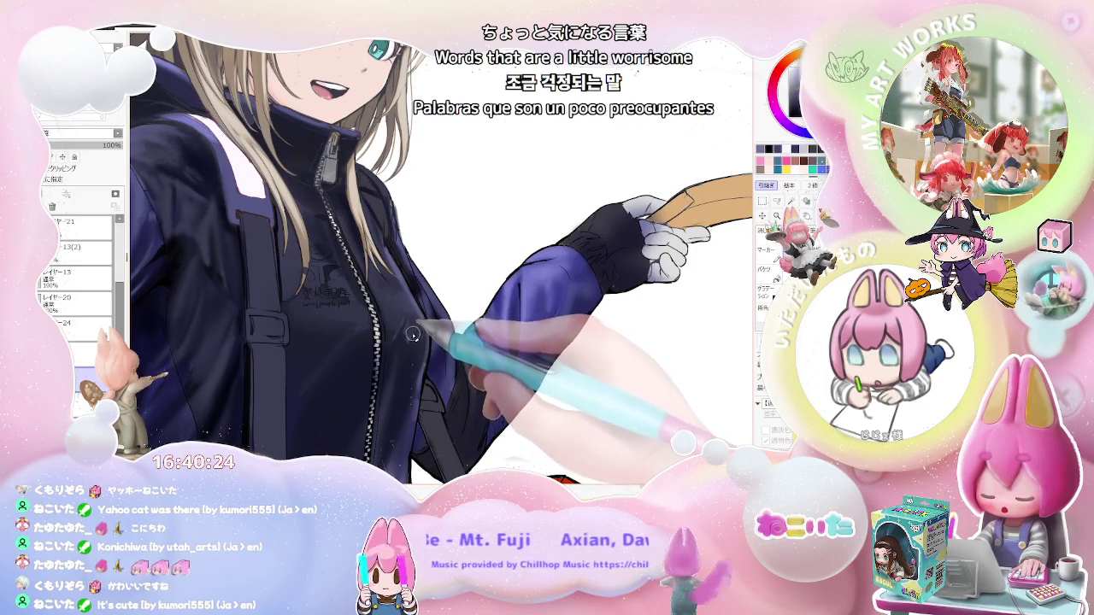
{"action": "scroll", "coordinate": [404, 354], "scroll_direction": "down", "scroll_amount": 1}
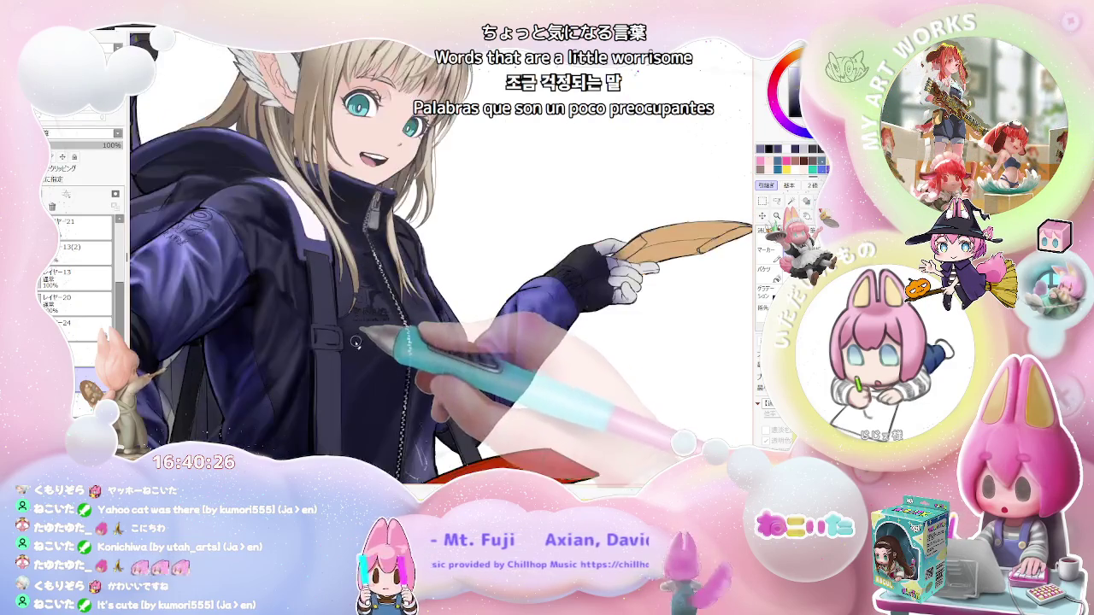
{"action": "scroll", "coordinate": [361, 336], "scroll_direction": "down", "scroll_amount": 2}
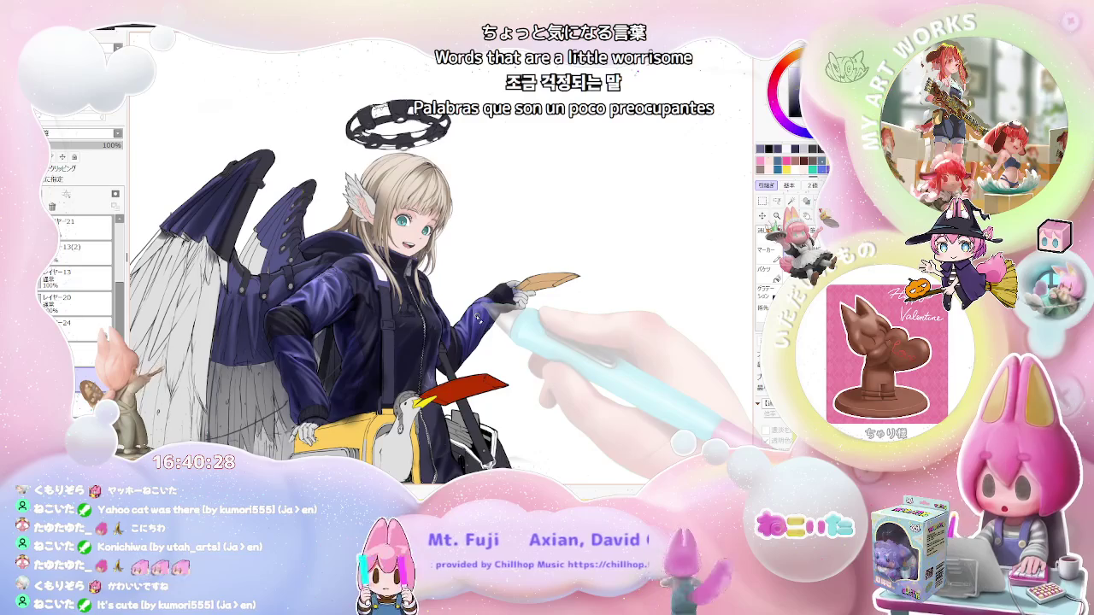
{"action": "scroll", "coordinate": [466, 359], "scroll_direction": "up", "scroll_amount": 1}
{"action": "scroll", "coordinate": [470, 358], "scroll_direction": "up", "scroll_amount": 2}
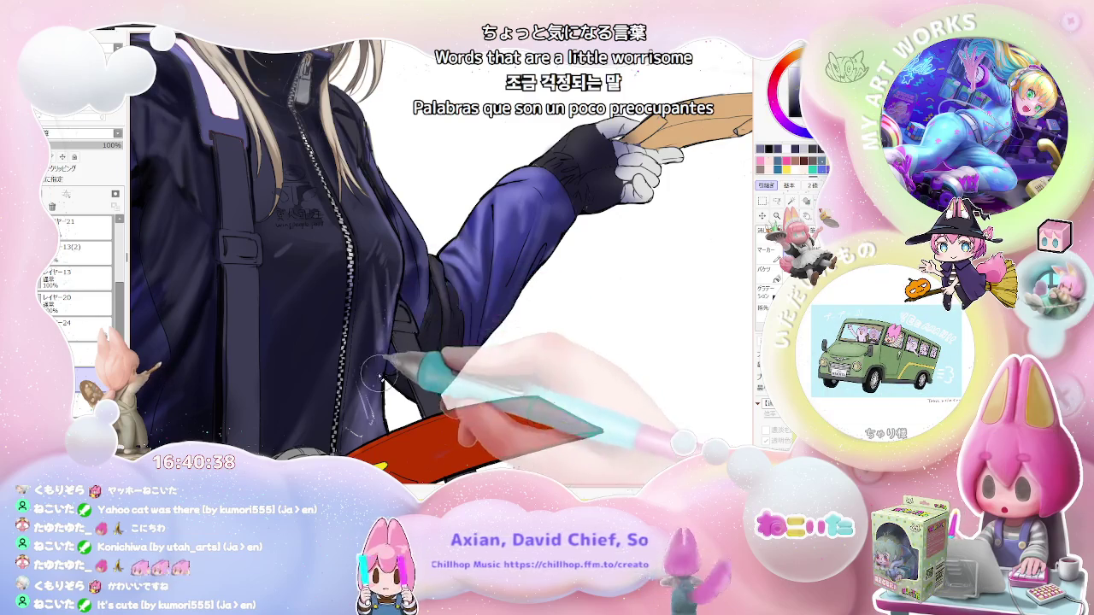
{"action": "key", "text": "bracketleft"}
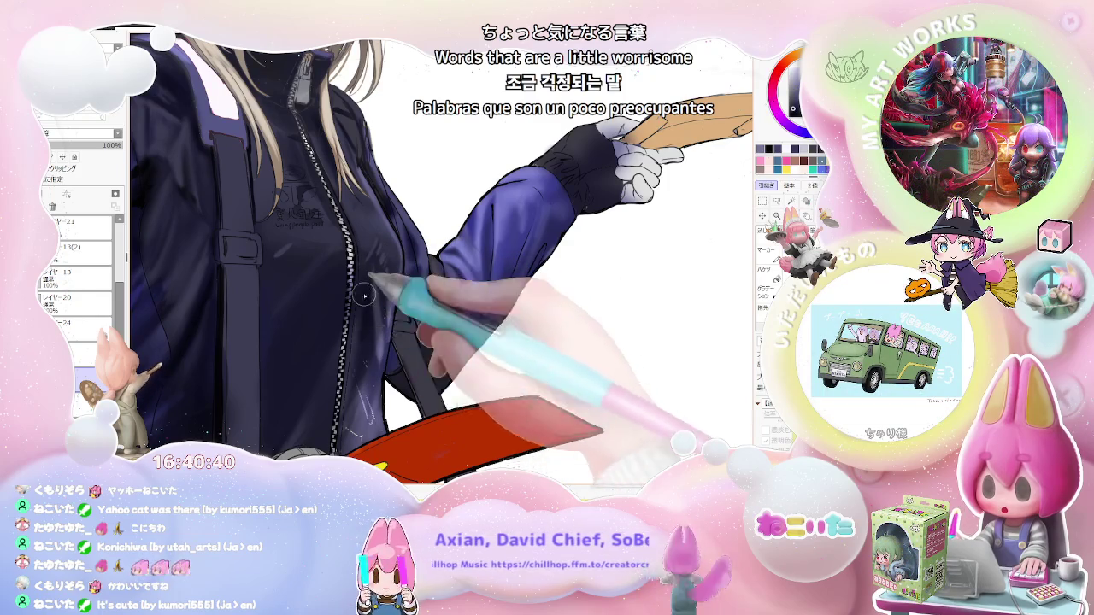
Enlarge the brush to 43, view the whole character, then zoom back into the jacket torso.
{"action": "key", "text": "ctrl+minus"}
{"action": "key", "text": "bracketright"}
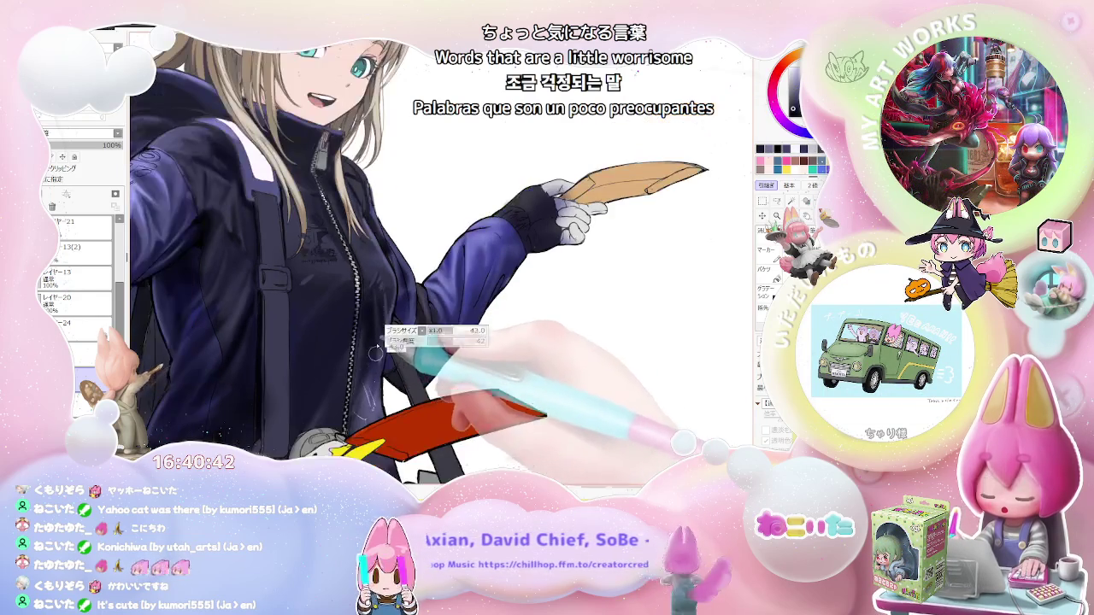
{"action": "key", "text": "ctrl+minus"}
{"action": "key", "text": "ctrl+minus"}
{"action": "key", "text": "ctrl+minus"}
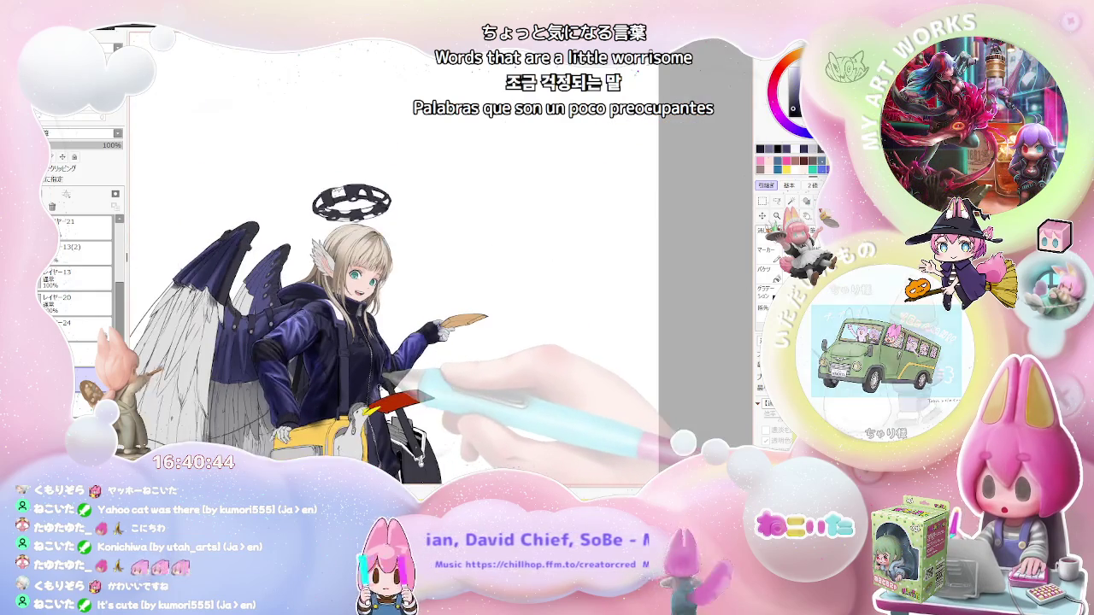
{"action": "key", "text": "ctrl+plus"}
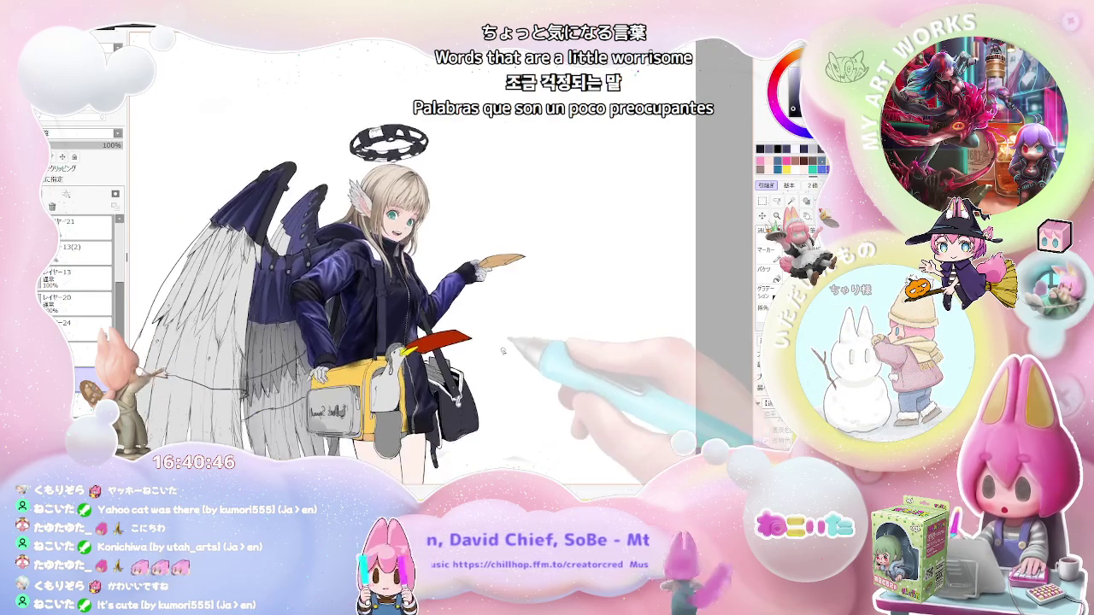
{"action": "key", "text": "ctrl+plus"}
{"action": "key", "text": "ctrl+plus"}
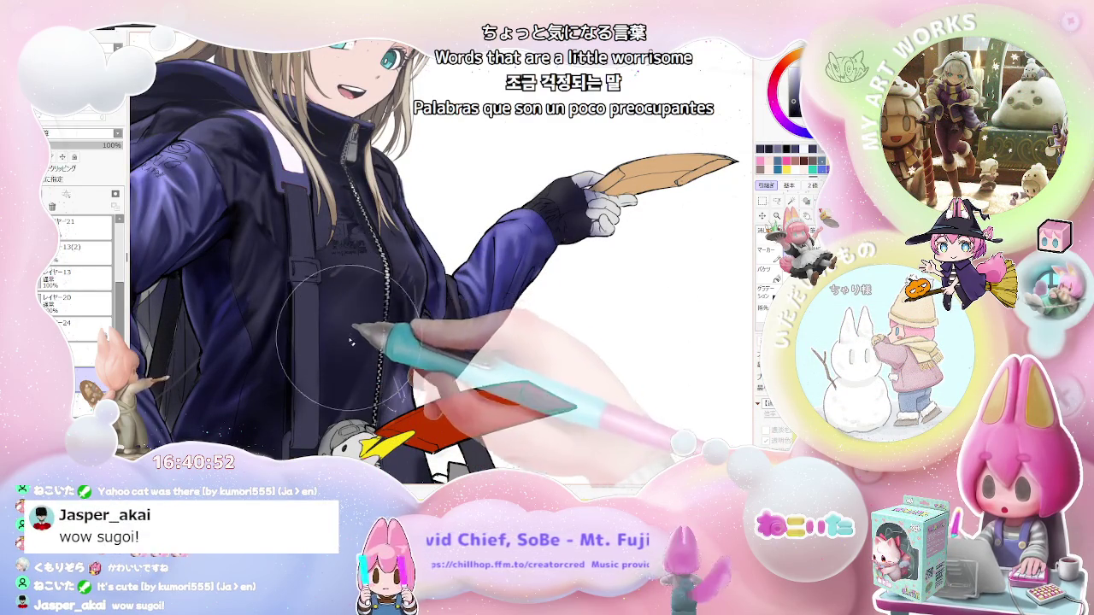
Deepen the fold shading across the jacket's chest and sleeves, checking the whole figure.
{"action": "scroll", "coordinate": [371, 336], "scroll_direction": "down", "scroll_amount": 2}
{"action": "scroll", "coordinate": [572, 338], "scroll_direction": "down", "scroll_amount": 3}
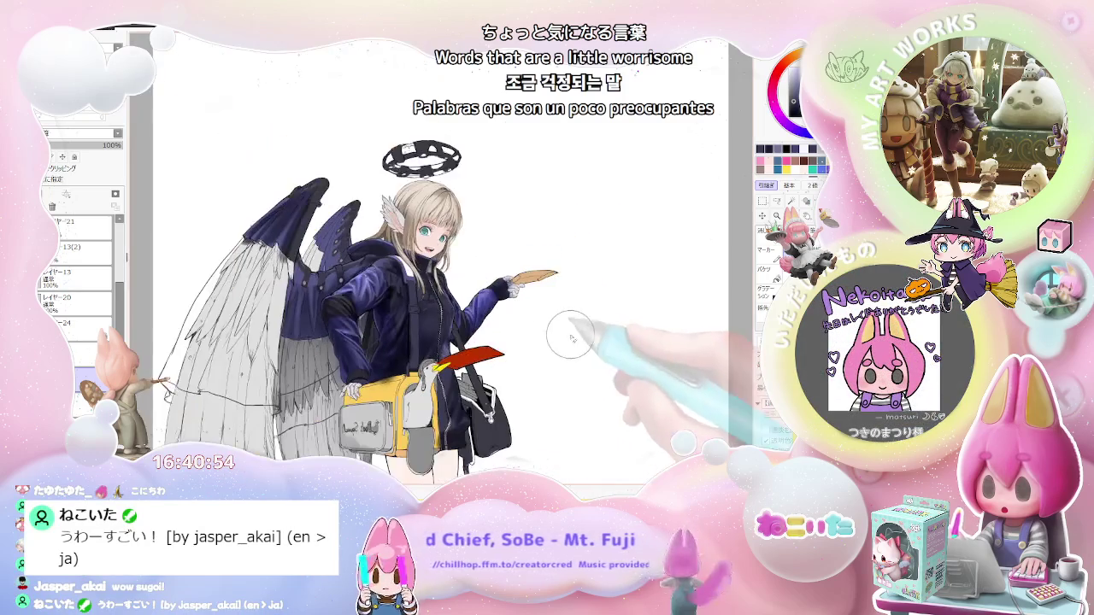
{"action": "scroll", "coordinate": [582, 370], "scroll_direction": "up", "scroll_amount": 2}
{"action": "scroll", "coordinate": [403, 310], "scroll_direction": "up", "scroll_amount": 2}
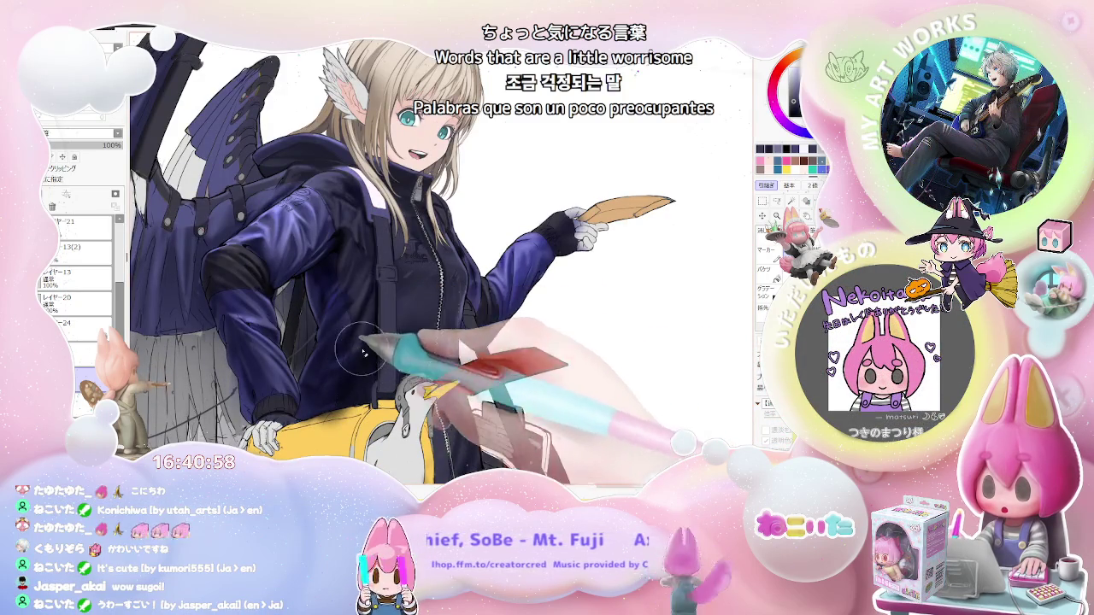
{"action": "scroll", "coordinate": [363, 350], "scroll_direction": "down", "scroll_amount": 3}
{"action": "scroll", "coordinate": [511, 379], "scroll_direction": "down", "scroll_amount": 1}
{"action": "scroll", "coordinate": [512, 379], "scroll_direction": "up", "scroll_amount": 2}
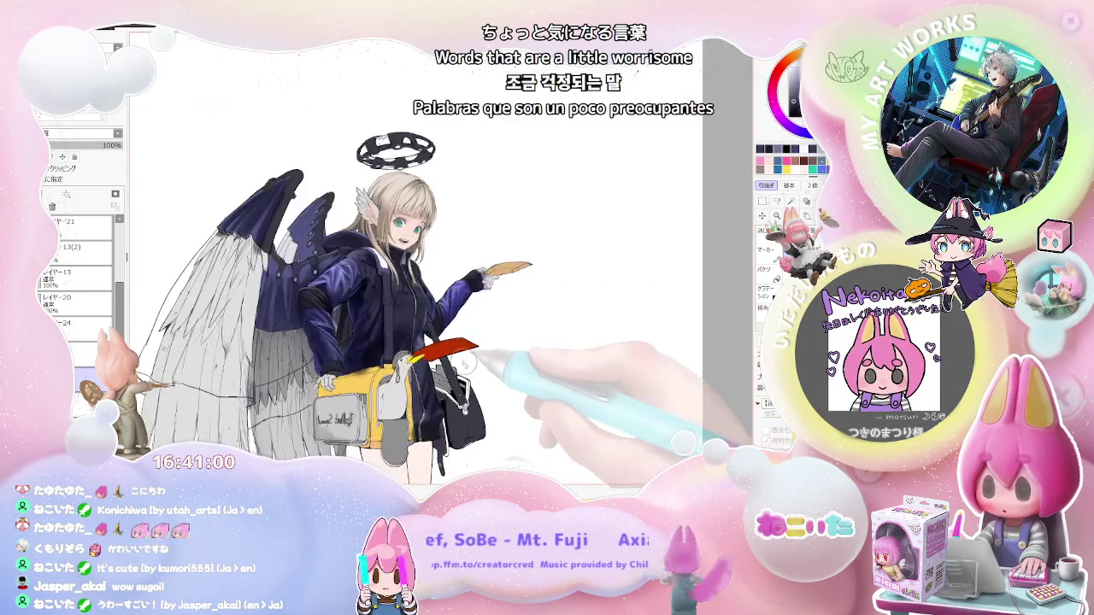
{"action": "scroll", "coordinate": [381, 340], "scroll_direction": "up", "scroll_amount": 2}
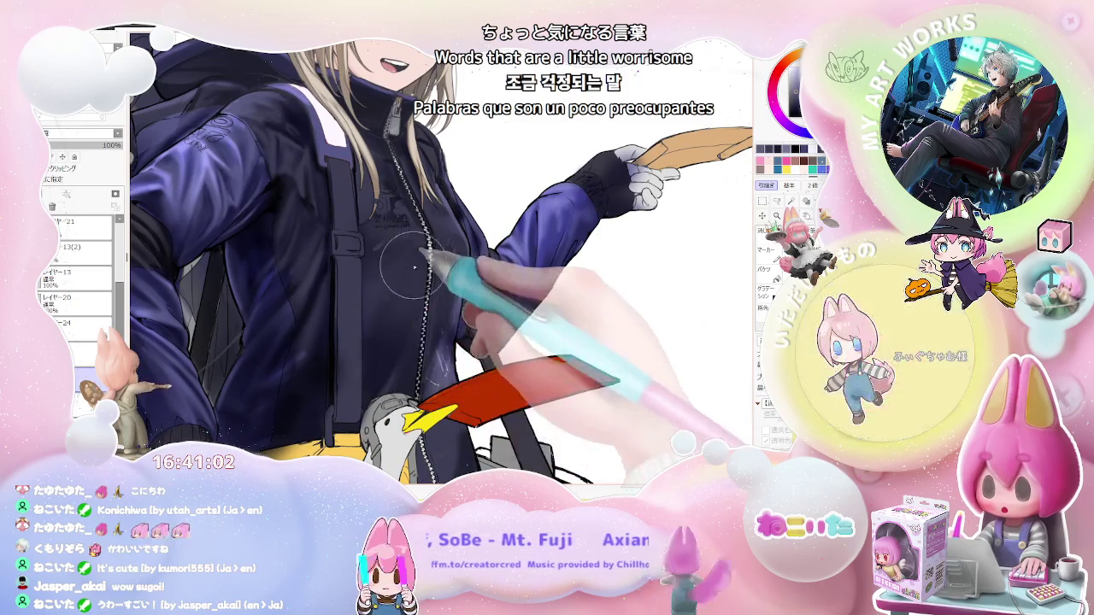
{"action": "scroll", "coordinate": [417, 295], "scroll_direction": "down", "scroll_amount": 3}
{"action": "scroll", "coordinate": [432, 314], "scroll_direction": "down", "scroll_amount": 1}
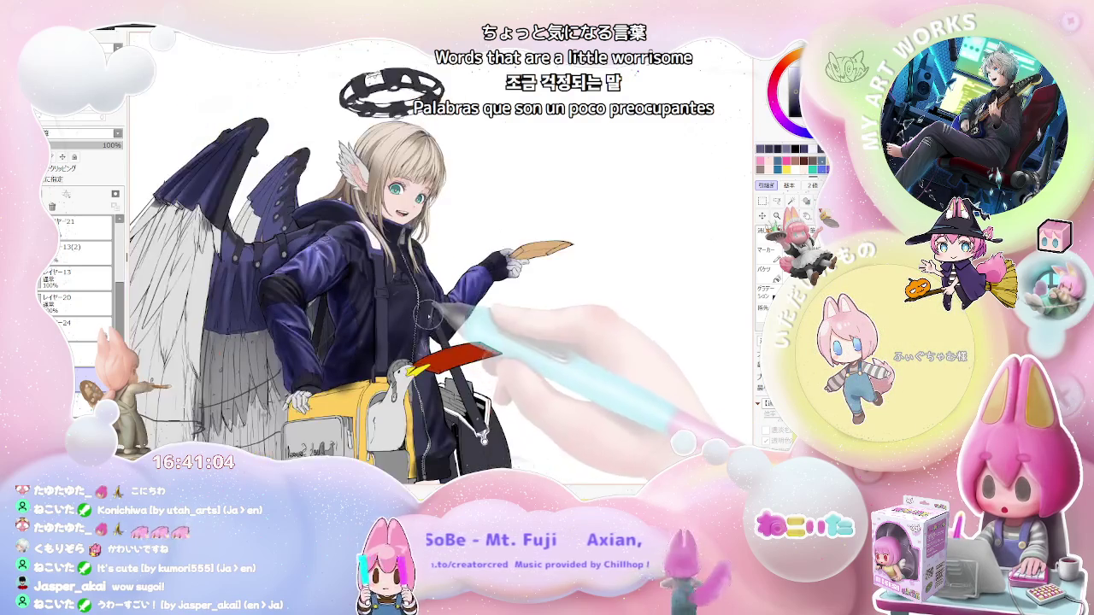
{"action": "scroll", "coordinate": [411, 324], "scroll_direction": "up", "scroll_amount": 1}
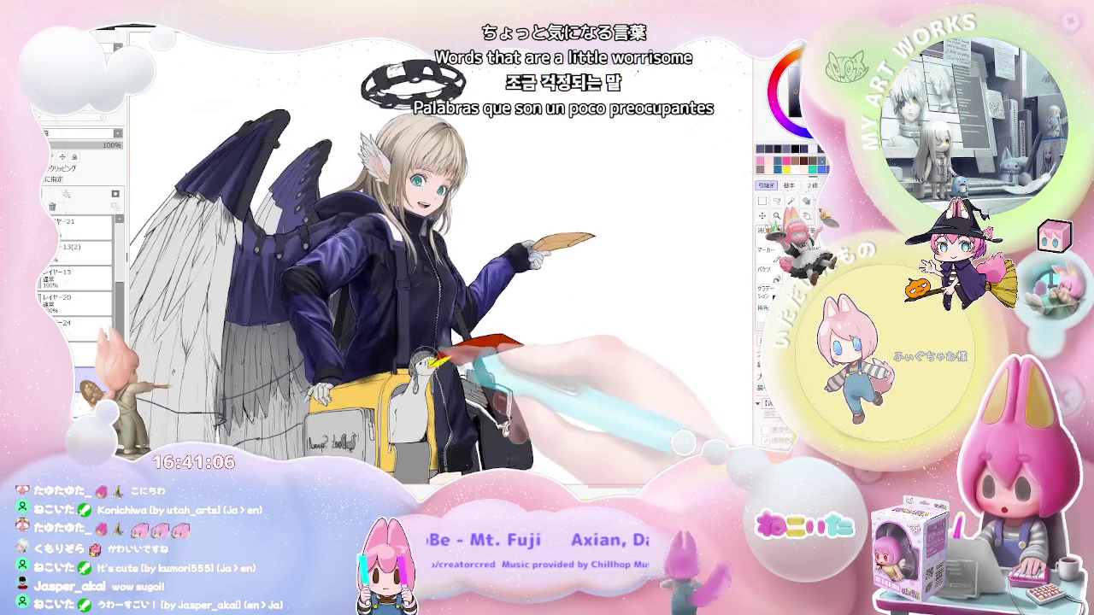
{"action": "scroll", "coordinate": [376, 324], "scroll_direction": "up", "scroll_amount": 2}
{"action": "scroll", "coordinate": [393, 275], "scroll_direction": "down", "scroll_amount": 2}
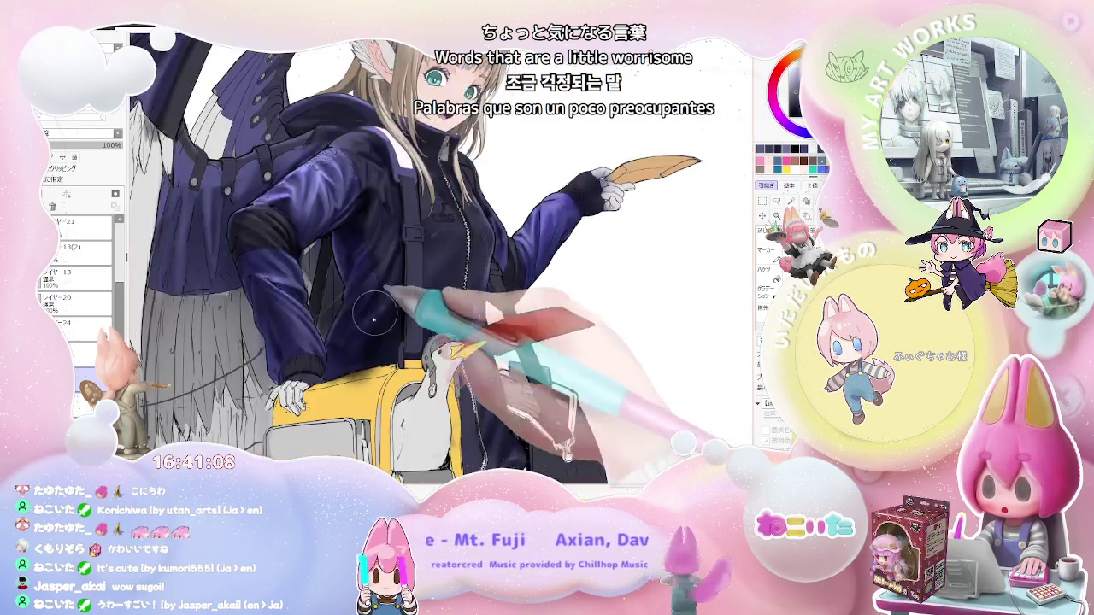
{"action": "scroll", "coordinate": [362, 345], "scroll_direction": "down", "scroll_amount": 1}
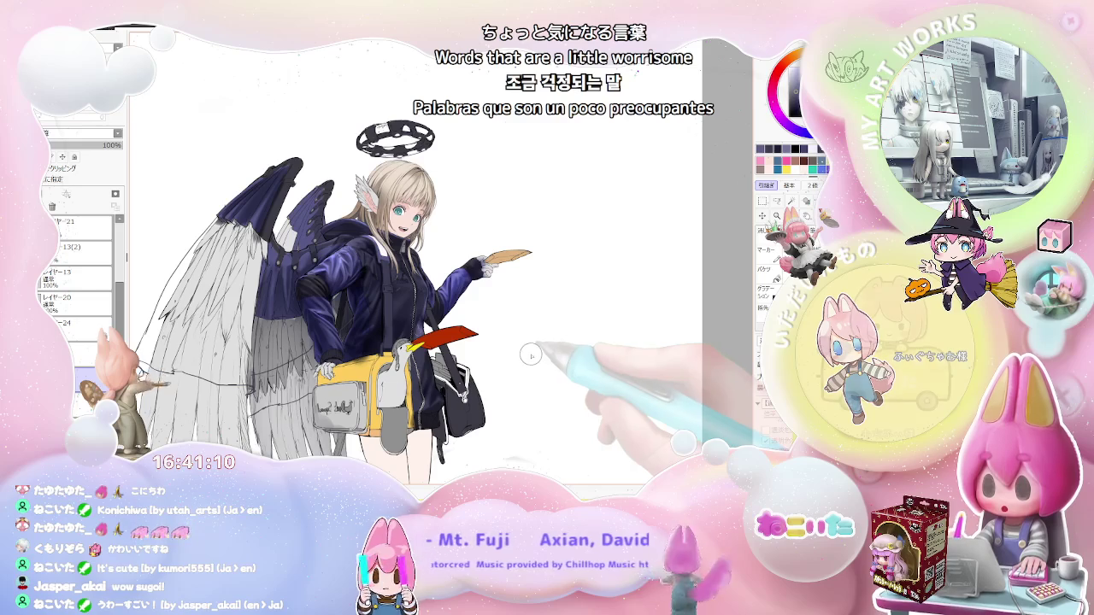
{"action": "scroll", "coordinate": [333, 342], "scroll_direction": "up", "scroll_amount": 1}
{"action": "scroll", "coordinate": [272, 304], "scroll_direction": "up", "scroll_amount": 1}
{"action": "scroll", "coordinate": [284, 312], "scroll_direction": "down", "scroll_amount": 2}
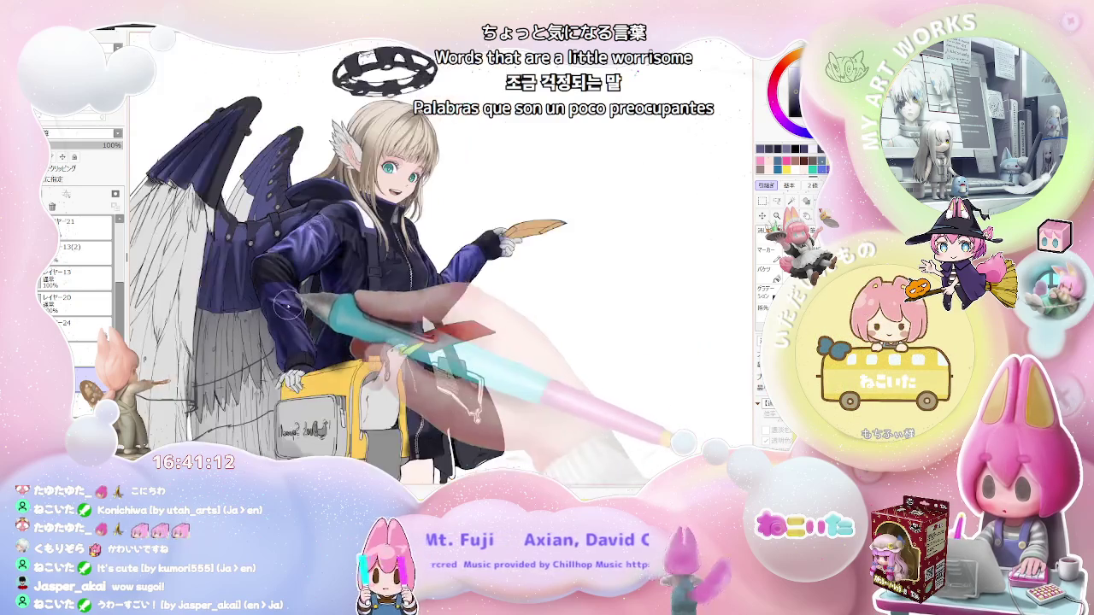
{"action": "scroll", "coordinate": [318, 333], "scroll_direction": "down", "scroll_amount": 1}
{"action": "scroll", "coordinate": [319, 333], "scroll_direction": "up", "scroll_amount": 1}
{"action": "scroll", "coordinate": [351, 330], "scroll_direction": "up", "scroll_amount": 1}
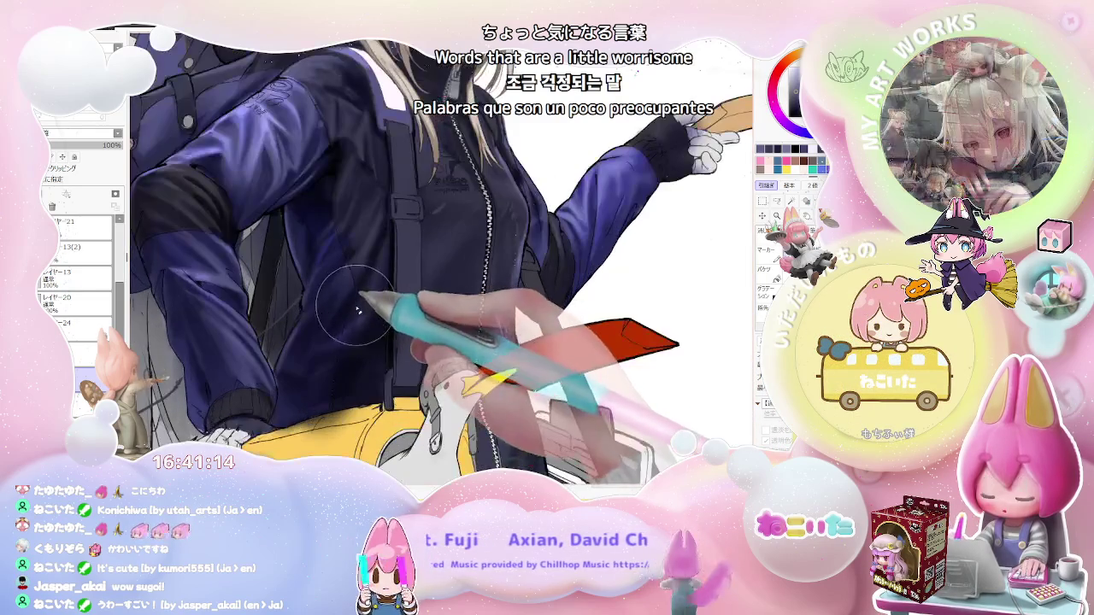
{"action": "scroll", "coordinate": [365, 312], "scroll_direction": "up", "scroll_amount": 1}
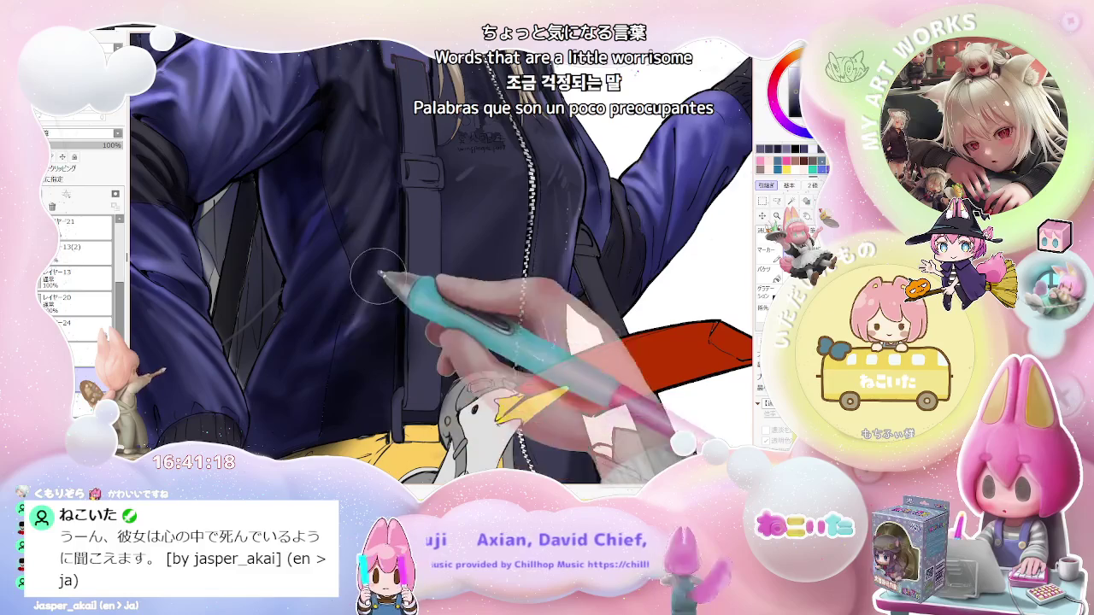
{"action": "scroll", "coordinate": [348, 347], "scroll_direction": "down", "scroll_amount": 1}
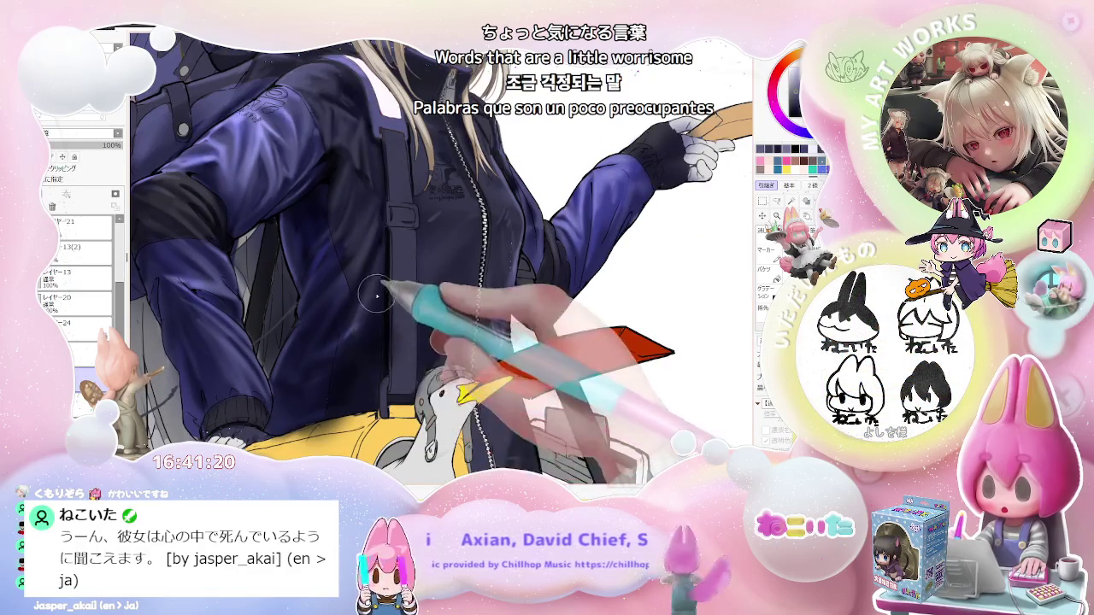
{"action": "scroll", "coordinate": [383, 265], "scroll_direction": "down", "scroll_amount": 1}
{"action": "scroll", "coordinate": [382, 265], "scroll_direction": "down", "scroll_amount": 2}
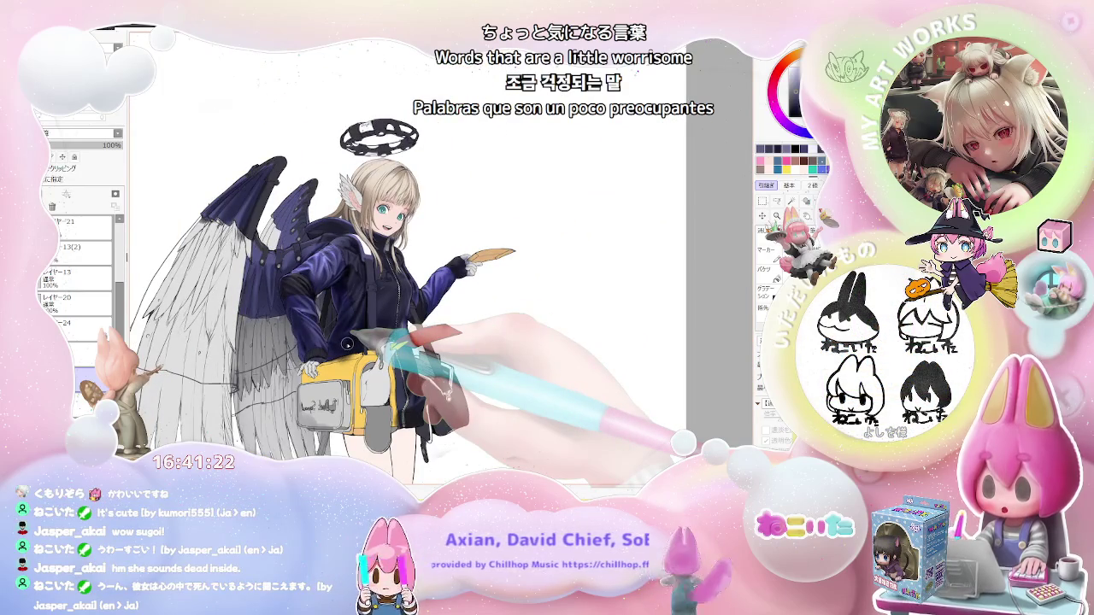
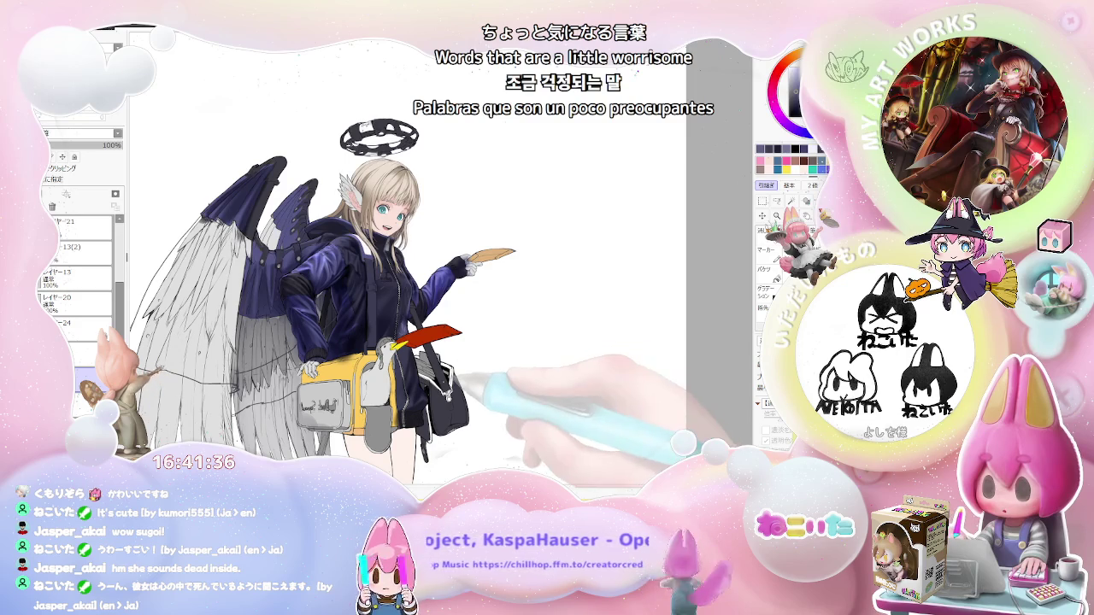
Zoom between the full winged character and the jacket, mirror-check the drawing, and pan up the jacket.
{"action": "key", "text": "ctrl+minus"}
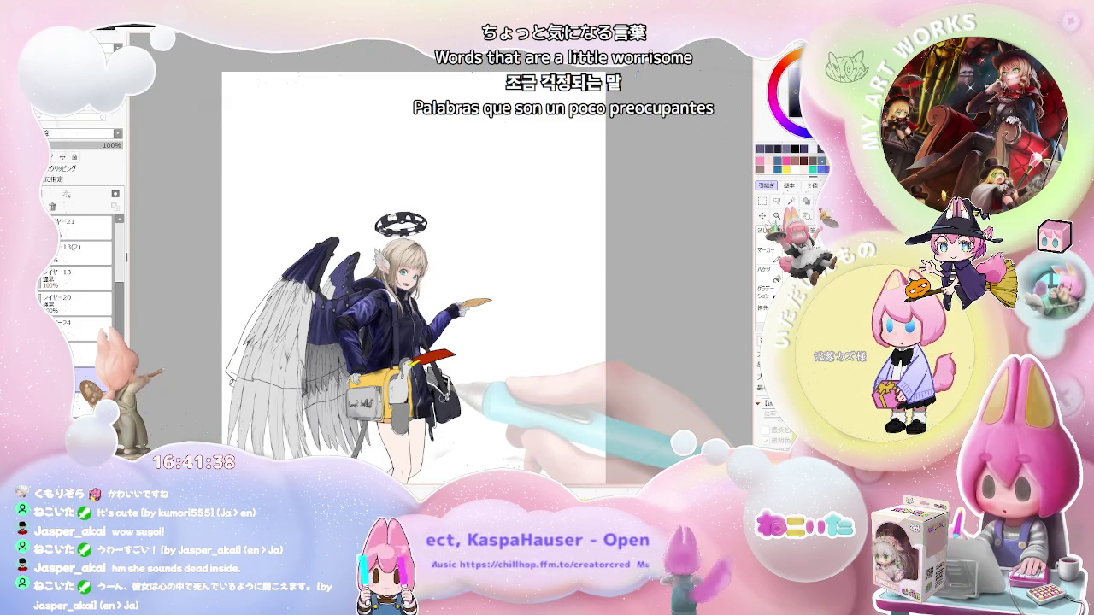
{"action": "key", "text": "ctrl+plus"}
{"action": "key", "text": "ctrl+plus"}
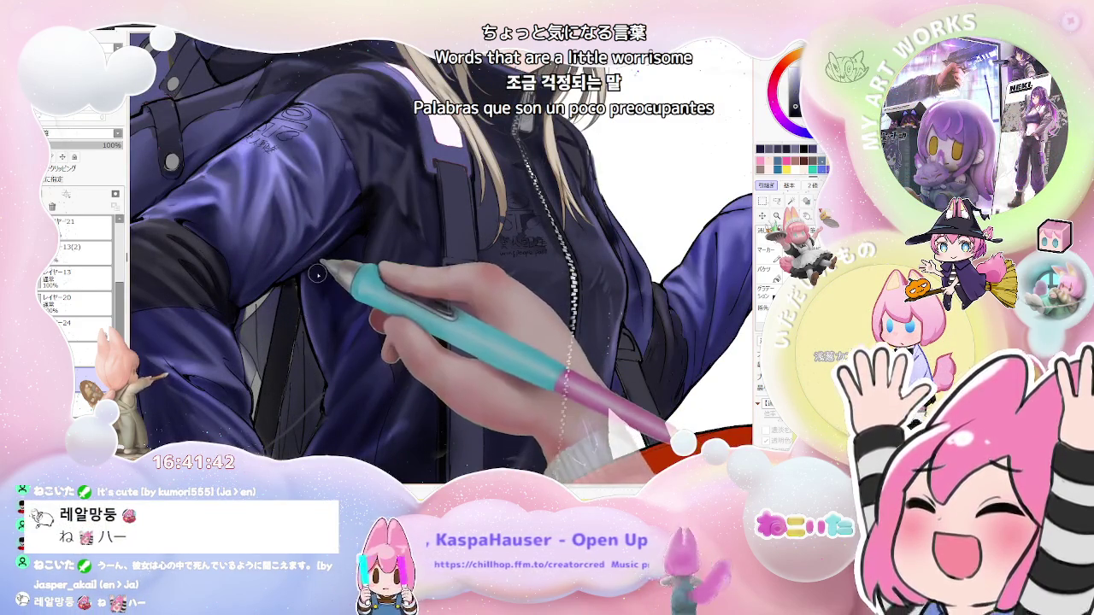
{"action": "key", "text": "ctrl+minus"}
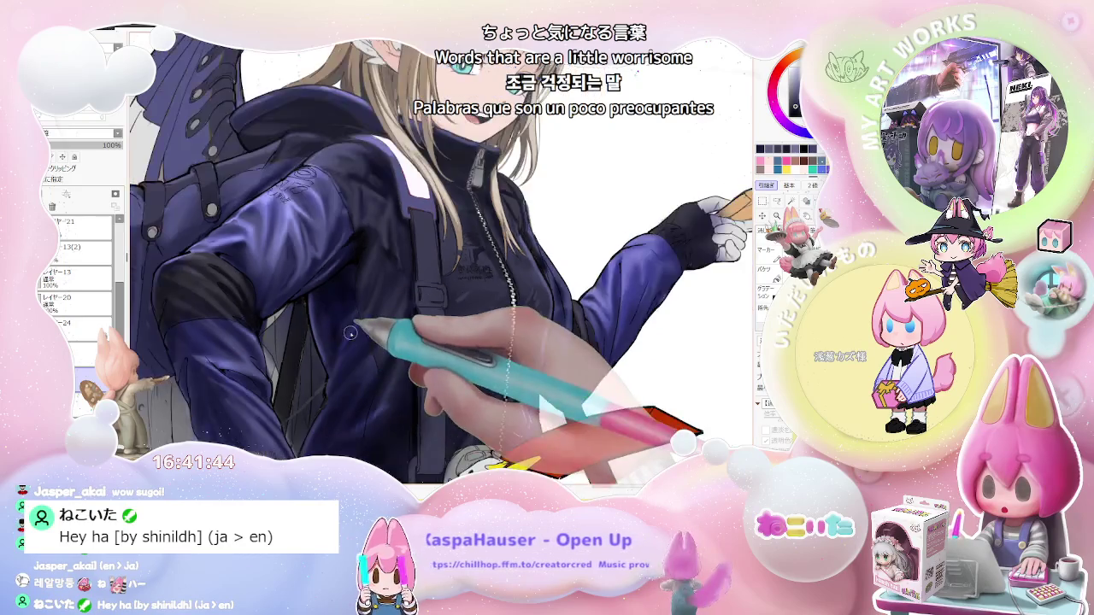
{"action": "key", "text": "ctrl+minus"}
{"action": "key", "text": "ctrl+minus"}
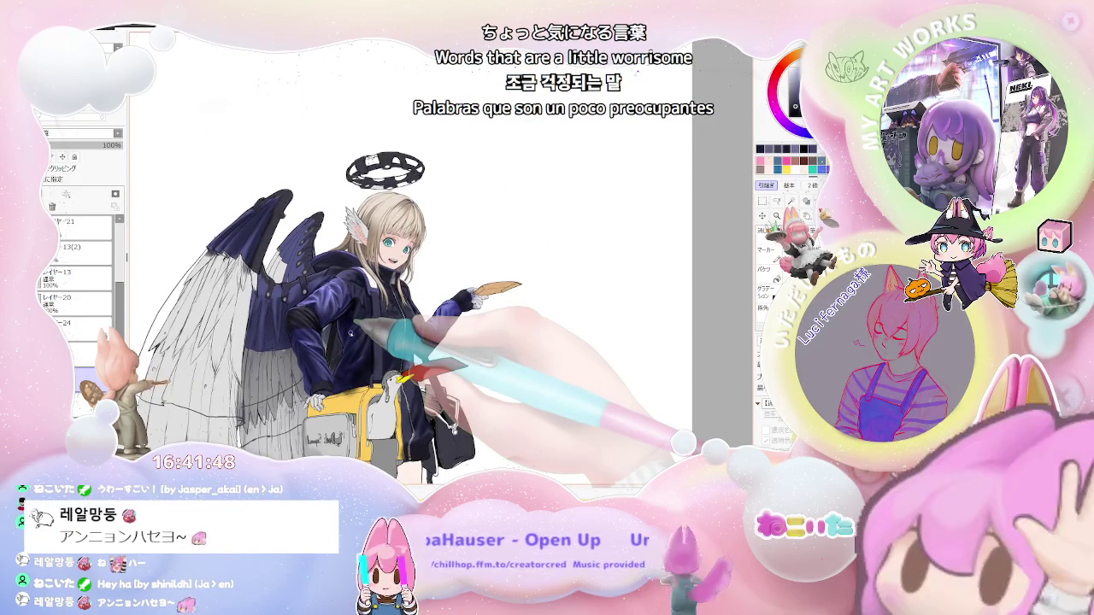
{"action": "key", "text": "ctrl+plus"}
{"action": "key", "text": "ctrl+plus"}
{"action": "key", "text": "ctrl+plus"}
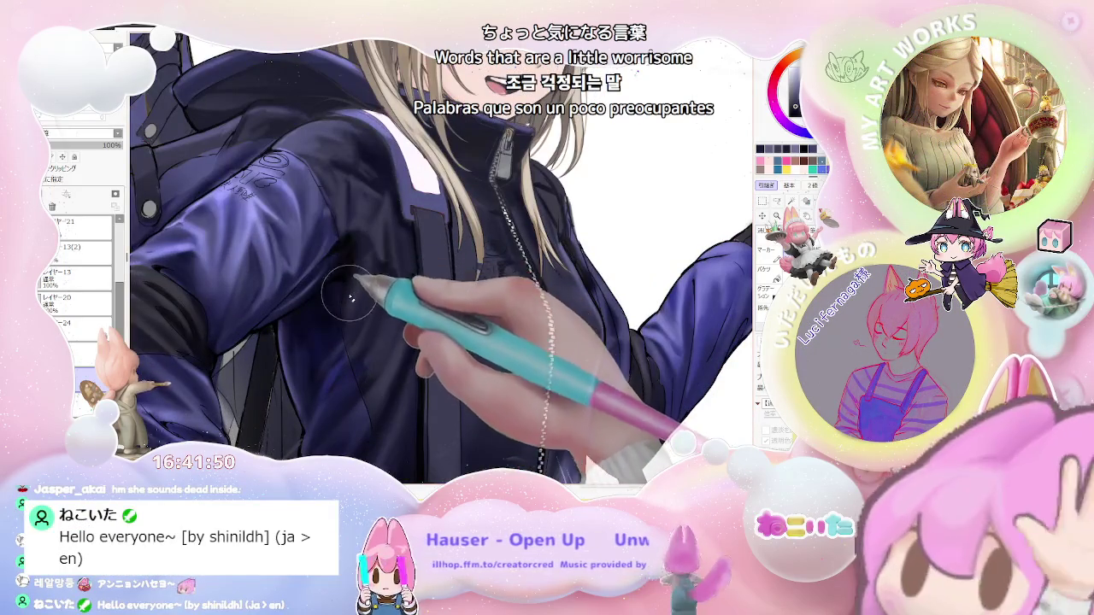
{"action": "key", "text": "ctrl+minus"}
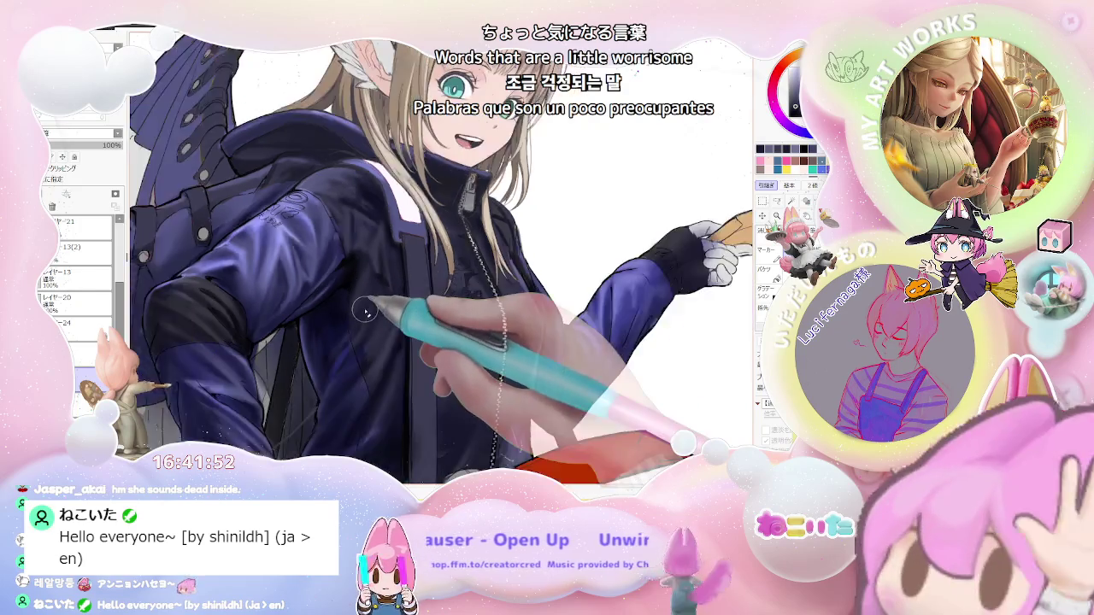
{"action": "key", "text": "ctrl+minus"}
{"action": "key", "text": "h"}
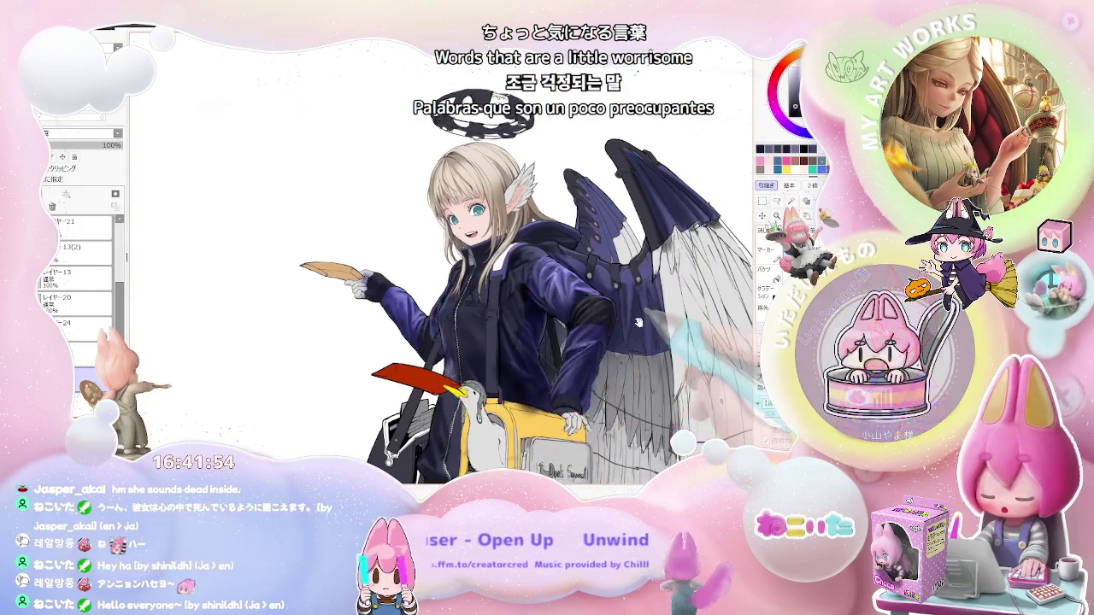
{"action": "key", "text": "h"}
{"action": "scroll", "coordinate": [608, 360], "scroll_direction": "down", "scroll_amount": 1}
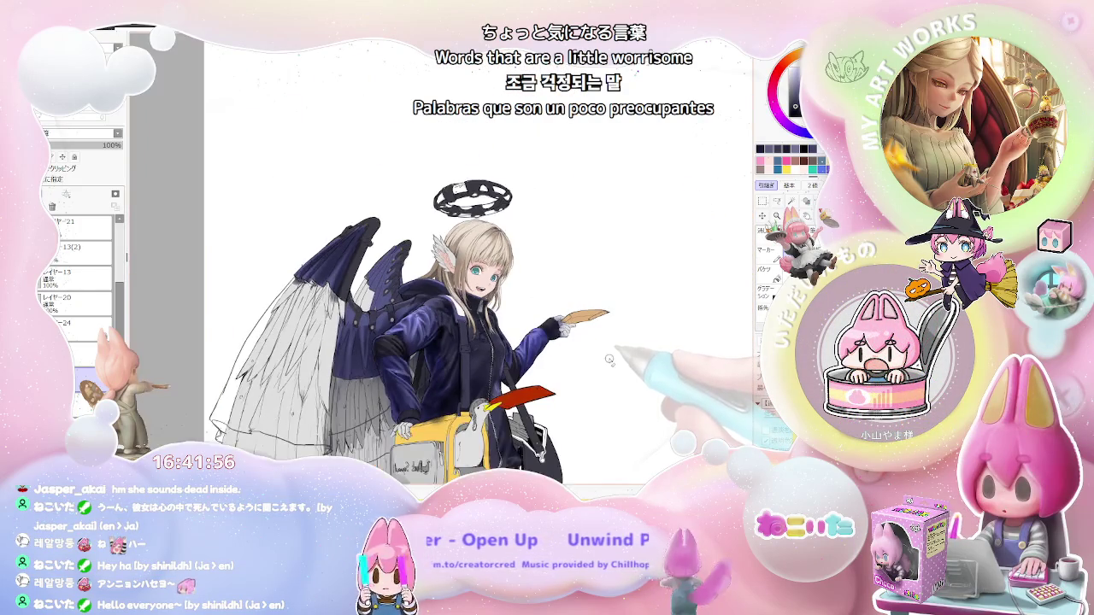
{"action": "scroll", "coordinate": [598, 368], "scroll_direction": "up", "scroll_amount": 2}
{"action": "scroll", "coordinate": [478, 359], "scroll_direction": "up", "scroll_amount": 1}
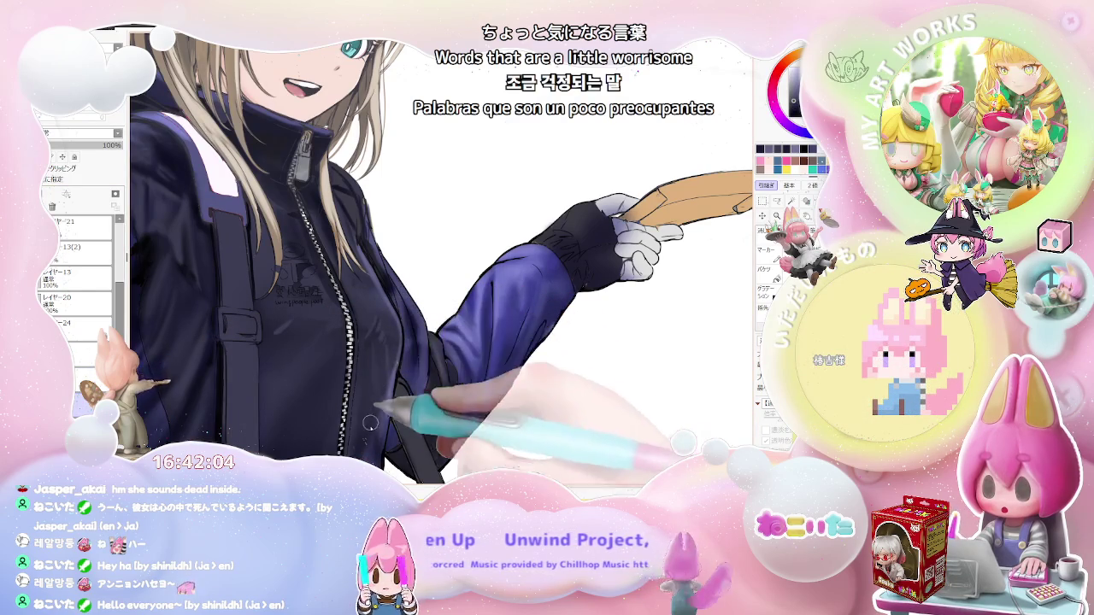
{"action": "left_click_drag", "start_coordinate": [369, 423], "coordinate": [381, 340]}
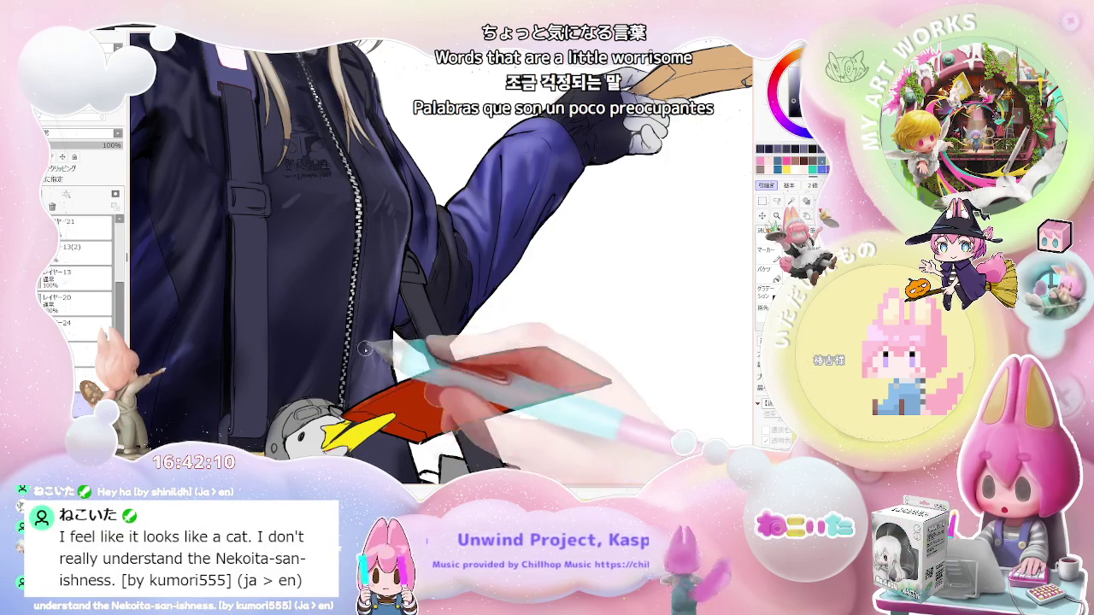
Alternate between the whole haloed character and close-ups of the jacket zipper, sleeve and hand.
{"action": "key", "text": "ctrl+minus"}
{"action": "key", "text": "ctrl+minus"}
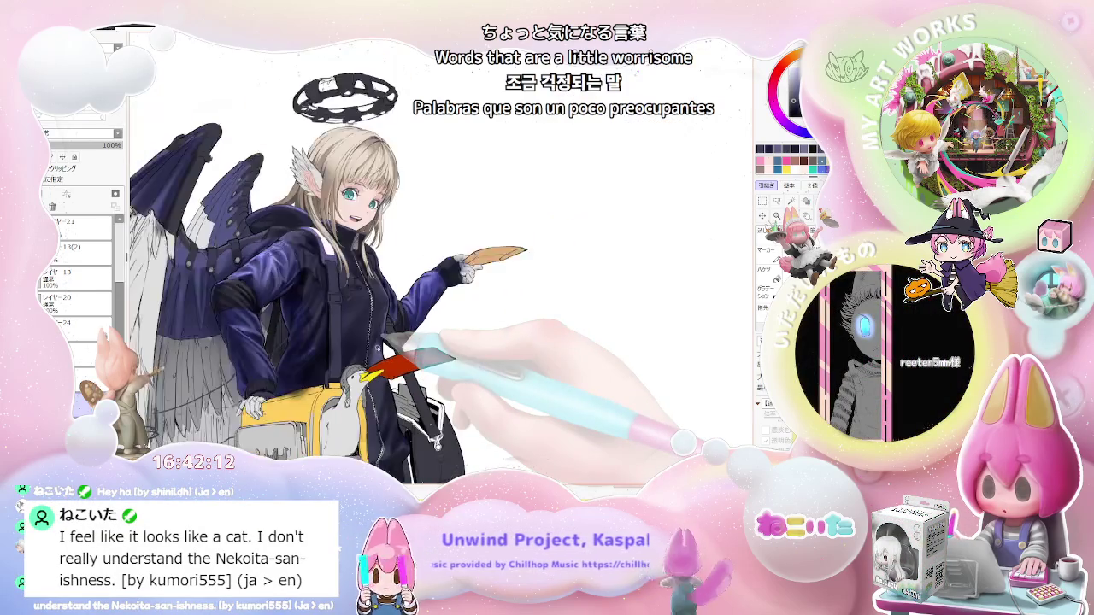
{"action": "key", "text": "ctrl+minus"}
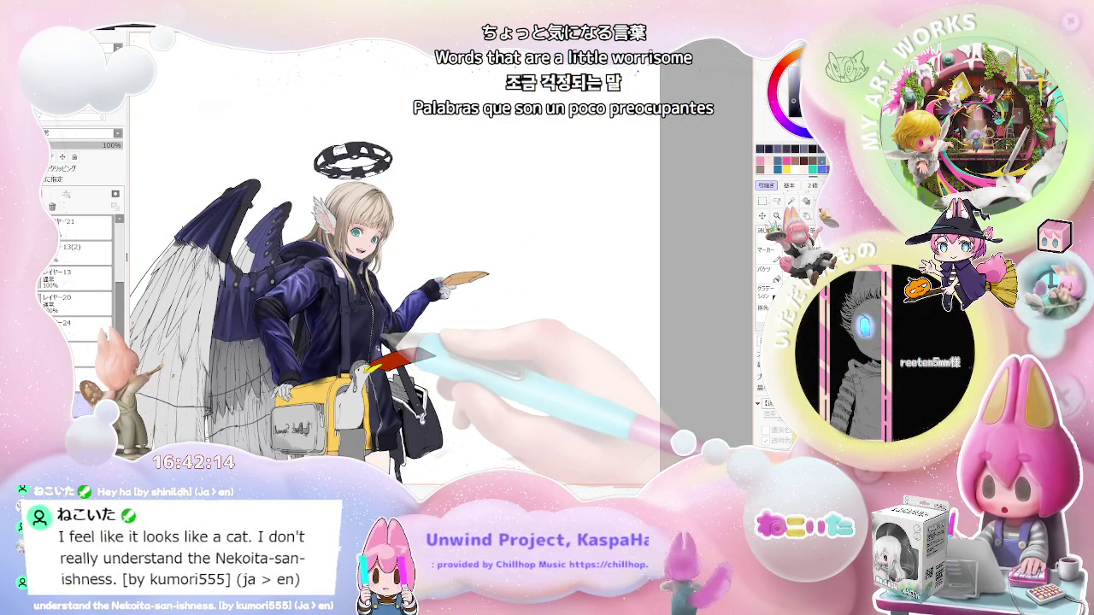
{"action": "key", "text": "ctrl+minus"}
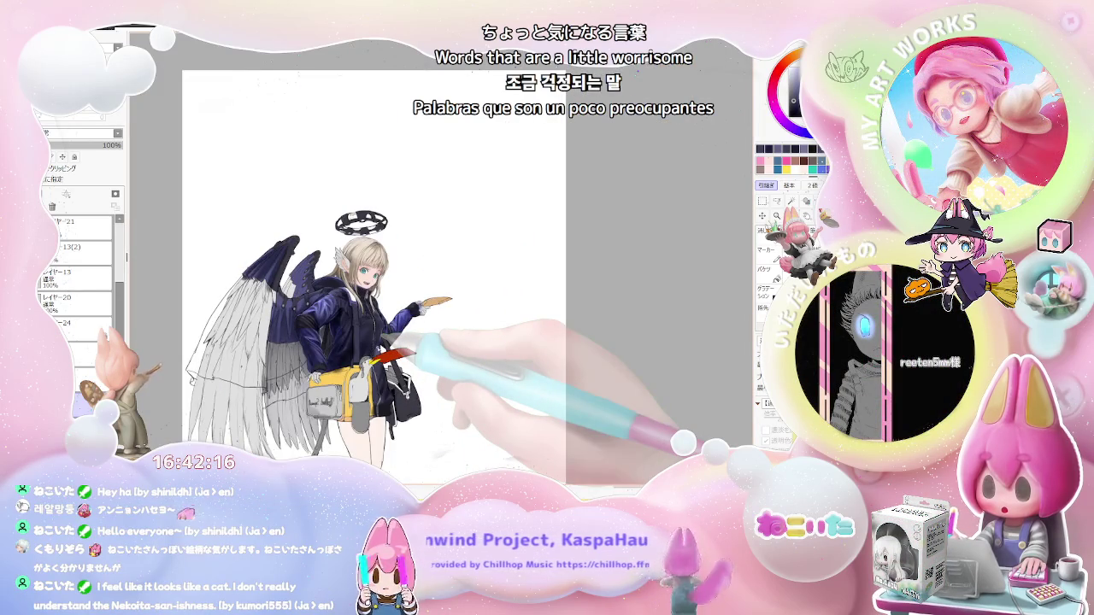
{"action": "key", "text": "ctrl+plus"}
{"action": "key", "text": "ctrl+plus"}
{"action": "key", "text": "ctrl+plus"}
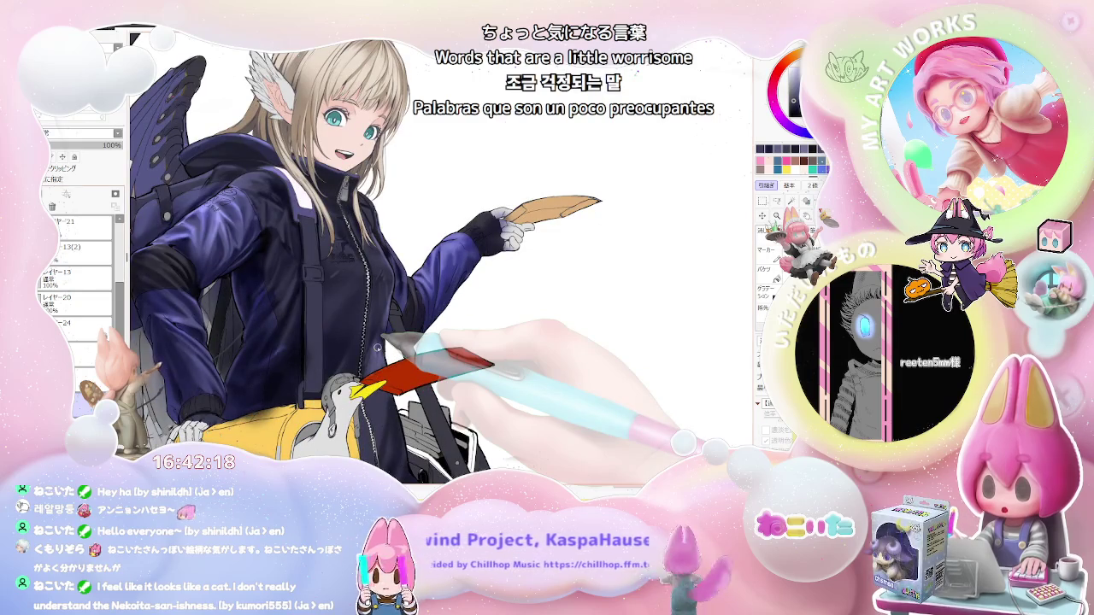
{"action": "key", "text": "ctrl+plus"}
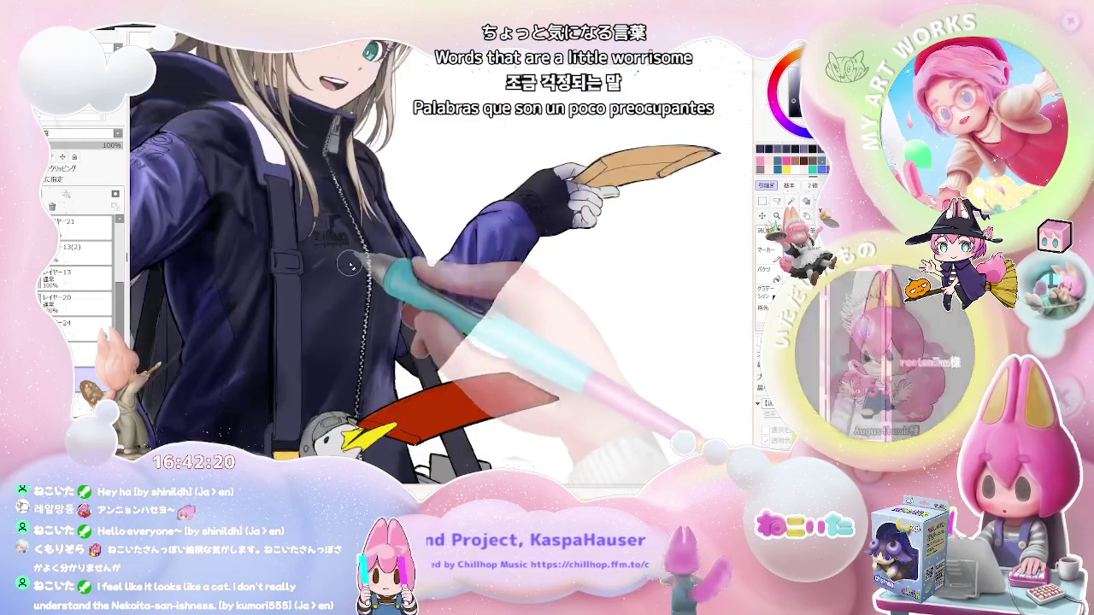
{"action": "key", "text": "ctrl+plus"}
{"action": "key", "text": "ctrl+plus"}
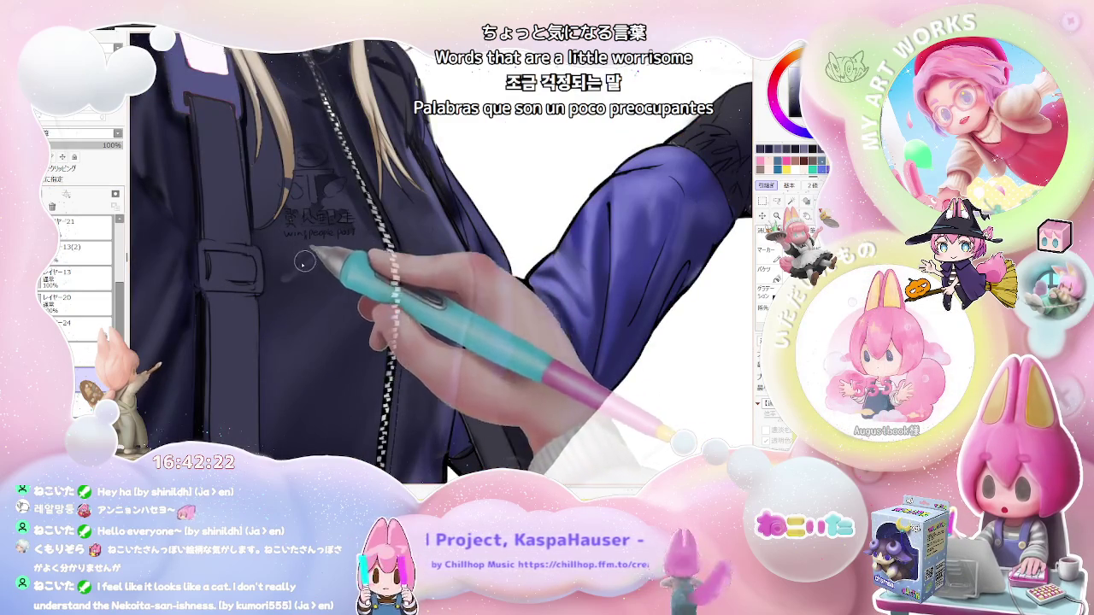
{"action": "key", "text": "ctrl+minus"}
{"action": "key", "text": "ctrl+minus"}
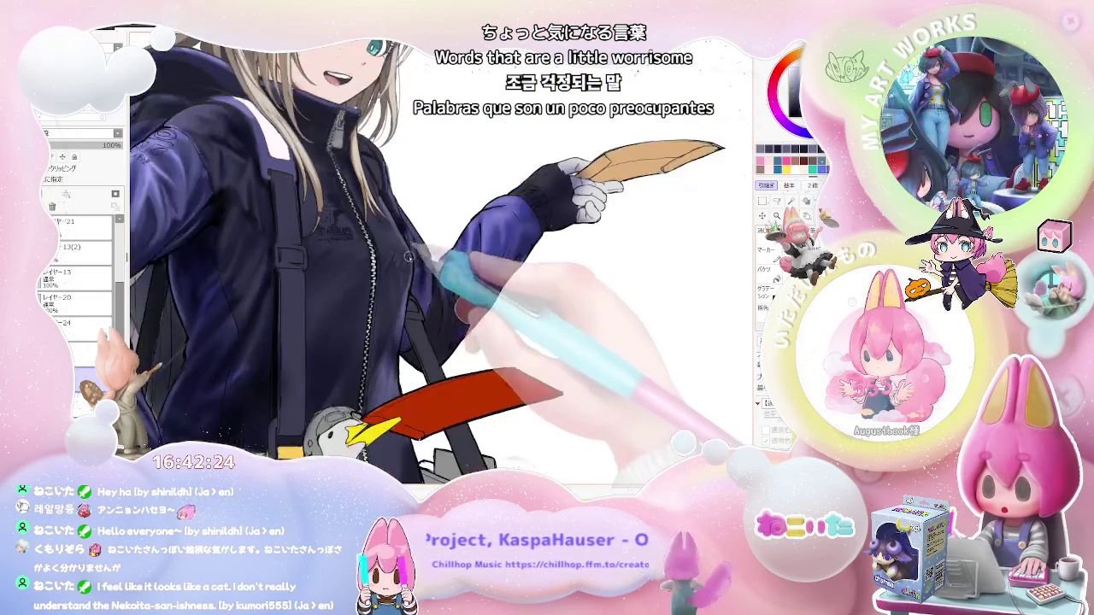
{"action": "key", "text": "ctrl+minus"}
{"action": "key", "text": "ctrl+plus"}
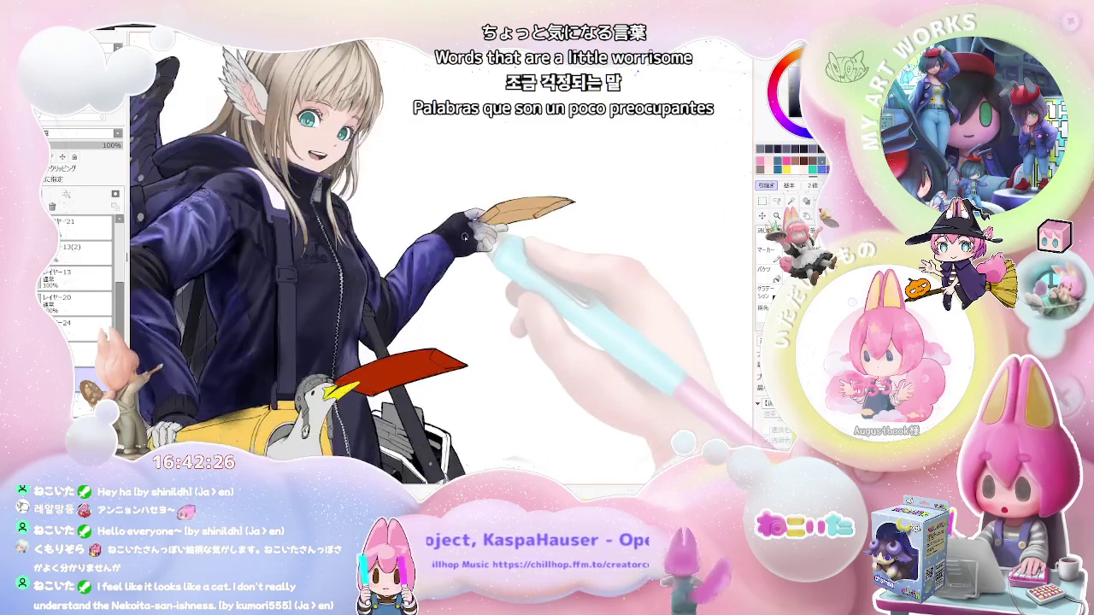
{"action": "key", "text": "ctrl+plus"}
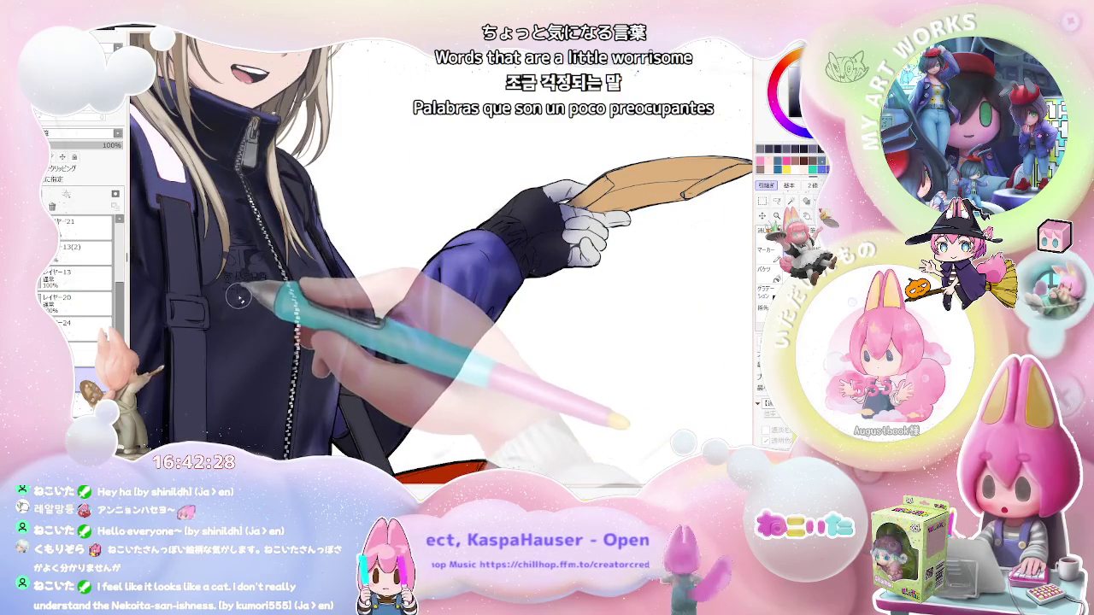
{"action": "key", "text": "ctrl+minus"}
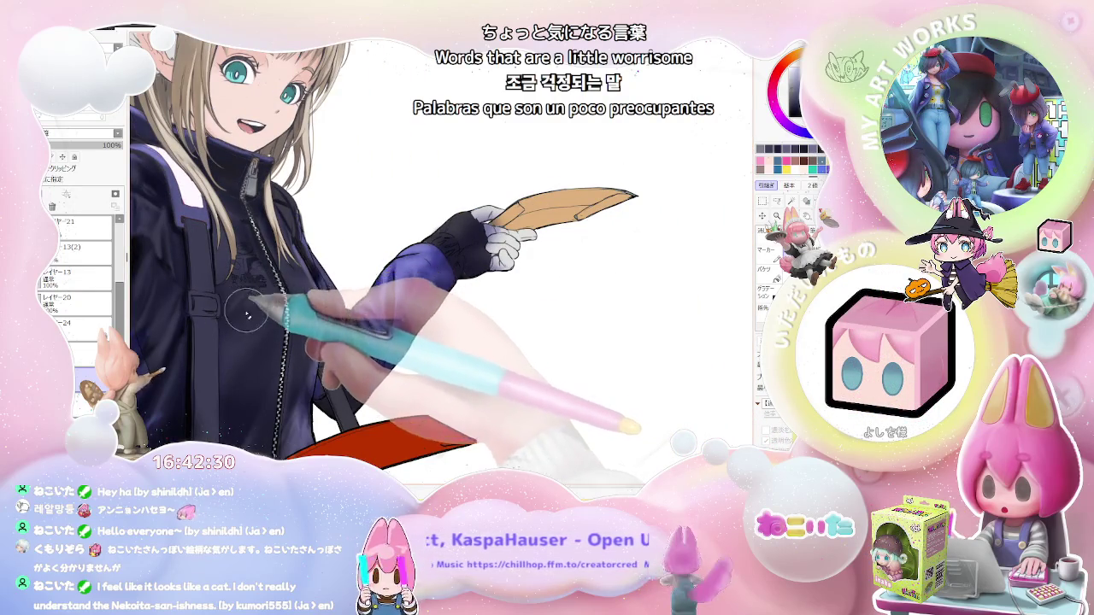
{"action": "key", "text": "ctrl+minus"}
{"action": "key", "text": "ctrl+minus"}
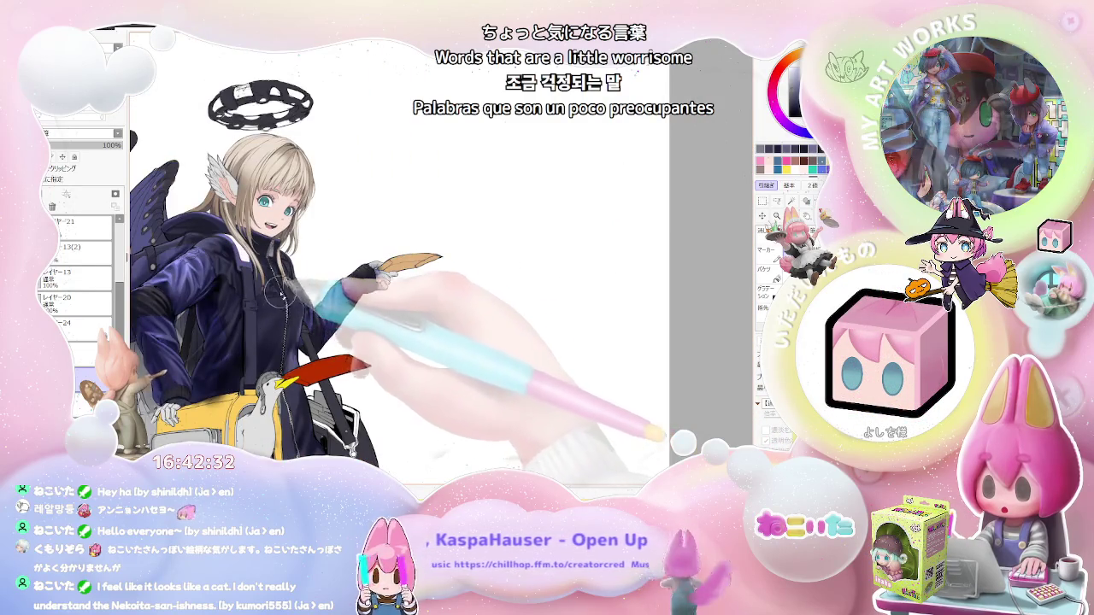
{"action": "key", "text": "ctrl+plus"}
{"action": "key", "text": "ctrl+plus"}
{"action": "key", "text": "ctrl+plus"}
{"action": "key", "text": "ctrl+plus"}
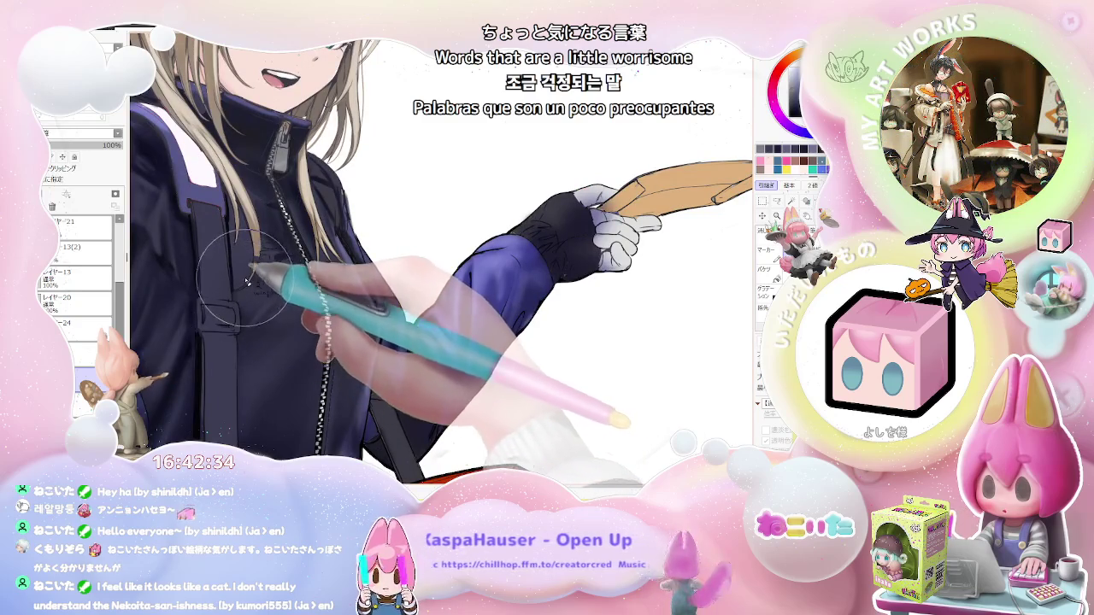
{"action": "key", "text": "ctrl+minus"}
{"action": "key", "text": "ctrl+minus"}
{"action": "key", "text": "ctrl+minus"}
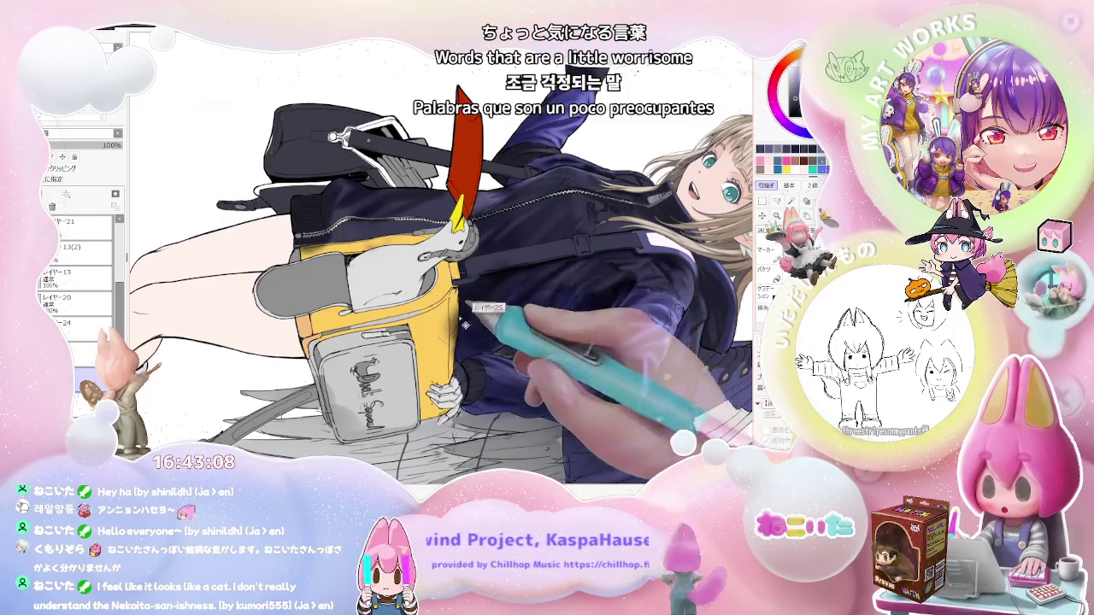
{"action": "key", "text": "ctrl+minus"}
{"action": "key", "text": "ctrl+minus"}
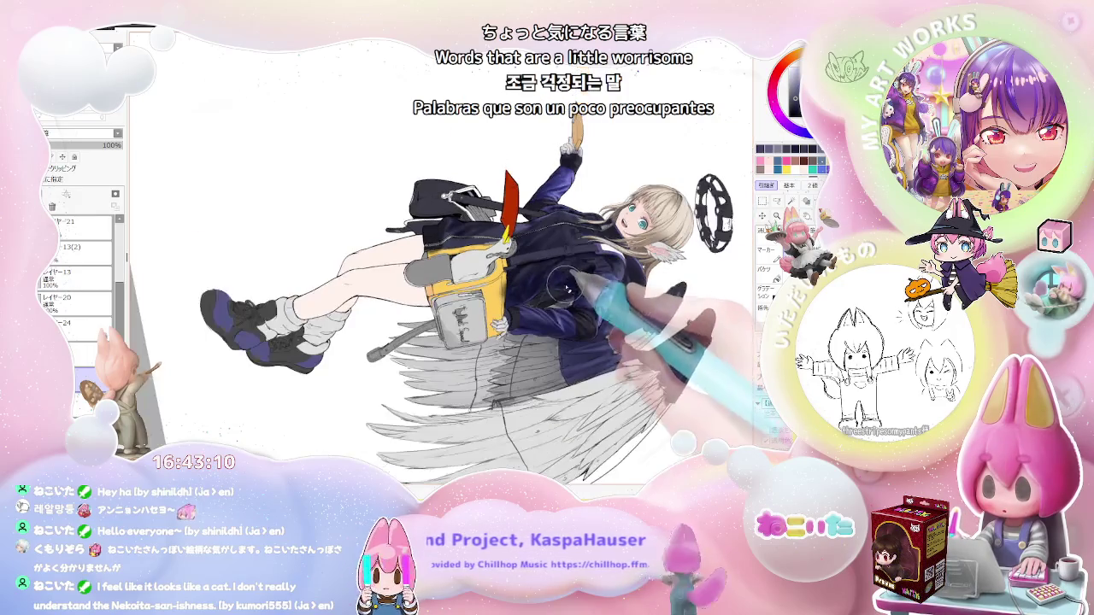
{"action": "key", "text": "ctrl+minus"}
{"action": "key", "text": "ctrl+plus"}
{"action": "key", "text": "ctrl+plus"}
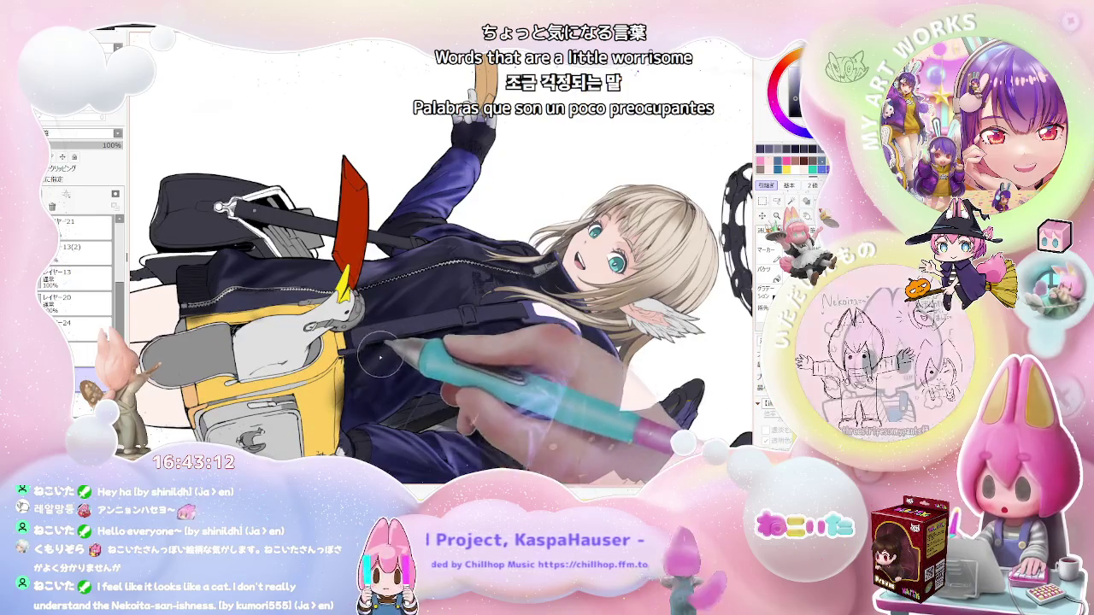
{"action": "key", "text": "ctrl+minus"}
{"action": "key", "text": "ctrl+minus"}
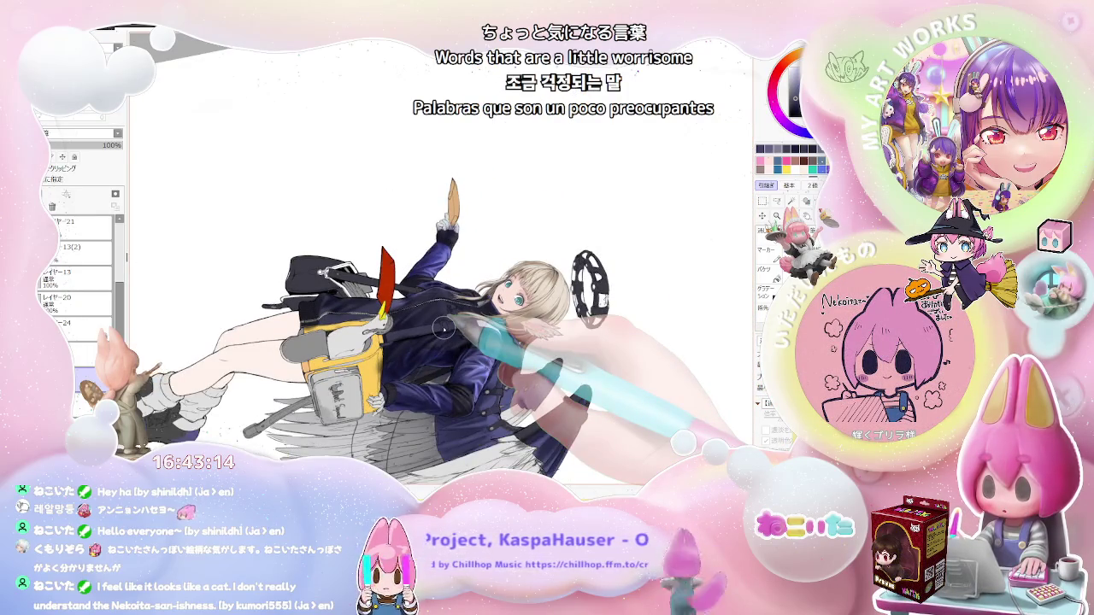
Rotate and mirror the canvas to inspect the torso, arm and sleeve, then straighten the figure upright.
{"action": "key", "text": "Delete"}
{"action": "key", "text": "Delete"}
{"action": "key", "text": "Delete"}
{"action": "key", "text": "Delete"}
{"action": "key", "text": "Delete"}
{"action": "key", "text": "Delete"}
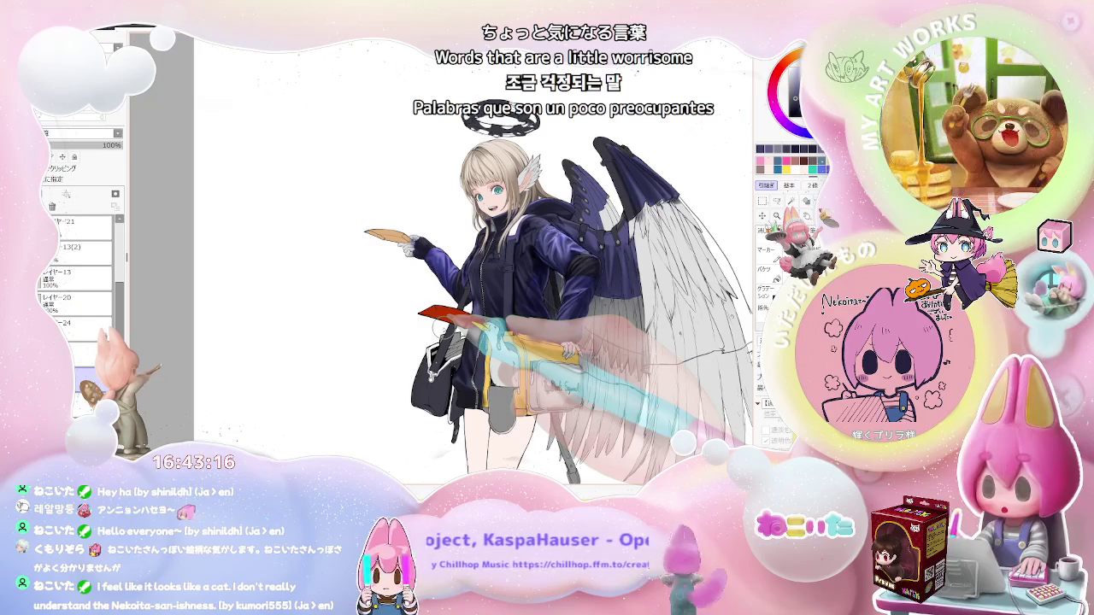
{"action": "key", "text": "h"}
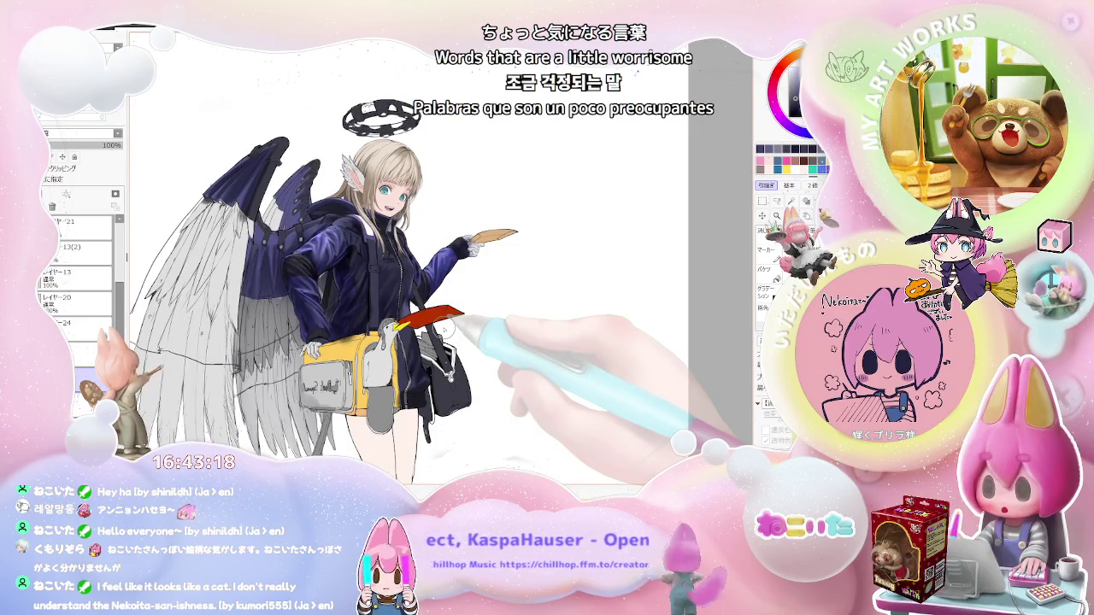
{"action": "key", "text": "ctrl+plus"}
{"action": "key", "text": "ctrl+plus"}
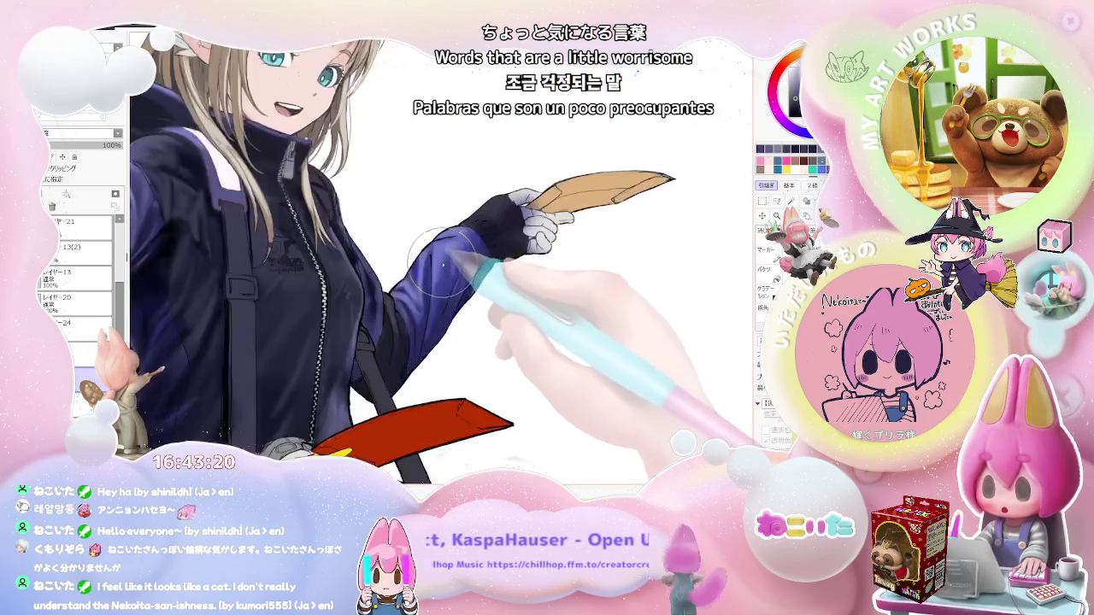
{"action": "key", "text": "ctrl+plus"}
{"action": "key", "text": "ctrl+minus"}
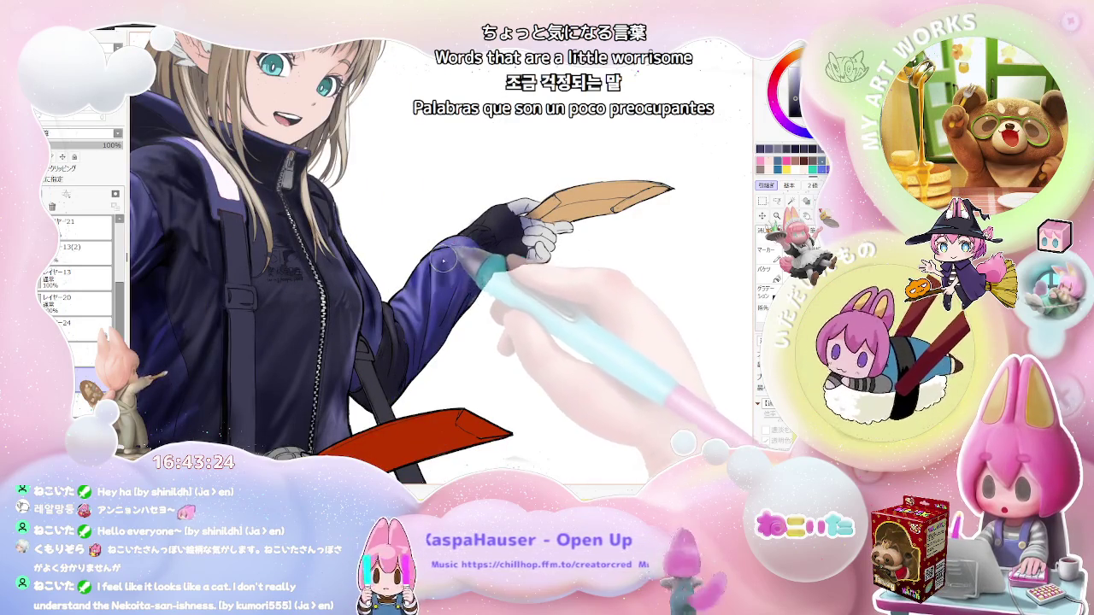
{"action": "key", "text": "ctrl+minus"}
{"action": "key", "text": "ctrl+minus"}
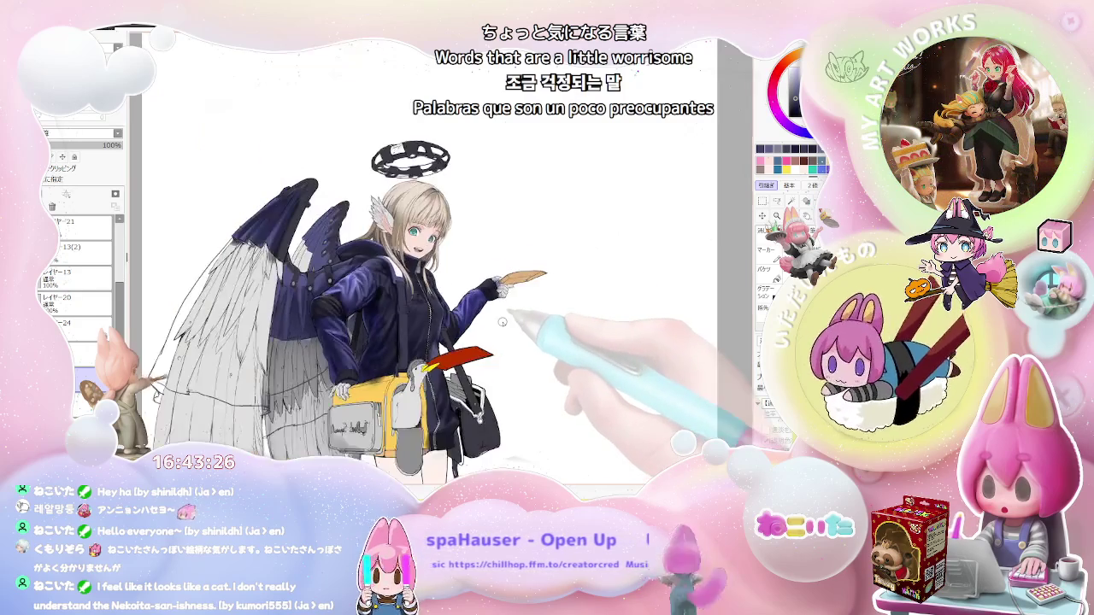
{"action": "key", "text": "ctrl+plus"}
{"action": "key", "text": "ctrl+plus"}
{"action": "key", "text": "ctrl+plus"}
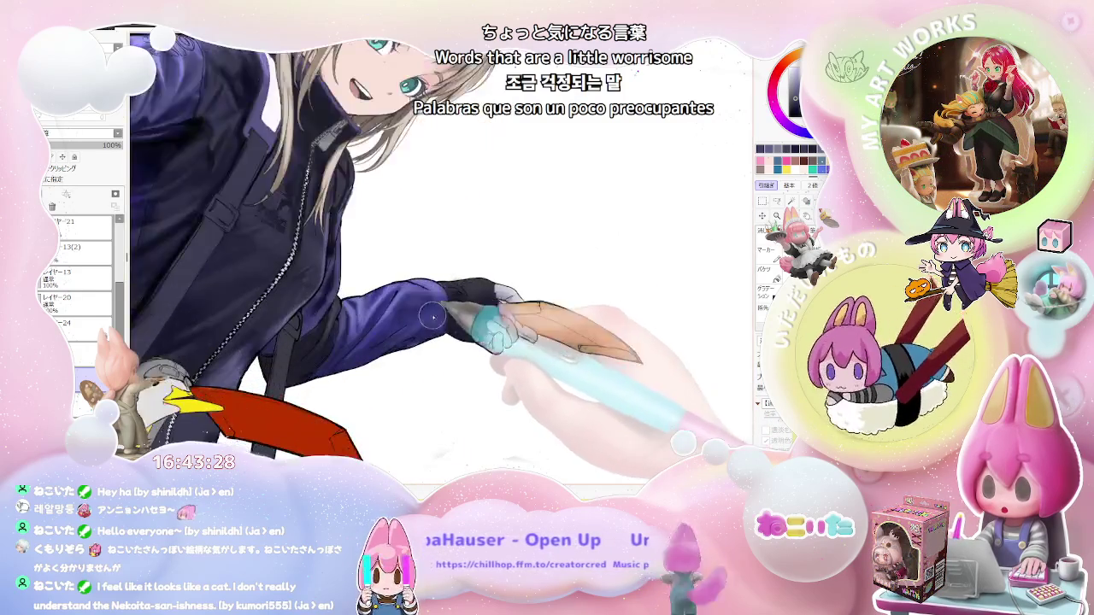
{"action": "key", "text": "ctrl+plus"}
{"action": "key", "text": "ctrl+plus"}
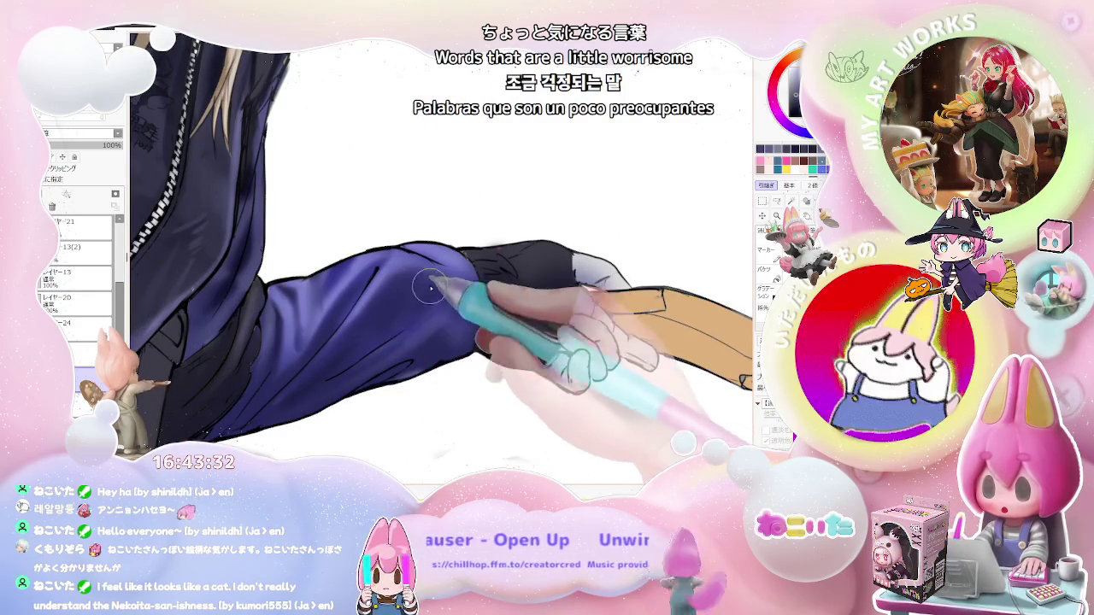
{"action": "key", "text": "ctrl+minus"}
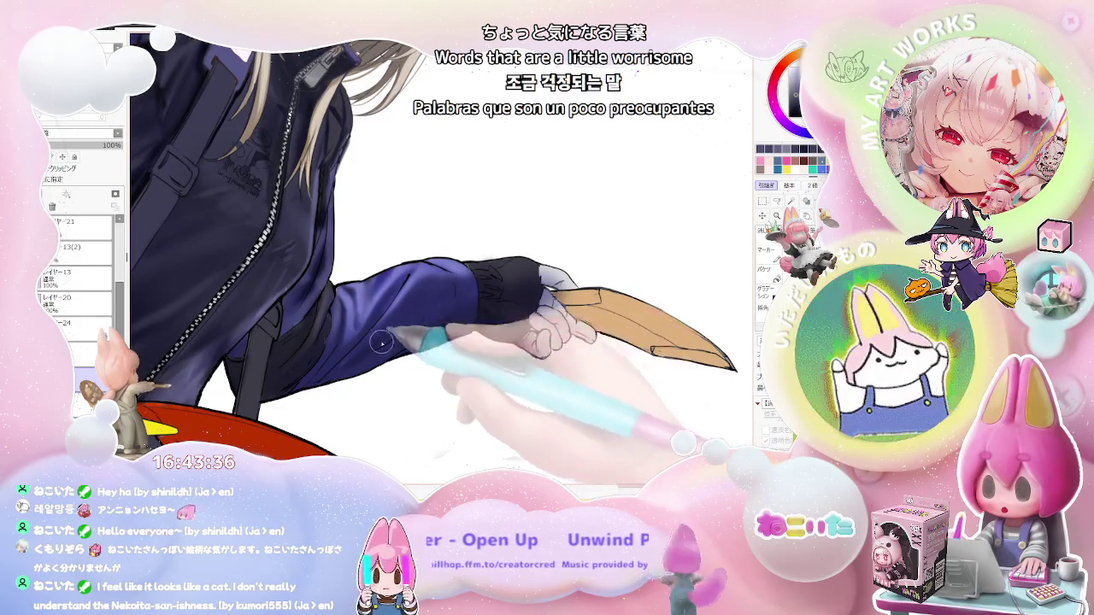
{"action": "key", "text": "ctrl+minus"}
{"action": "key", "text": "End"}
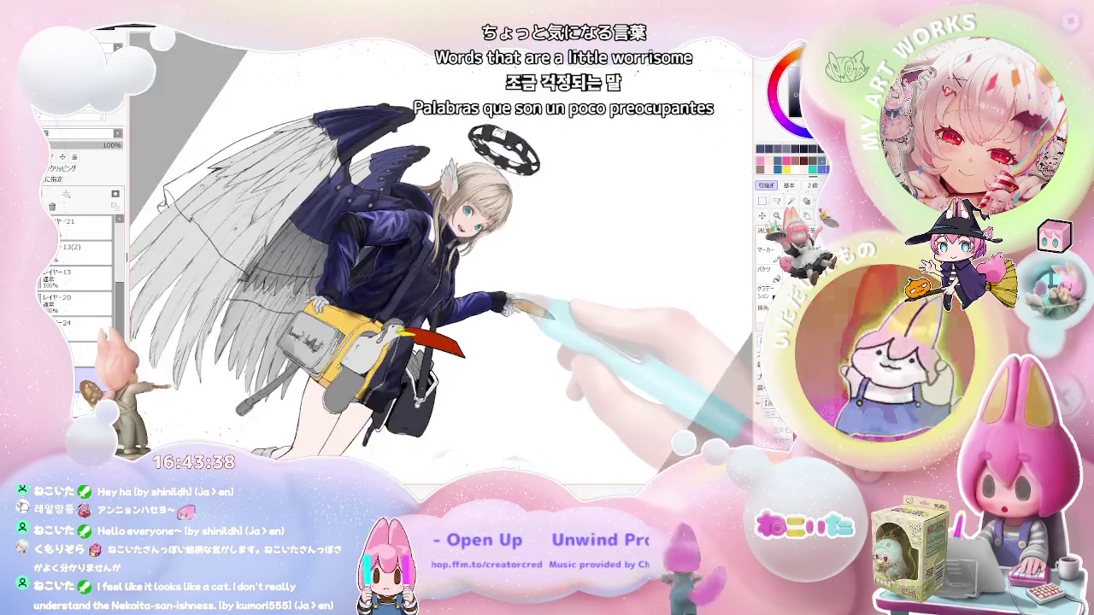
{"action": "key", "text": "End"}
{"action": "key", "text": "ctrl+plus"}
{"action": "key", "text": "Delete"}
{"action": "key", "text": "ctrl+plus"}
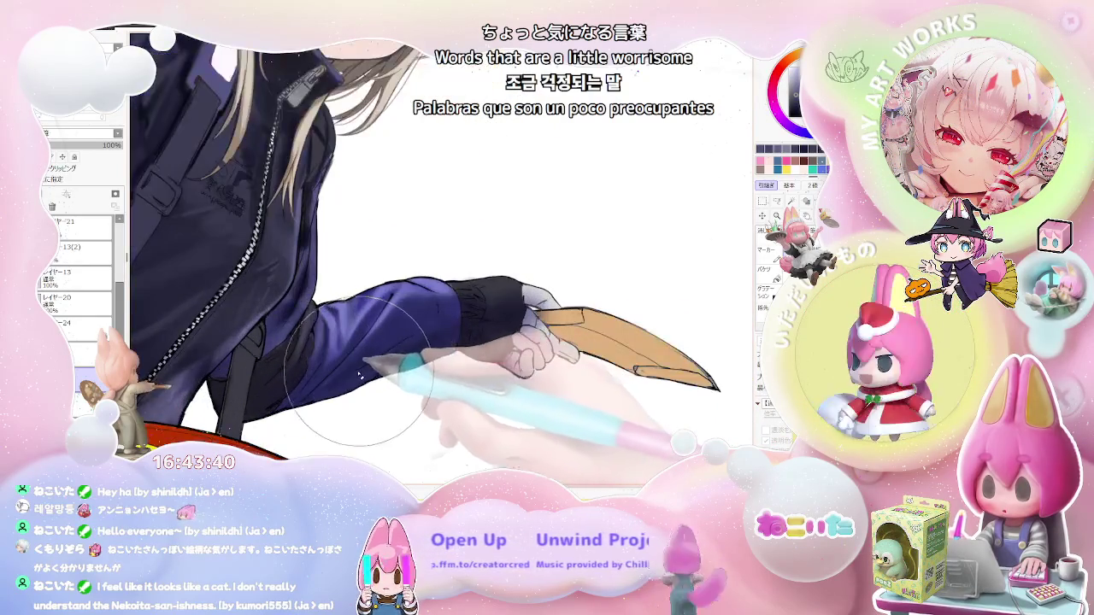
{"action": "key", "text": "ctrl+minus"}
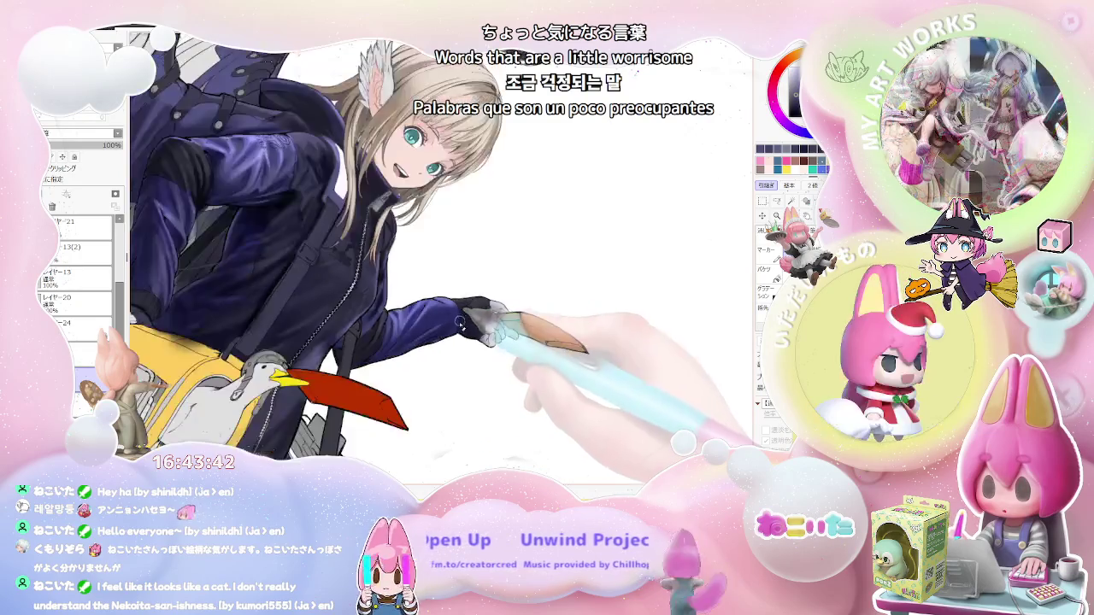
{"action": "key", "text": "ctrl+minus"}
{"action": "key", "text": "ctrl+plus"}
{"action": "key", "text": "Delete"}
{"action": "key", "text": "ctrl+plus"}
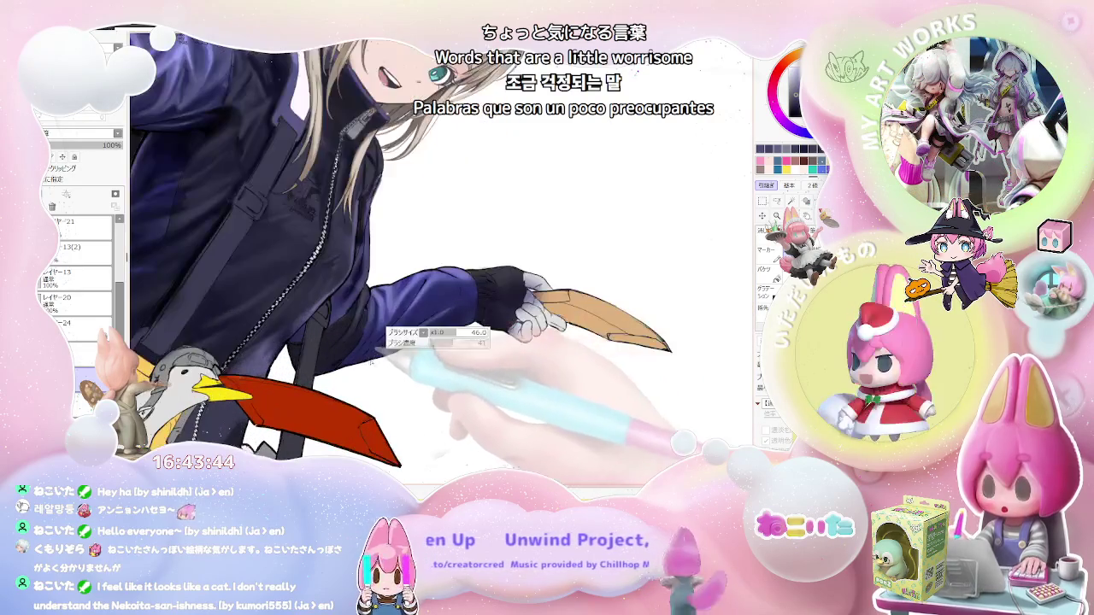
{"action": "key", "text": "ctrl+minus"}
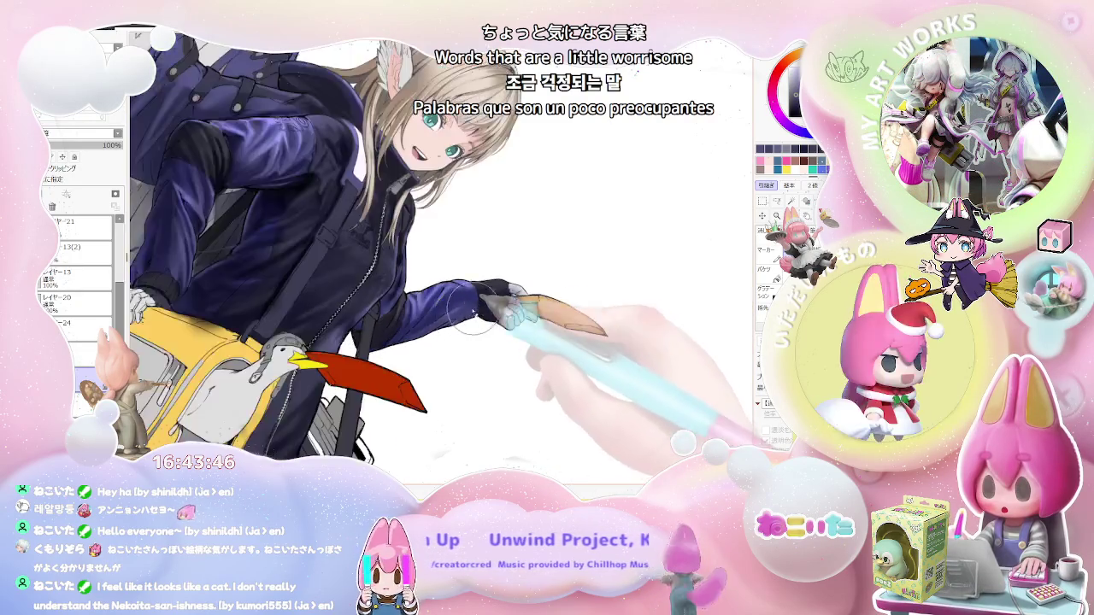
{"action": "key", "text": "ctrl+minus"}
{"action": "key", "text": "Home"}
{"action": "key", "text": "End"}
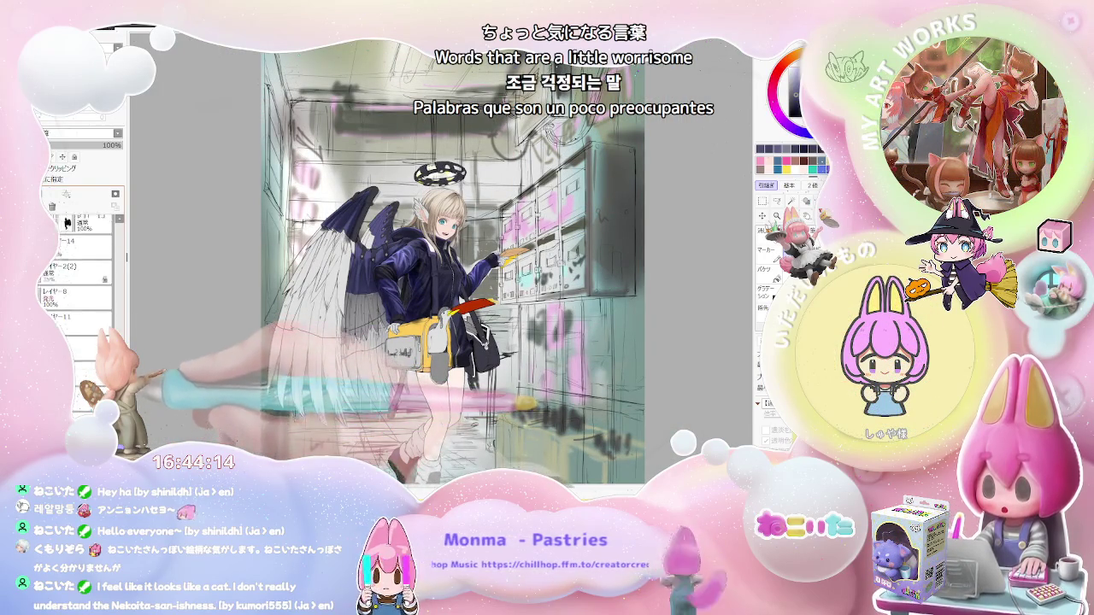
Turn on the teal colour layer and zoom in on the girl and mailboxes.
{"action": "scroll", "coordinate": [125, 313], "scroll_direction": "down", "scroll_amount": 3}
{"action": "scroll", "coordinate": [125, 313], "scroll_direction": "up", "scroll_amount": 3}
{"action": "left_click", "coordinate": [51, 273]}
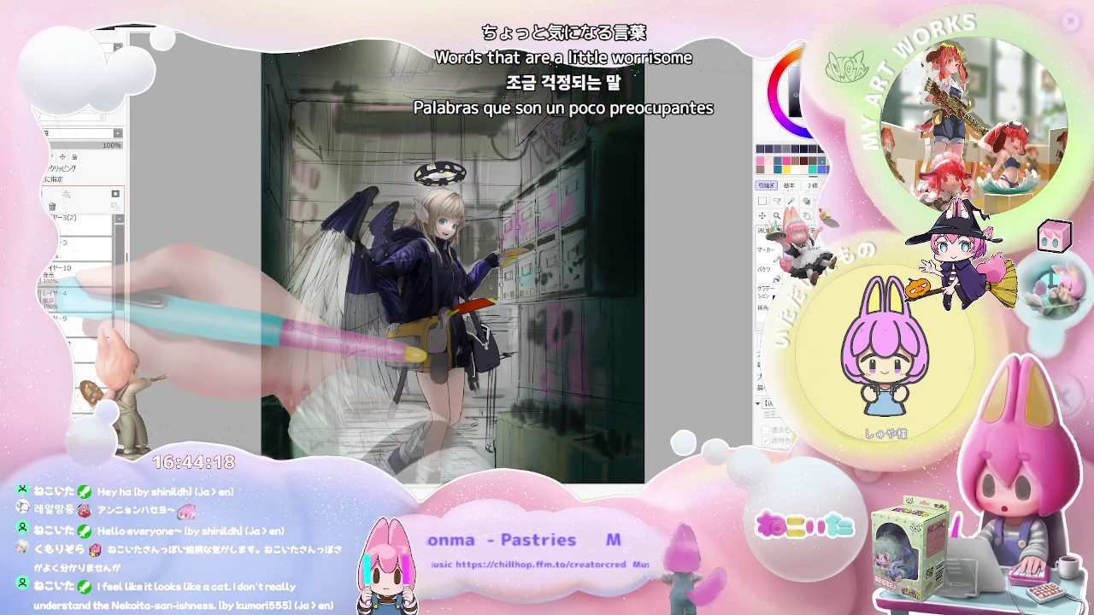
{"action": "key", "text": "ctrl+plus"}
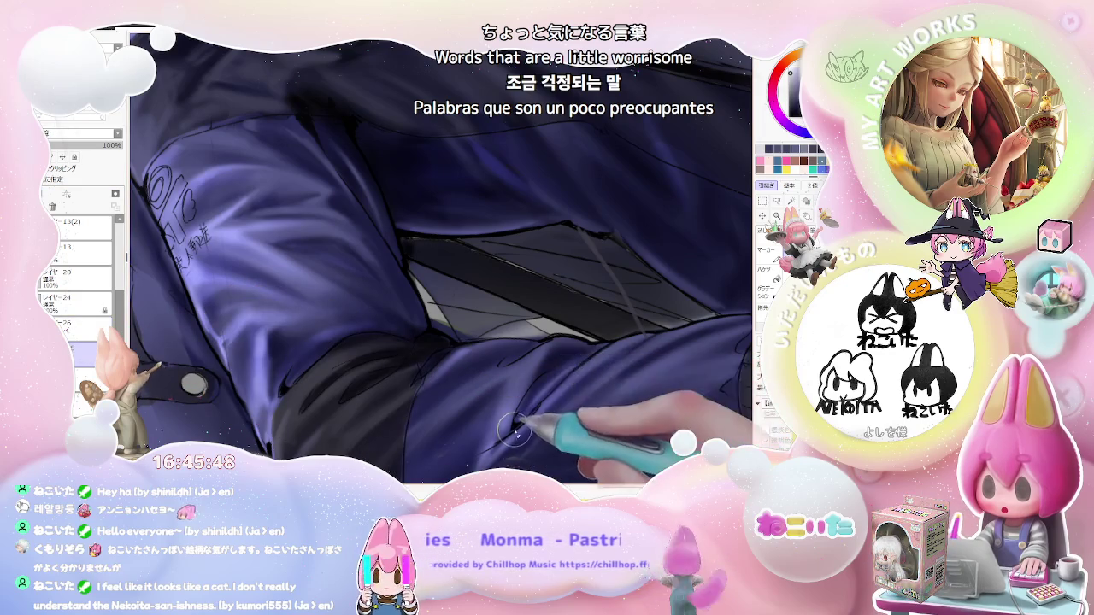
Zoom in and out around the jacket sleeve and torso to frame the highlight area.
{"action": "scroll", "coordinate": [479, 384], "scroll_direction": "up", "scroll_amount": 2}
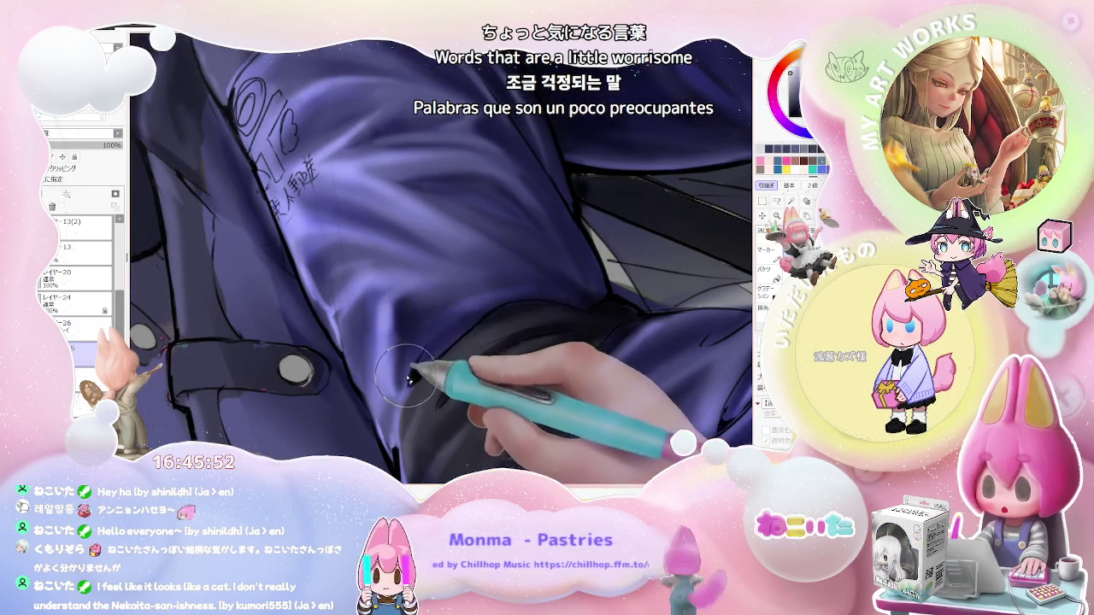
{"action": "scroll", "coordinate": [581, 296], "scroll_direction": "down", "scroll_amount": 2}
{"action": "scroll", "coordinate": [581, 297], "scroll_direction": "down", "scroll_amount": 2}
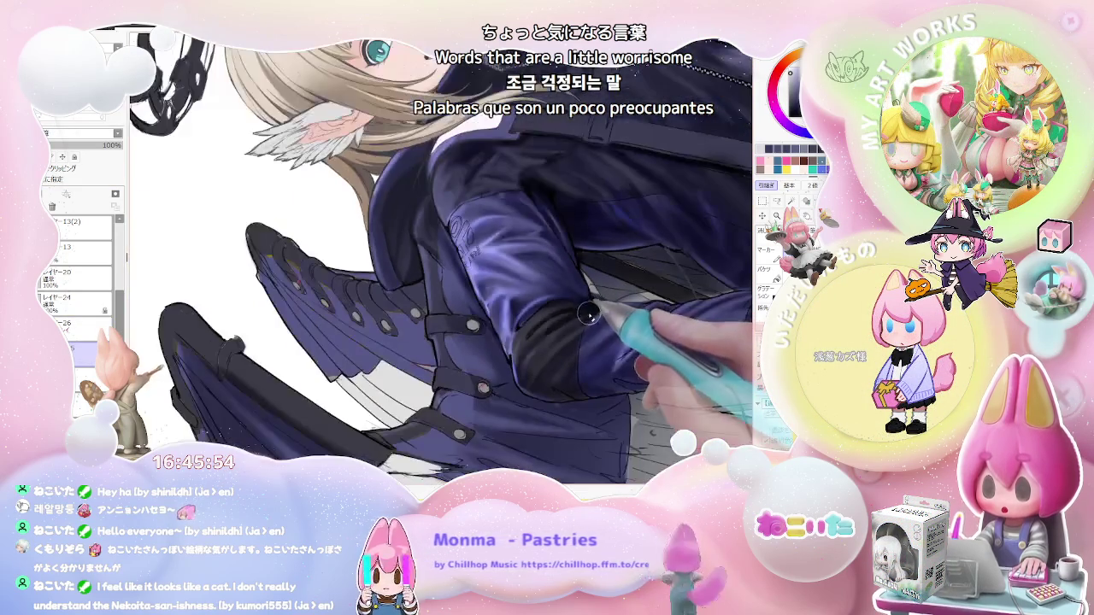
{"action": "scroll", "coordinate": [436, 368], "scroll_direction": "up", "scroll_amount": 2}
{"action": "scroll", "coordinate": [377, 350], "scroll_direction": "up", "scroll_amount": 1}
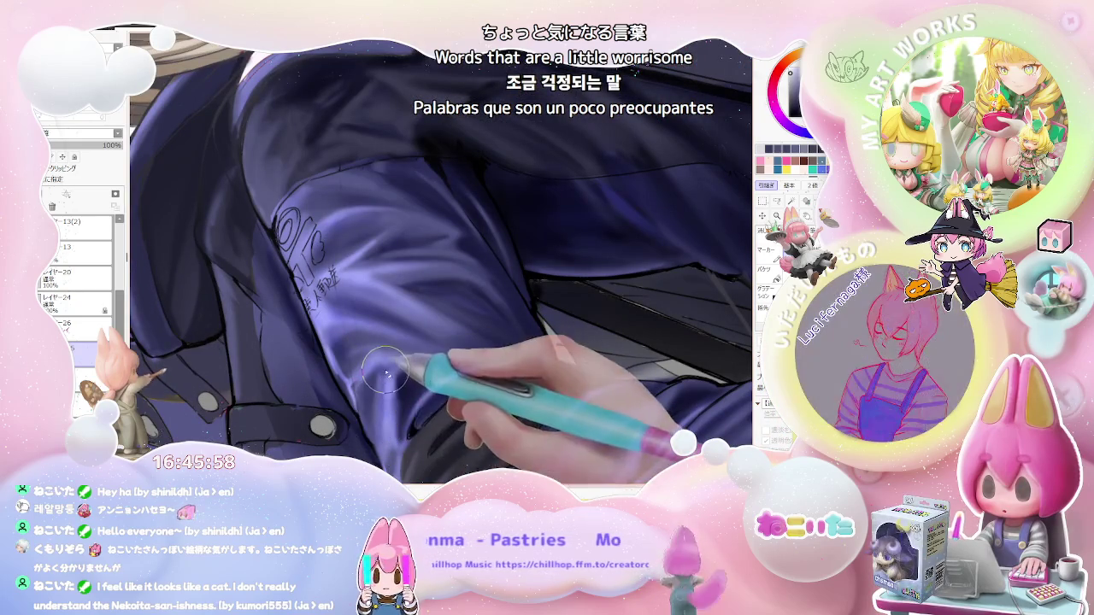
{"action": "scroll", "coordinate": [384, 384], "scroll_direction": "down", "scroll_amount": 2}
{"action": "scroll", "coordinate": [393, 359], "scroll_direction": "down", "scroll_amount": 2}
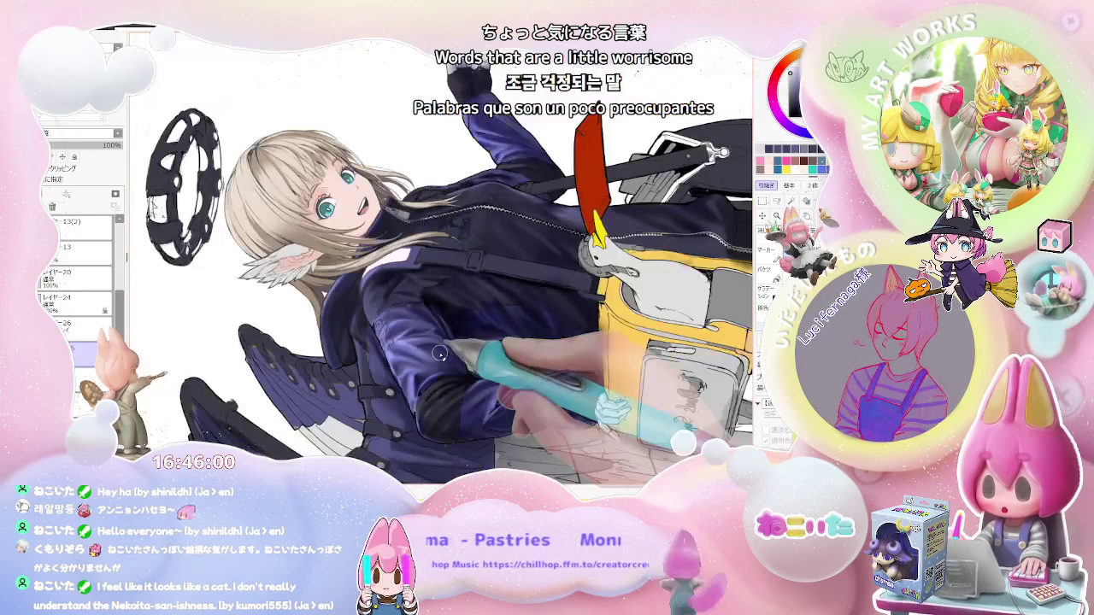
{"action": "scroll", "coordinate": [359, 282], "scroll_direction": "up", "scroll_amount": 3}
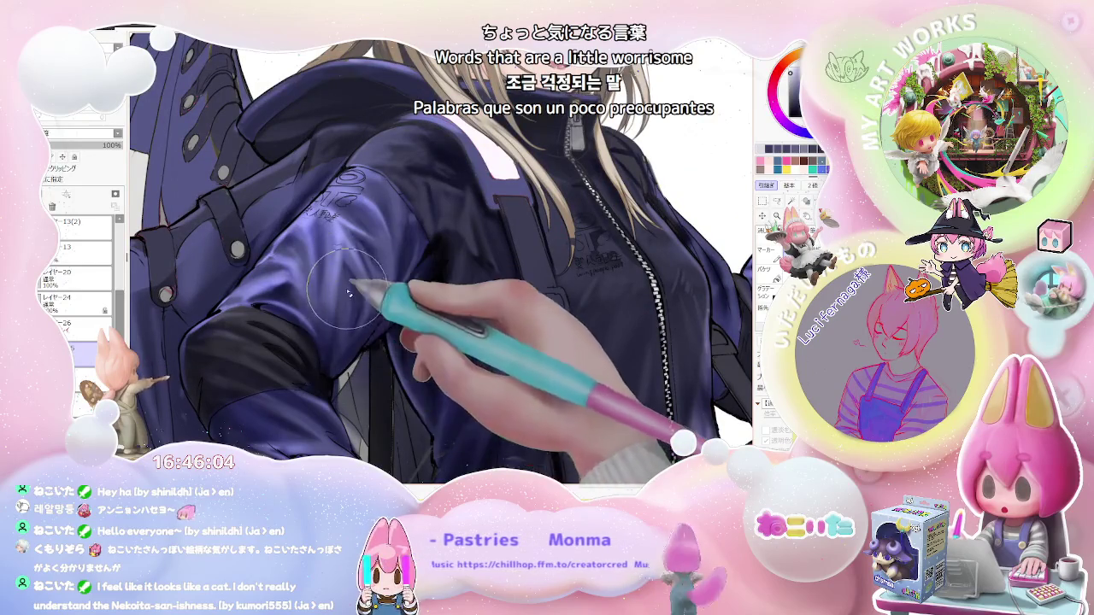
{"action": "scroll", "coordinate": [348, 293], "scroll_direction": "down", "scroll_amount": 2}
{"action": "scroll", "coordinate": [342, 342], "scroll_direction": "down", "scroll_amount": 2}
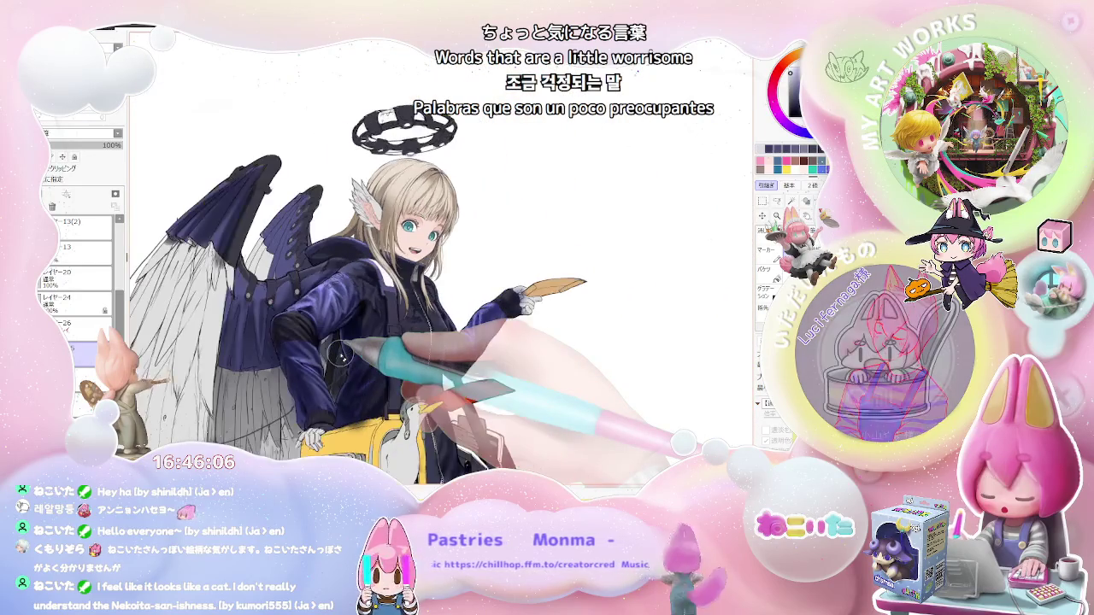
{"action": "scroll", "coordinate": [341, 342], "scroll_direction": "up", "scroll_amount": 1}
{"action": "scroll", "coordinate": [338, 282], "scroll_direction": "up", "scroll_amount": 2}
{"action": "scroll", "coordinate": [337, 275], "scroll_direction": "up", "scroll_amount": 2}
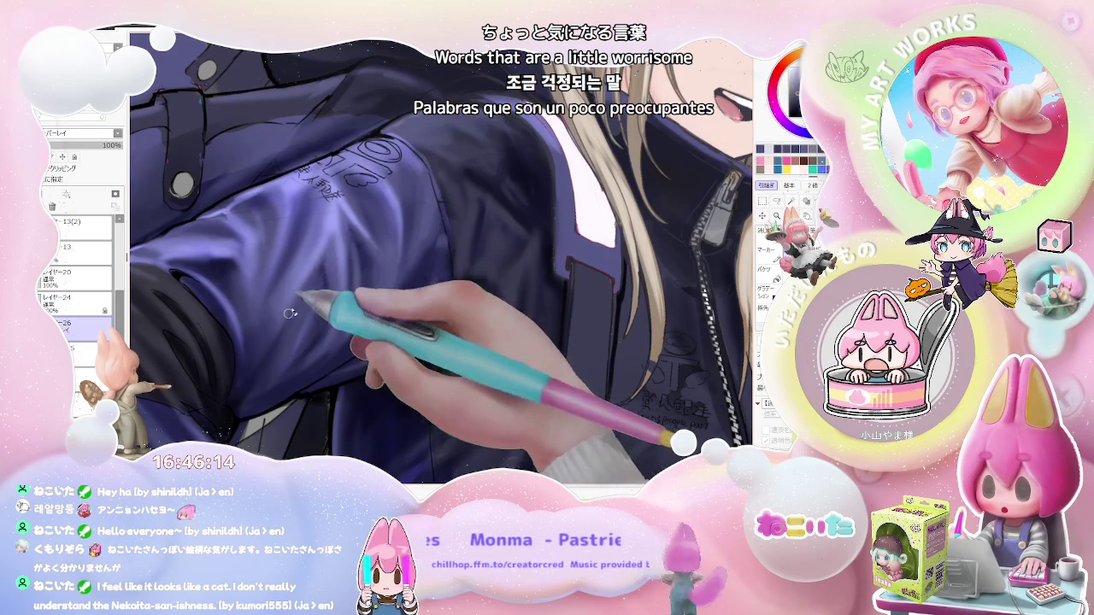
{"action": "scroll", "coordinate": [326, 306], "scroll_direction": "down", "scroll_amount": 2}
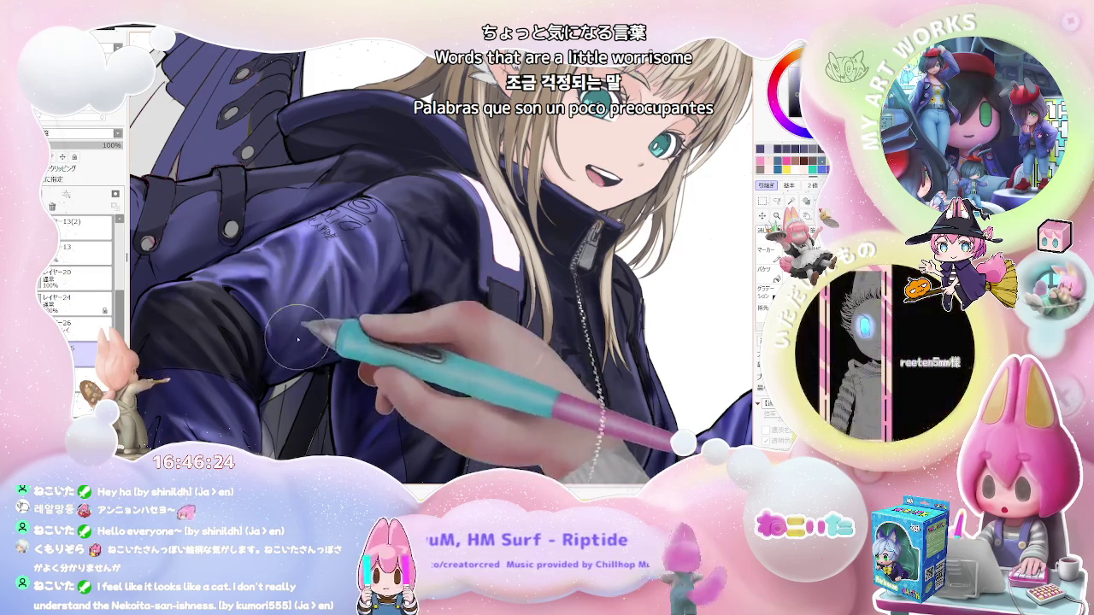
Shrink the brush and rotate the view to lay lavender highlights on the sleeve from the layer above.
{"action": "key", "text": "["}
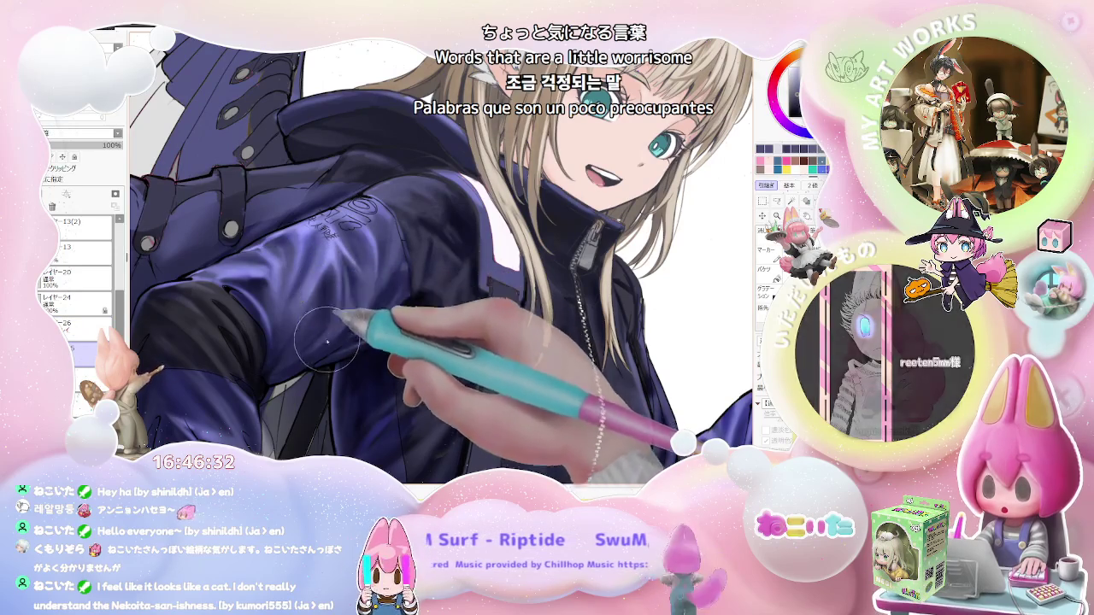
{"action": "scroll", "coordinate": [334, 287], "scroll_direction": "down", "scroll_amount": 2}
{"action": "scroll", "coordinate": [385, 307], "scroll_direction": "down", "scroll_amount": 2}
{"action": "scroll", "coordinate": [491, 343], "scroll_direction": "down", "scroll_amount": 1}
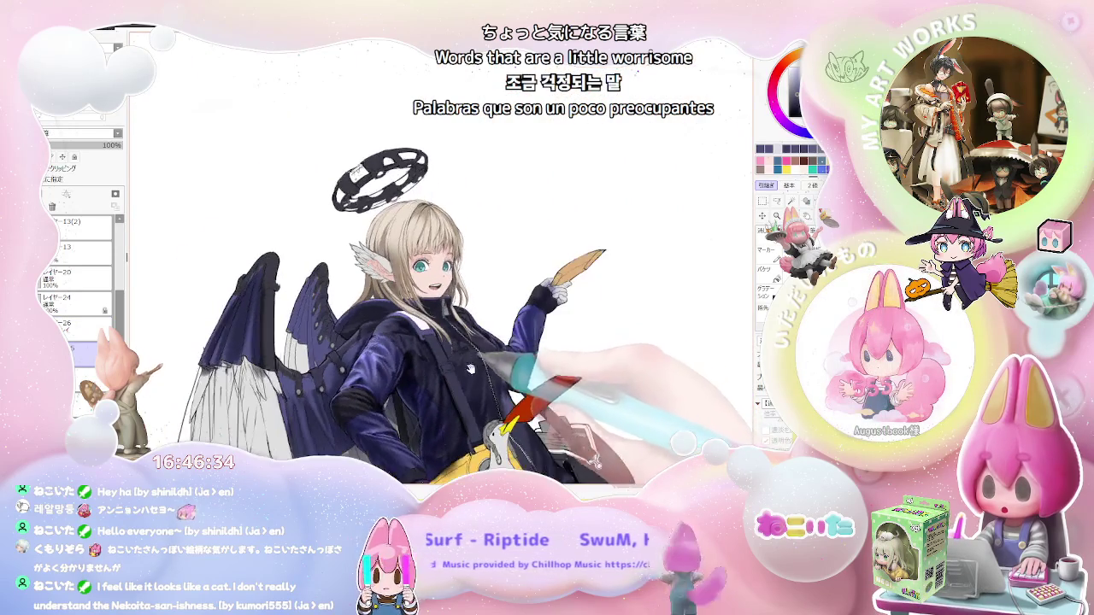
{"action": "scroll", "coordinate": [483, 333], "scroll_direction": "up", "scroll_amount": 1}
{"action": "scroll", "coordinate": [401, 303], "scroll_direction": "up", "scroll_amount": 3}
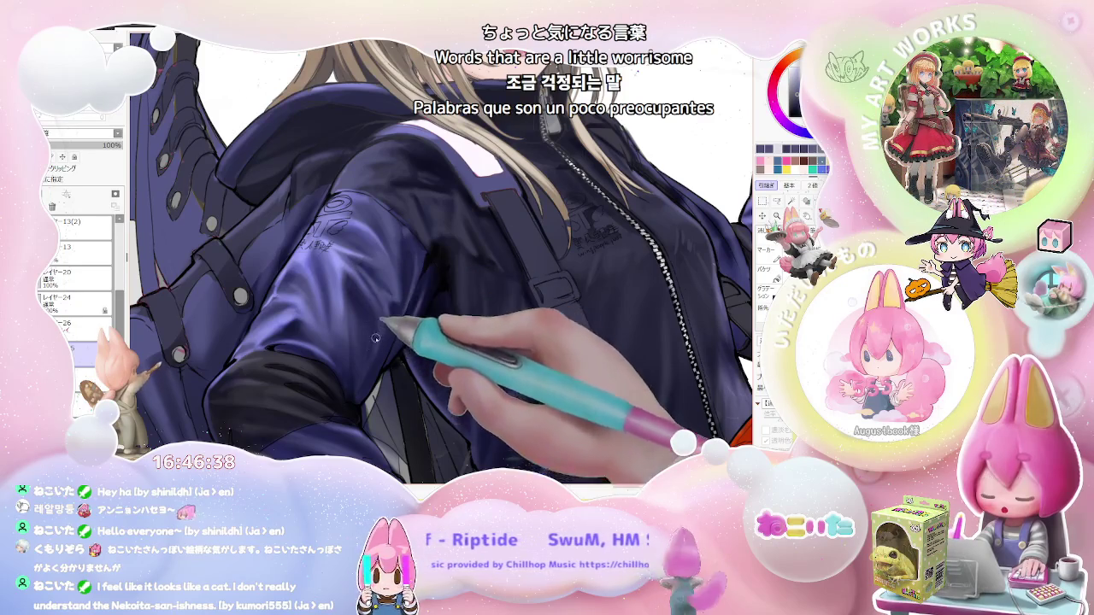
{"action": "scroll", "coordinate": [376, 338], "scroll_direction": "down", "scroll_amount": 3}
{"action": "scroll", "coordinate": [370, 355], "scroll_direction": "down", "scroll_amount": 2}
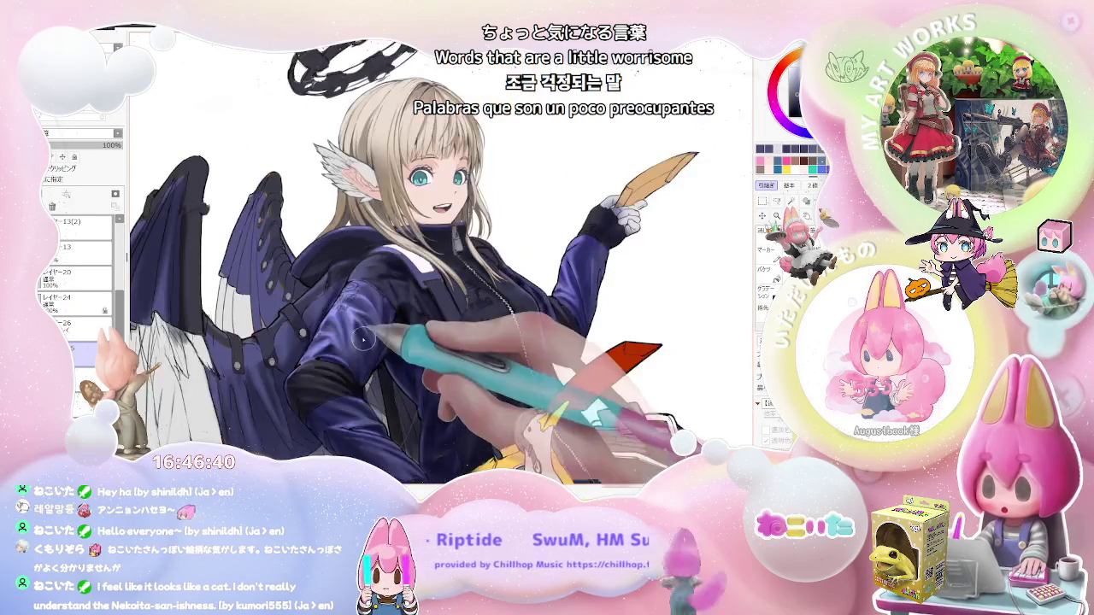
{"action": "key", "text": "Delete"}
{"action": "key", "text": "Delete"}
{"action": "key", "text": "Delete"}
{"action": "key", "text": "Delete"}
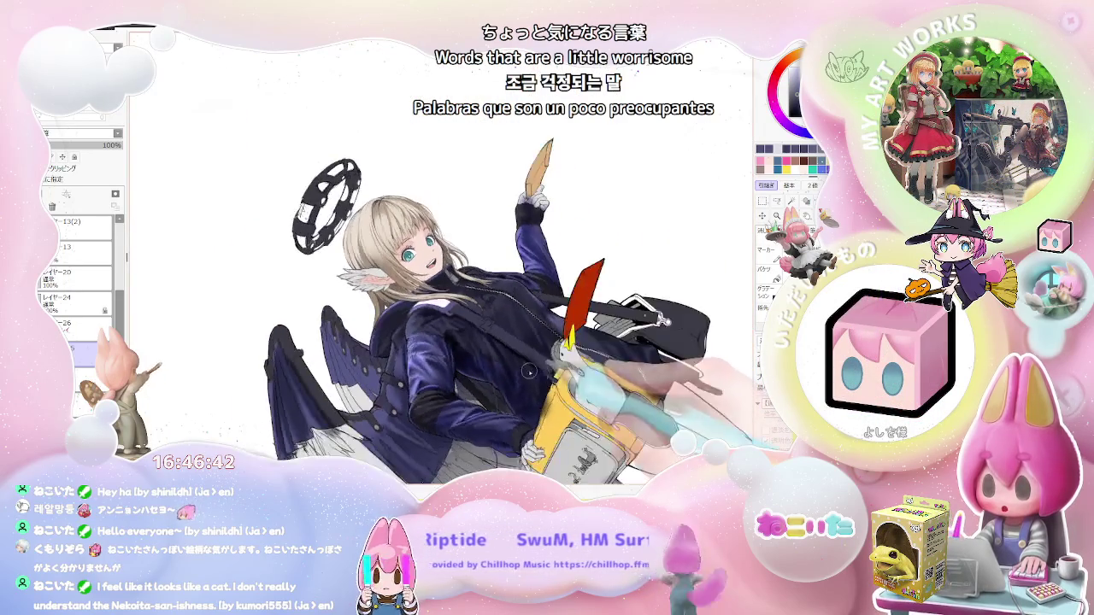
{"action": "scroll", "coordinate": [391, 359], "scroll_direction": "up", "scroll_amount": 3}
{"action": "scroll", "coordinate": [391, 359], "scroll_direction": "up", "scroll_amount": 2}
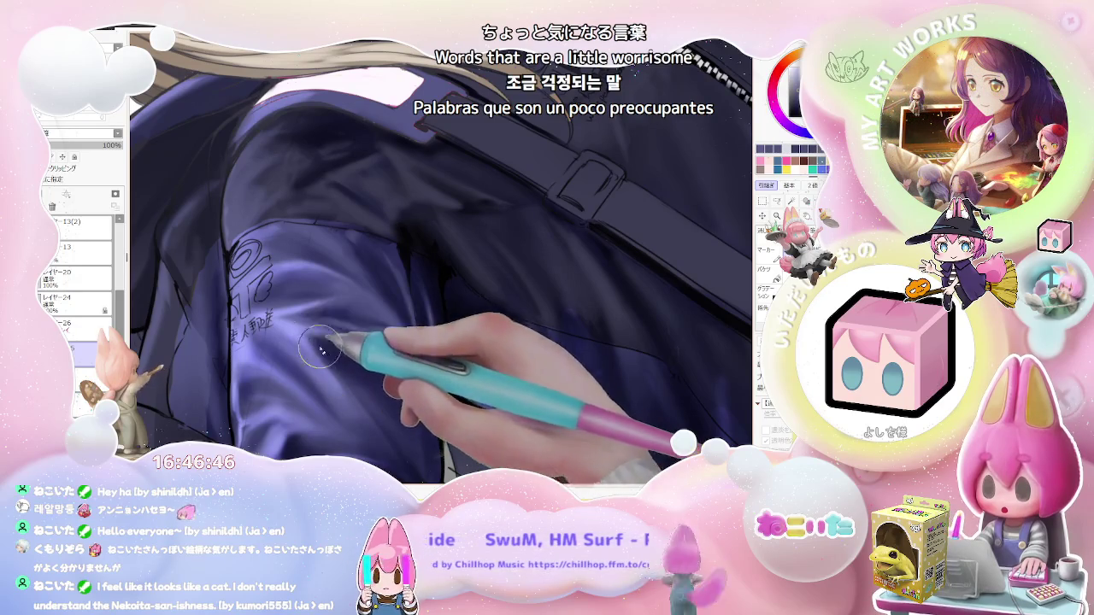
{"action": "scroll", "coordinate": [403, 426], "scroll_direction": "down", "scroll_amount": 5}
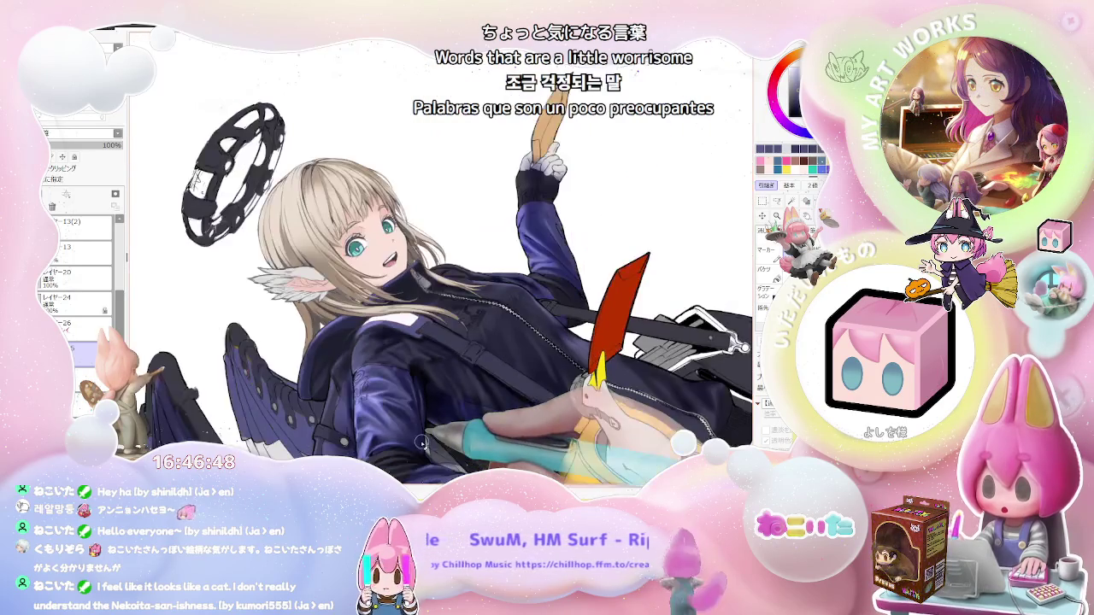
{"action": "scroll", "coordinate": [471, 438], "scroll_direction": "up", "scroll_amount": 2}
{"action": "scroll", "coordinate": [469, 359], "scroll_direction": "up", "scroll_amount": 3}
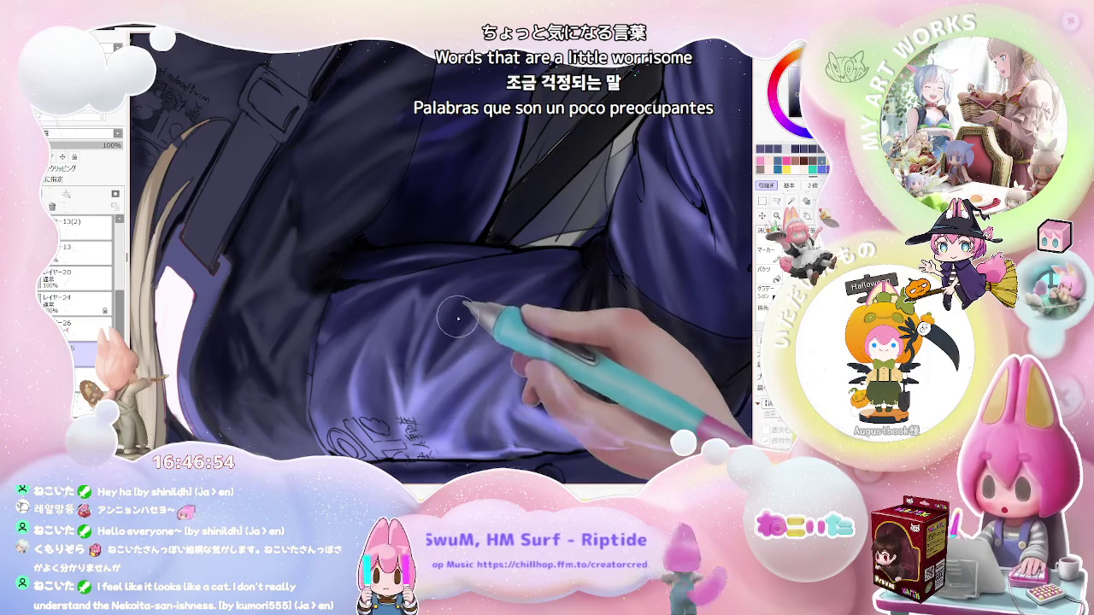
Darken the shading under the jacket fold and turn the upside-down view to a tilted upright angle.
{"action": "mouse_move", "coordinate": [479, 327]}
{"action": "left_mouse_down"}
{"action": "mouse_move", "coordinate": [464, 293]}
{"action": "mouse_move", "coordinate": [555, 273]}
{"action": "left_mouse_up"}
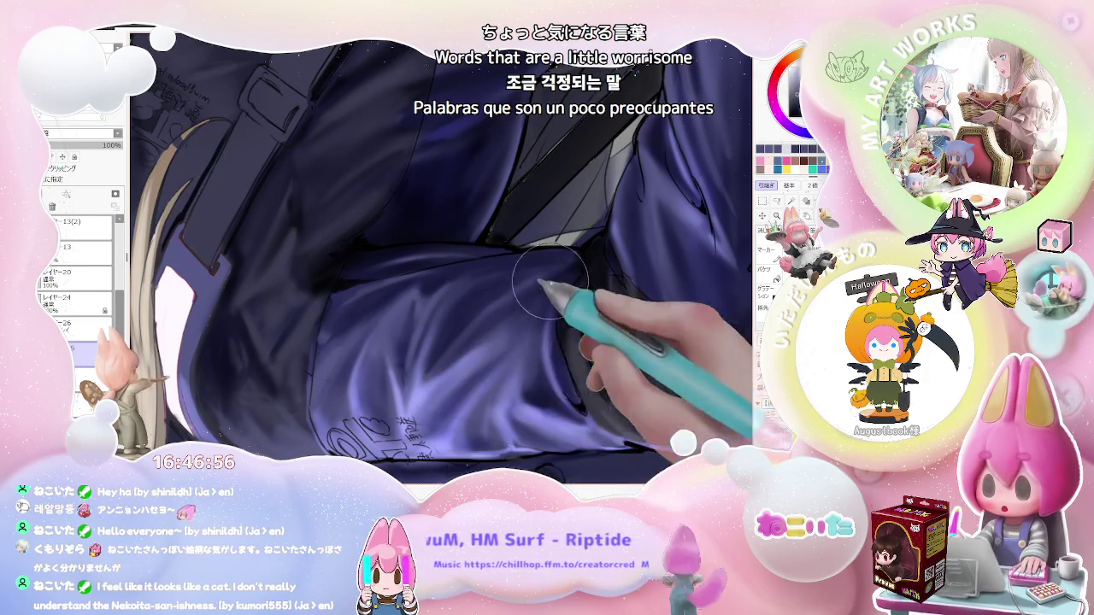
{"action": "scroll", "coordinate": [559, 268], "scroll_direction": "down", "scroll_amount": 2}
{"action": "scroll", "coordinate": [559, 268], "scroll_direction": "down", "scroll_amount": 2}
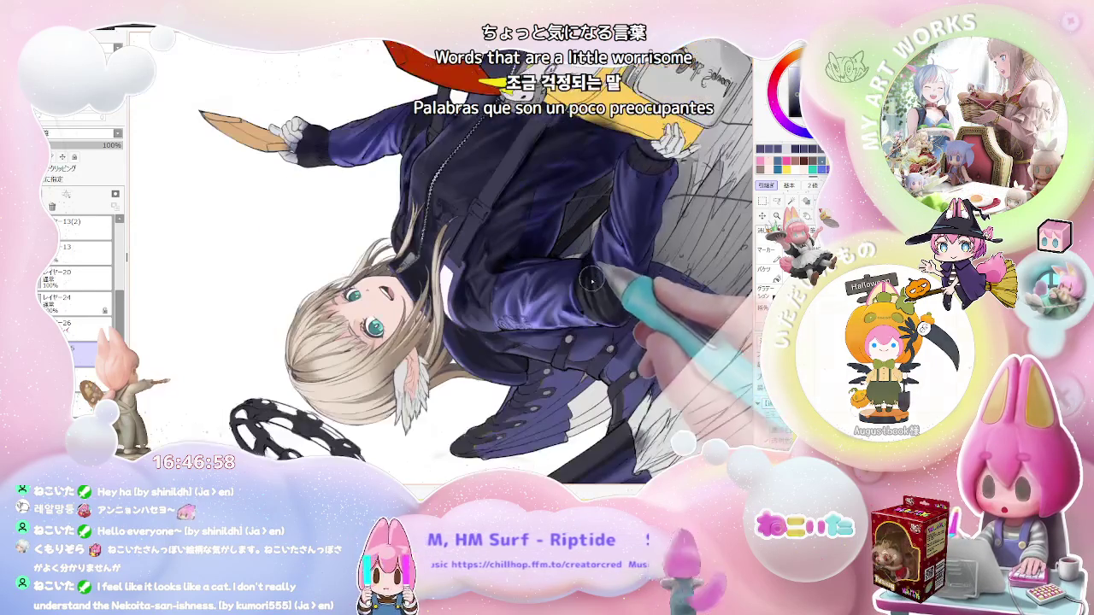
{"action": "left_click_drag", "start_coordinate": [505, 370], "coordinate": [352, 310]}
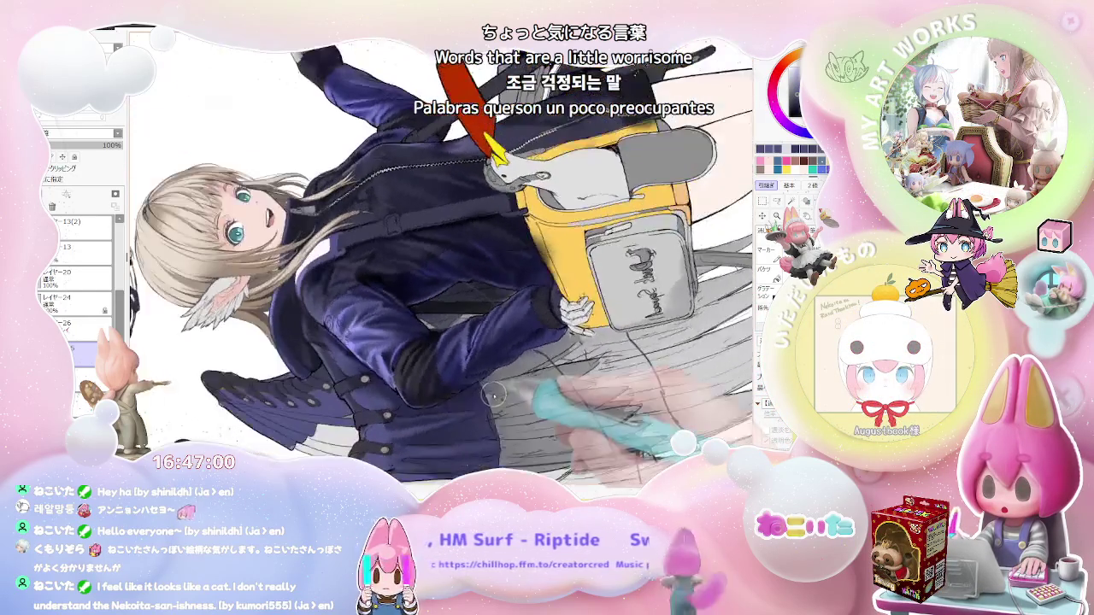
{"action": "scroll", "coordinate": [352, 310], "scroll_direction": "up", "scroll_amount": 2}
{"action": "scroll", "coordinate": [353, 311], "scroll_direction": "up", "scroll_amount": 2}
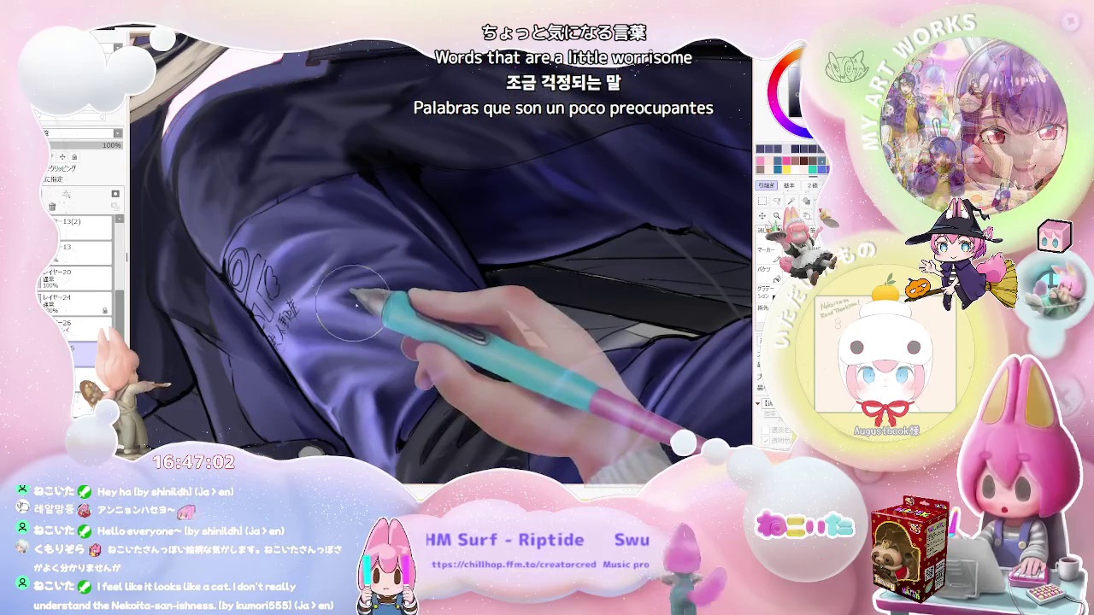
{"action": "scroll", "coordinate": [494, 326], "scroll_direction": "down", "scroll_amount": 1}
{"action": "scroll", "coordinate": [494, 326], "scroll_direction": "down", "scroll_amount": 1}
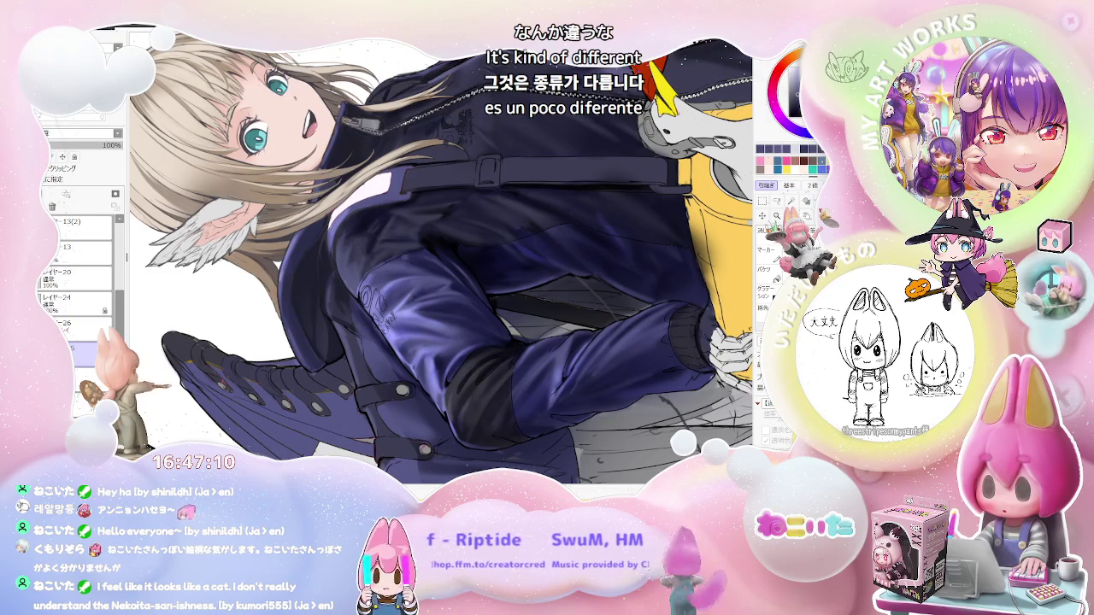
{"action": "scroll", "coordinate": [465, 320], "scroll_direction": "up", "scroll_amount": 1}
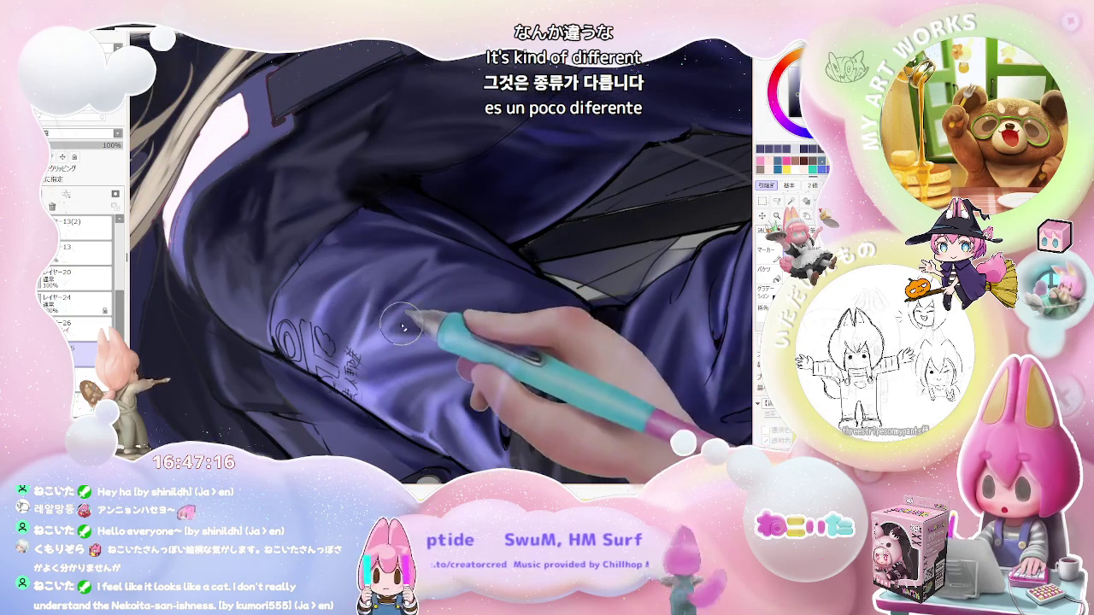
{"action": "scroll", "coordinate": [512, 299], "scroll_direction": "down", "scroll_amount": 1}
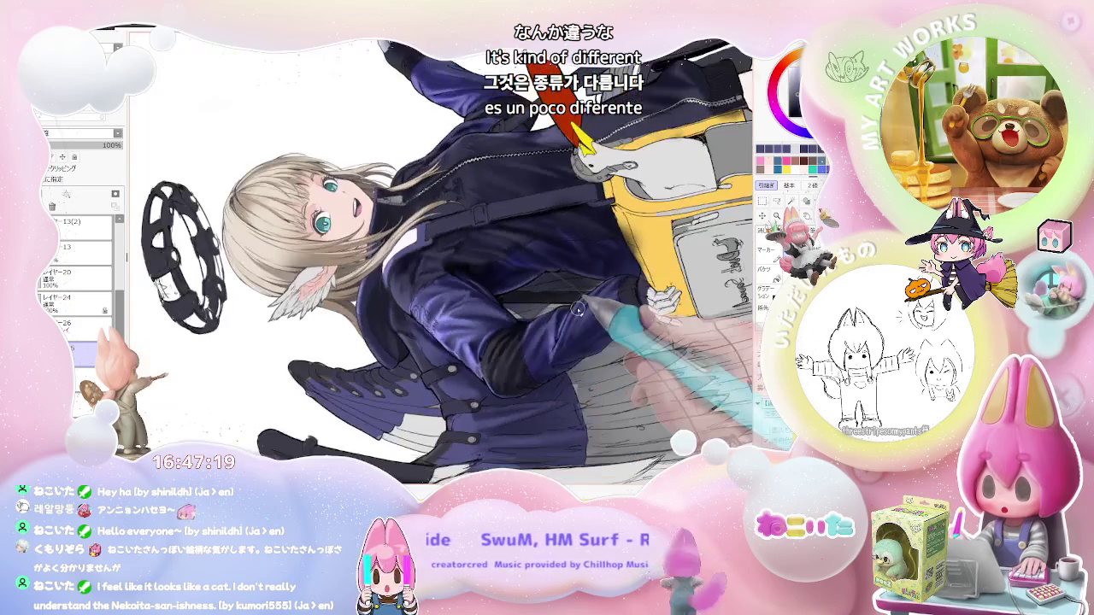
Rotate upright onto the sleeve and select the Overlay-blended layer 26 for shading.
{"action": "left_click_drag", "start_coordinate": [524, 304], "coordinate": [462, 324]}
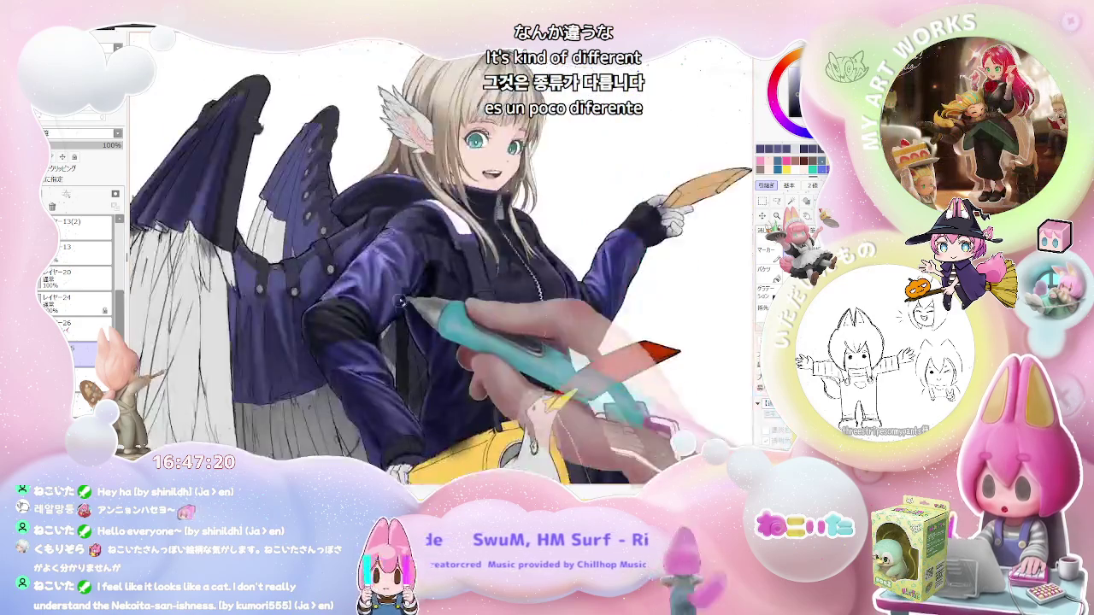
{"action": "scroll", "coordinate": [406, 267], "scroll_direction": "up", "scroll_amount": 1}
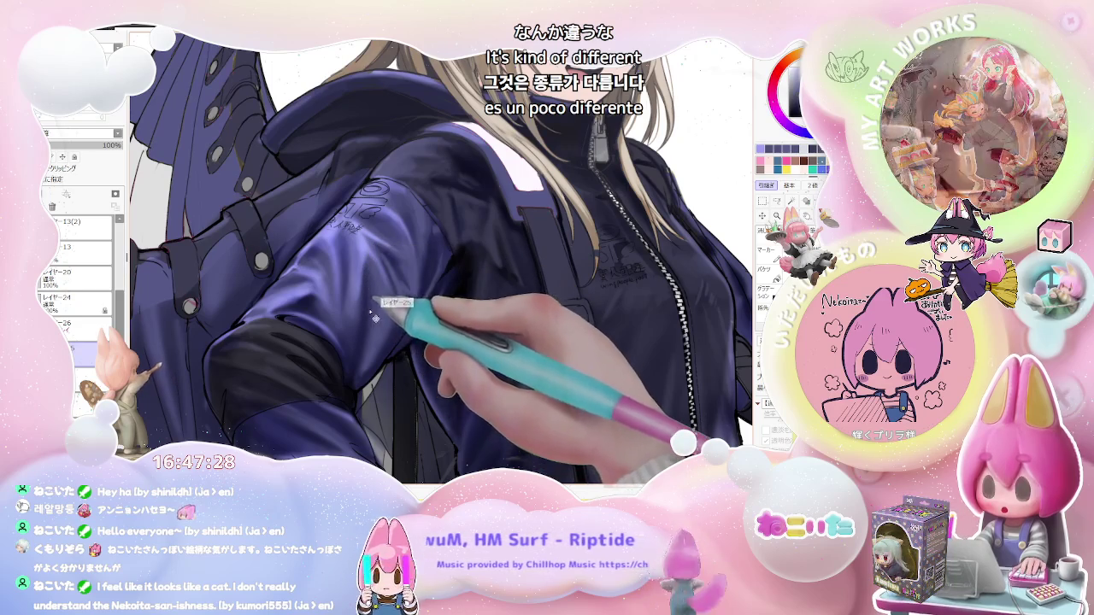
{"action": "left_click", "coordinate": [77, 325]}
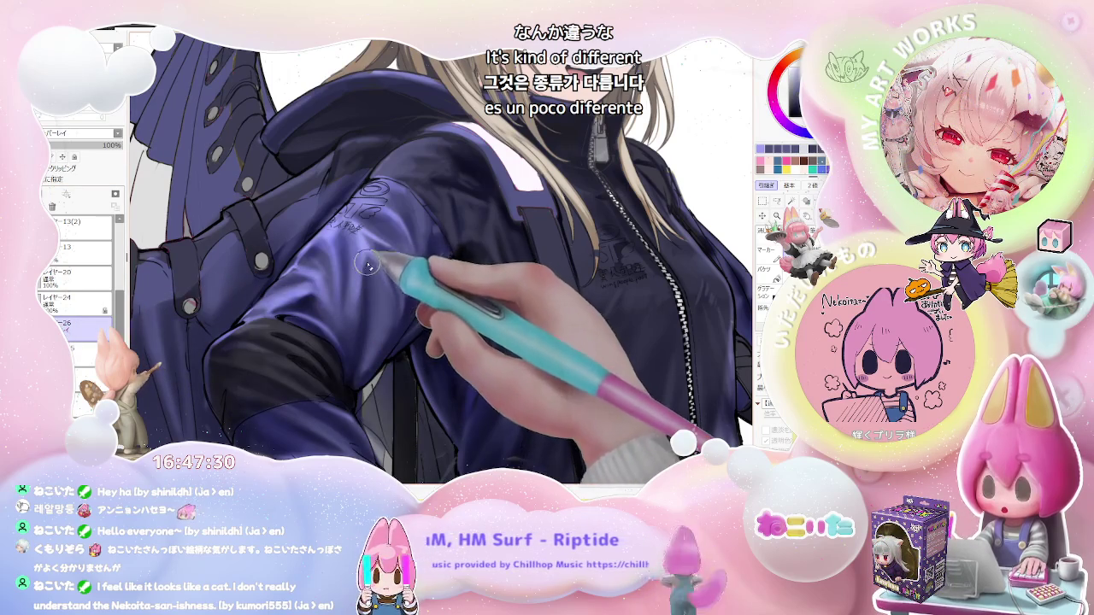
Tilt and zoom the canvas to frame the girl's head and jacket for shading.
{"action": "scroll", "coordinate": [366, 287], "scroll_direction": "down", "scroll_amount": 2}
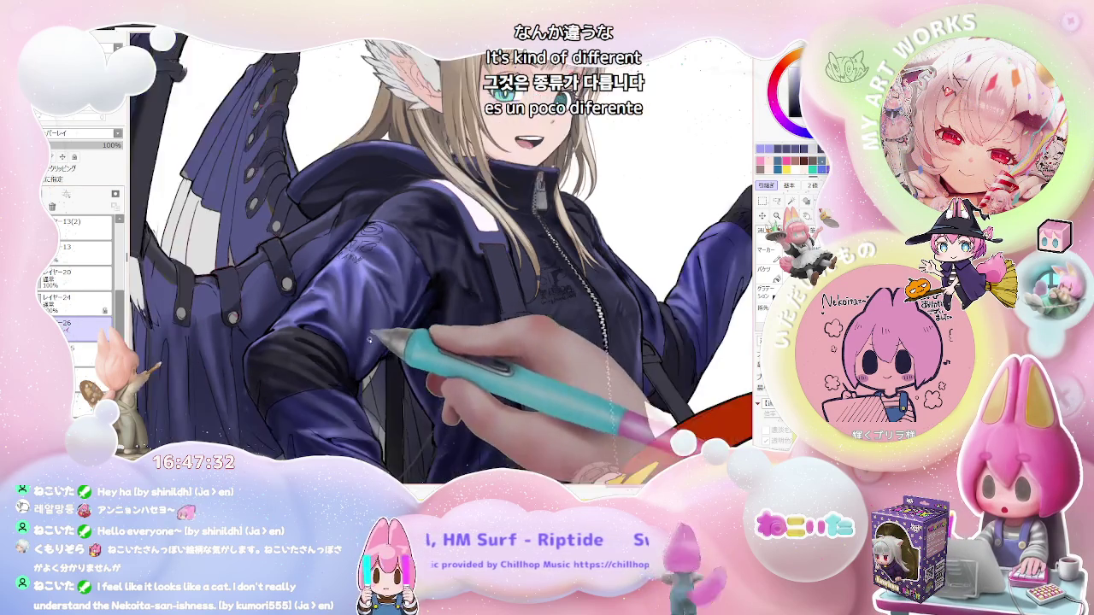
{"action": "scroll", "coordinate": [366, 287], "scroll_direction": "down", "scroll_amount": 1}
{"action": "scroll", "coordinate": [342, 293], "scroll_direction": "up", "scroll_amount": 3}
{"action": "scroll", "coordinate": [342, 293], "scroll_direction": "up", "scroll_amount": 1}
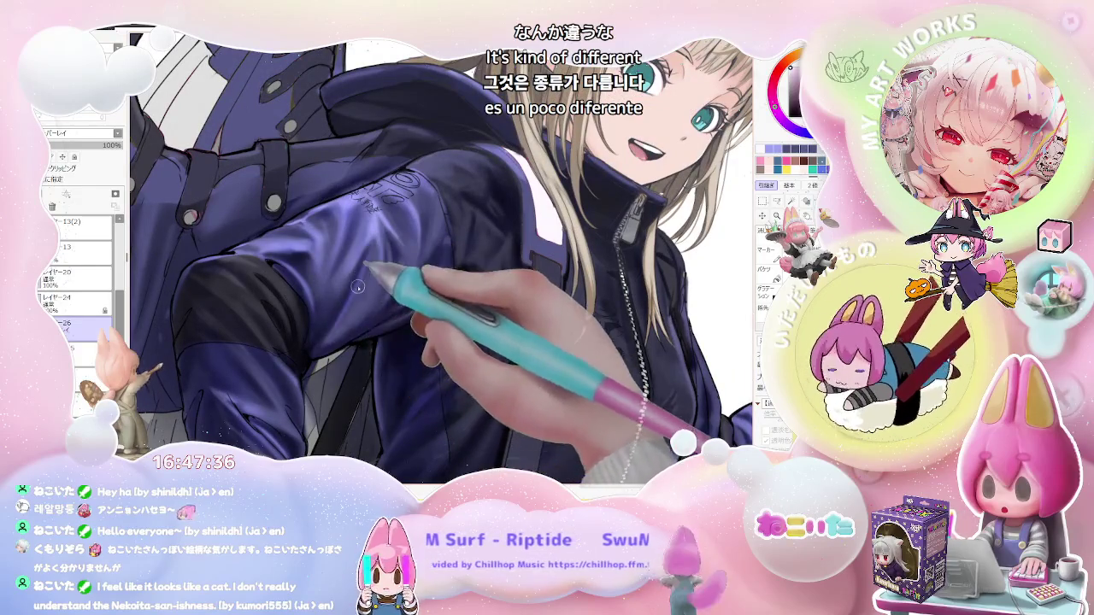
{"action": "scroll", "coordinate": [358, 287], "scroll_direction": "down", "scroll_amount": 3}
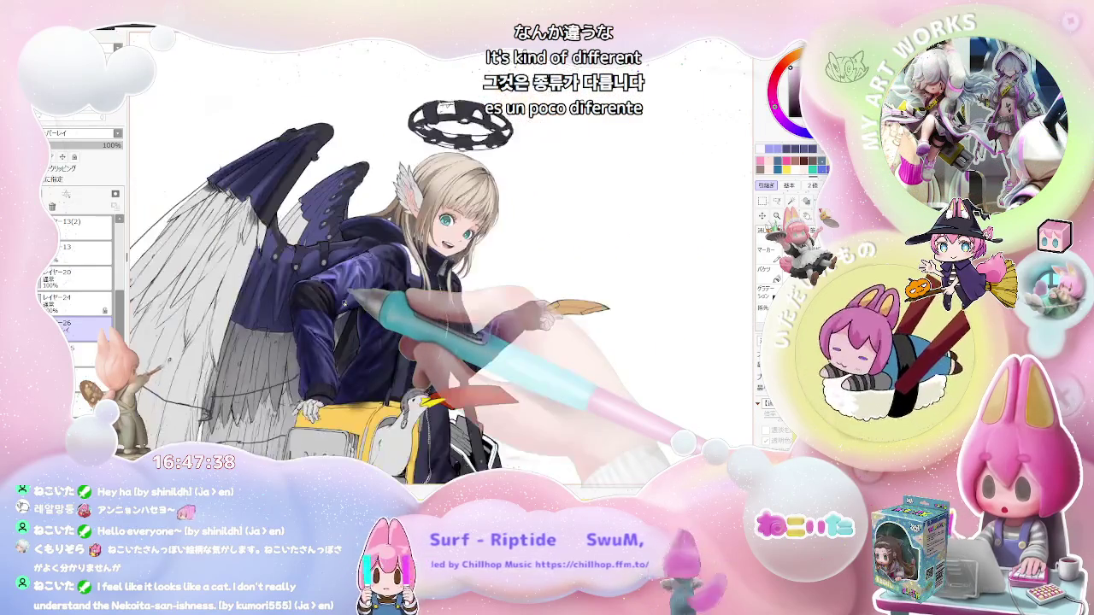
{"action": "scroll", "coordinate": [346, 307], "scroll_direction": "up", "scroll_amount": 2}
{"action": "scroll", "coordinate": [334, 329], "scroll_direction": "up", "scroll_amount": 1}
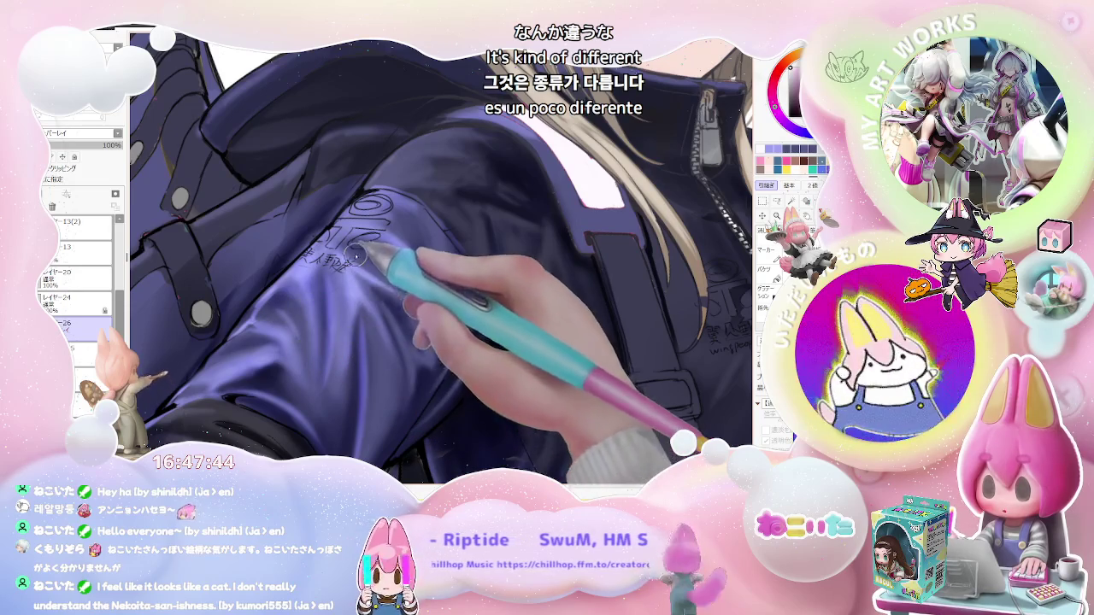
{"action": "scroll", "coordinate": [357, 257], "scroll_direction": "down", "scroll_amount": 1}
{"action": "scroll", "coordinate": [427, 316], "scroll_direction": "down", "scroll_amount": 1}
{"action": "scroll", "coordinate": [511, 375], "scroll_direction": "down", "scroll_amount": 1}
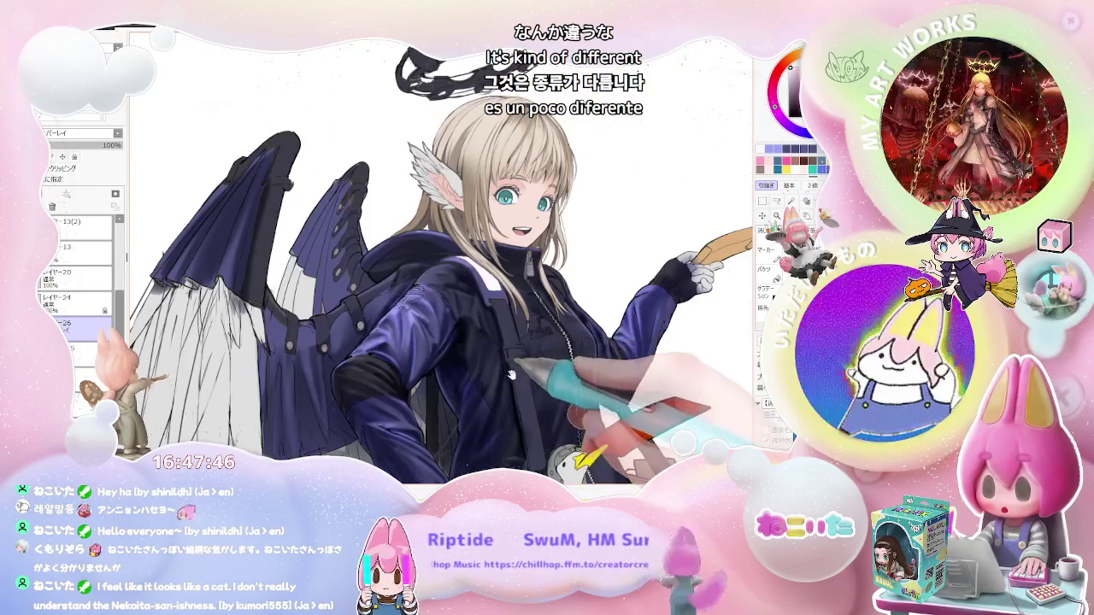
{"action": "key", "text": "Delete"}
{"action": "key", "text": "Delete"}
{"action": "key", "text": "Delete"}
{"action": "scroll", "coordinate": [450, 327], "scroll_direction": "up", "scroll_amount": 2}
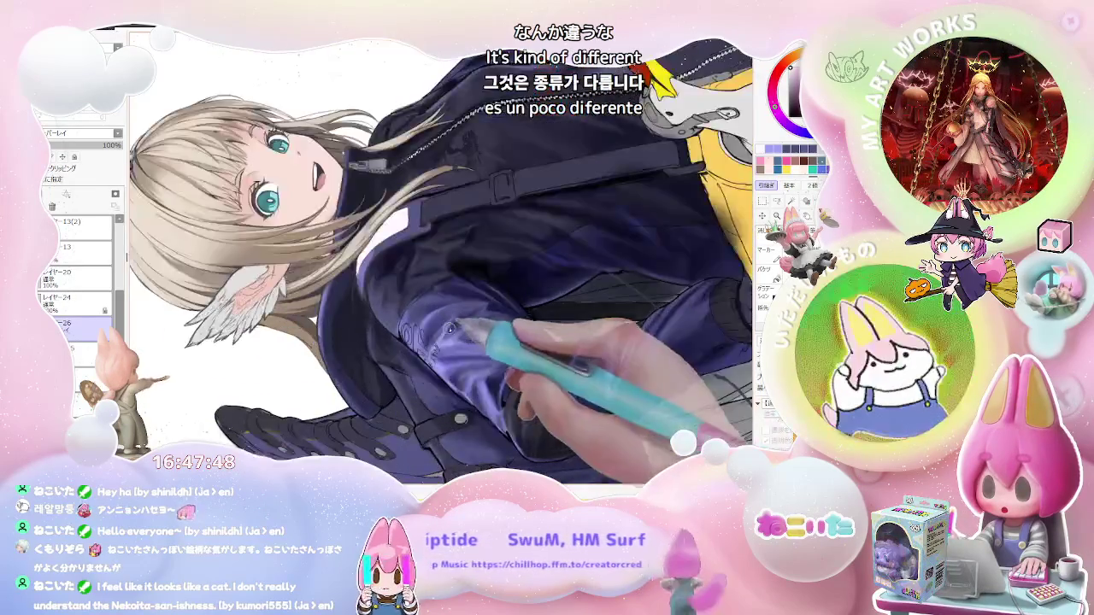
{"action": "scroll", "coordinate": [451, 330], "scroll_direction": "up", "scroll_amount": 2}
{"action": "scroll", "coordinate": [466, 297], "scroll_direction": "down", "scroll_amount": 1}
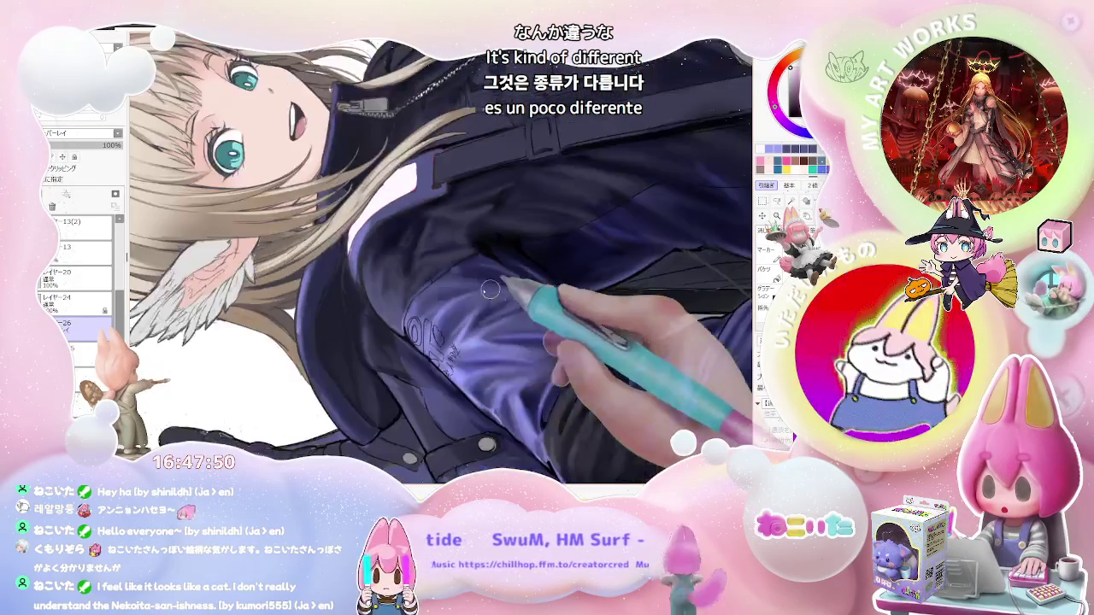
{"action": "scroll", "coordinate": [399, 288], "scroll_direction": "up", "scroll_amount": 1}
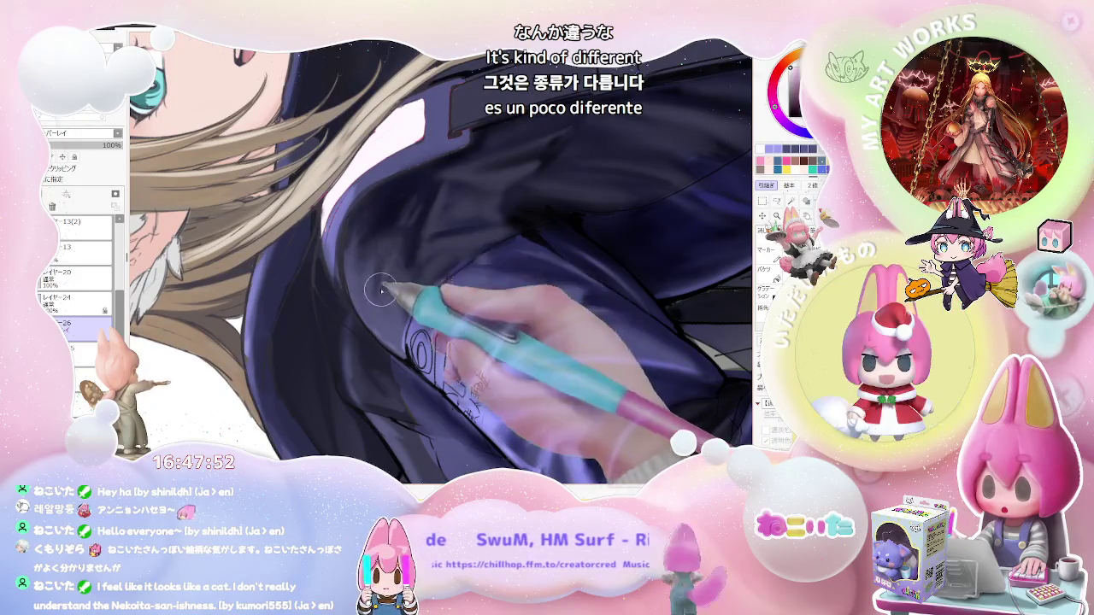
{"action": "scroll", "coordinate": [381, 291], "scroll_direction": "down", "scroll_amount": 2}
{"action": "scroll", "coordinate": [427, 342], "scroll_direction": "down", "scroll_amount": 1}
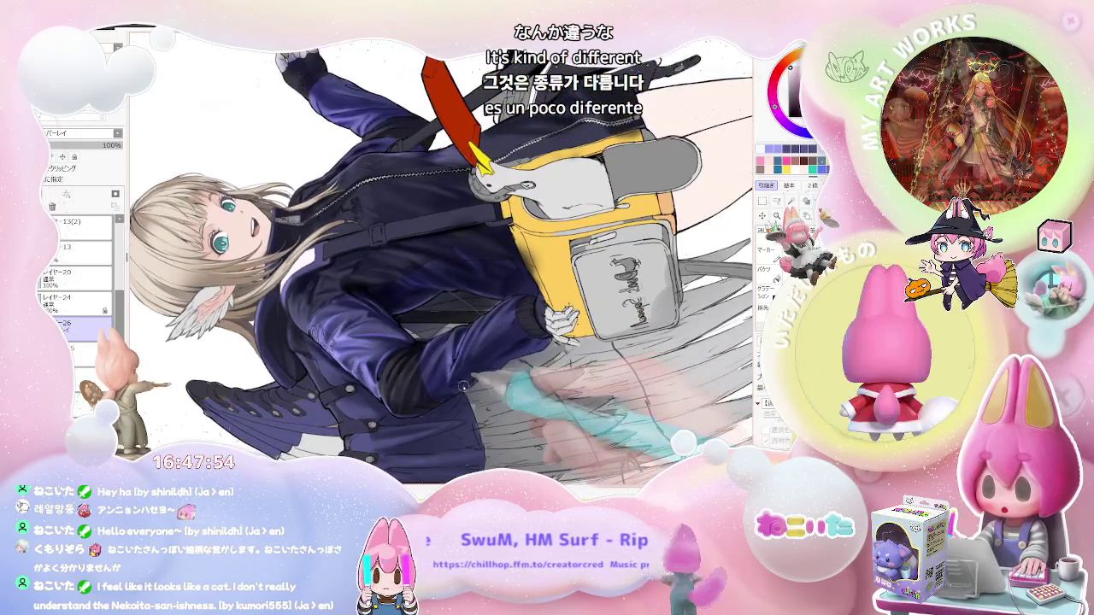
{"action": "scroll", "coordinate": [463, 385], "scroll_direction": "up", "scroll_amount": 2}
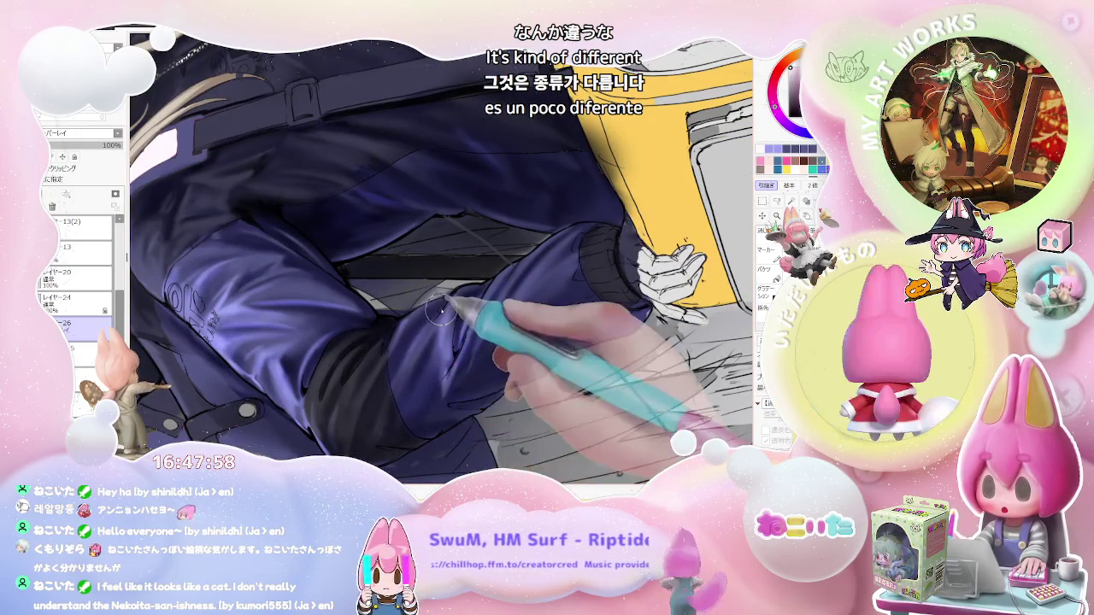
{"action": "scroll", "coordinate": [441, 313], "scroll_direction": "down", "scroll_amount": 2}
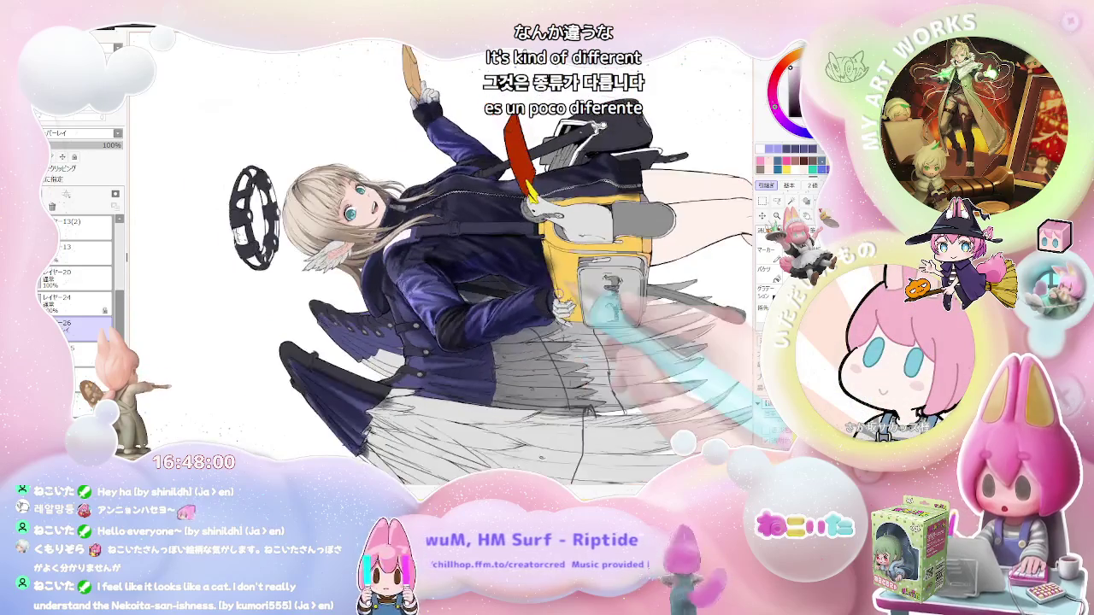
{"action": "key", "text": "asciicircum"}
{"action": "key", "text": "Home"}
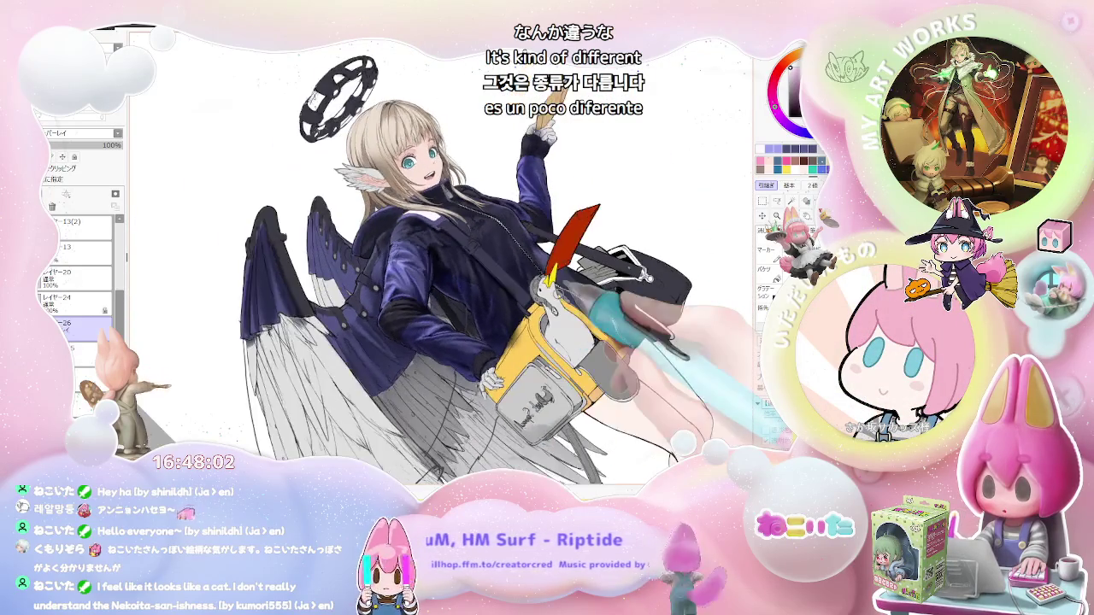
{"action": "scroll", "coordinate": [359, 254], "scroll_direction": "up", "scroll_amount": 2}
{"action": "scroll", "coordinate": [359, 255], "scroll_direction": "up", "scroll_amount": 2}
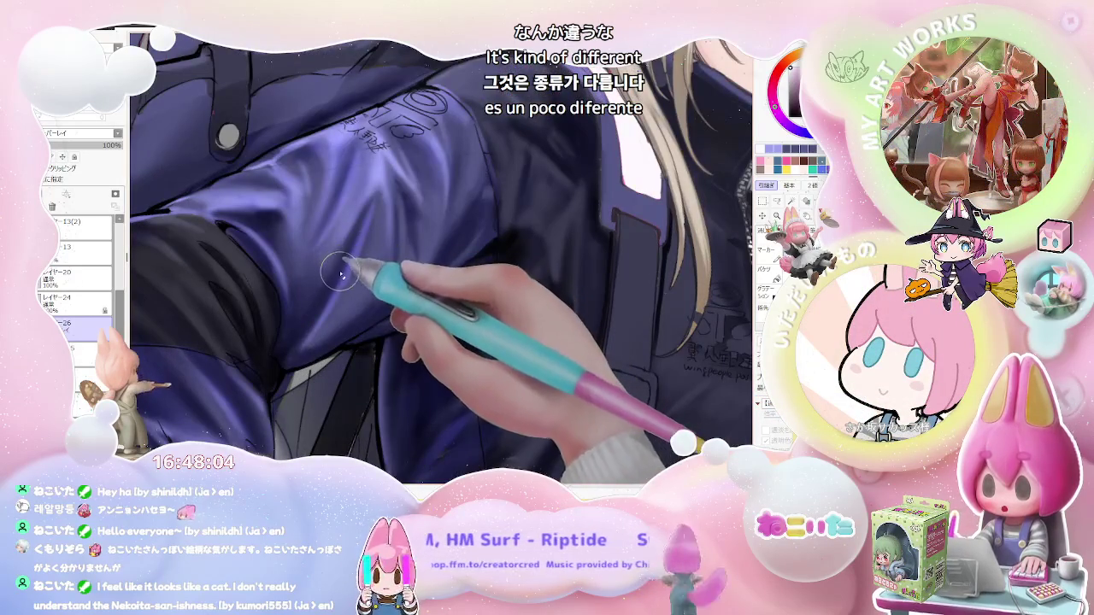
Shrink the airbrush to a very fine tip and airbrush light purple sheen along the jacket.
{"action": "left_click_drag", "start_coordinate": [342, 280], "coordinate": [304, 335]}
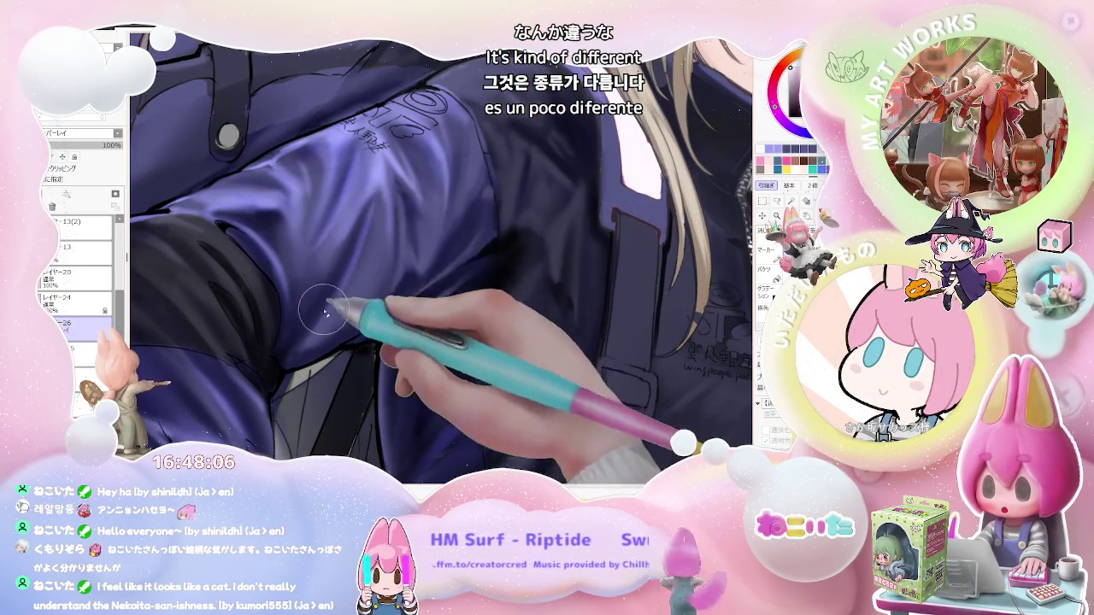
{"action": "scroll", "coordinate": [357, 229], "scroll_direction": "down", "scroll_amount": 2}
{"action": "scroll", "coordinate": [423, 223], "scroll_direction": "down", "scroll_amount": 1}
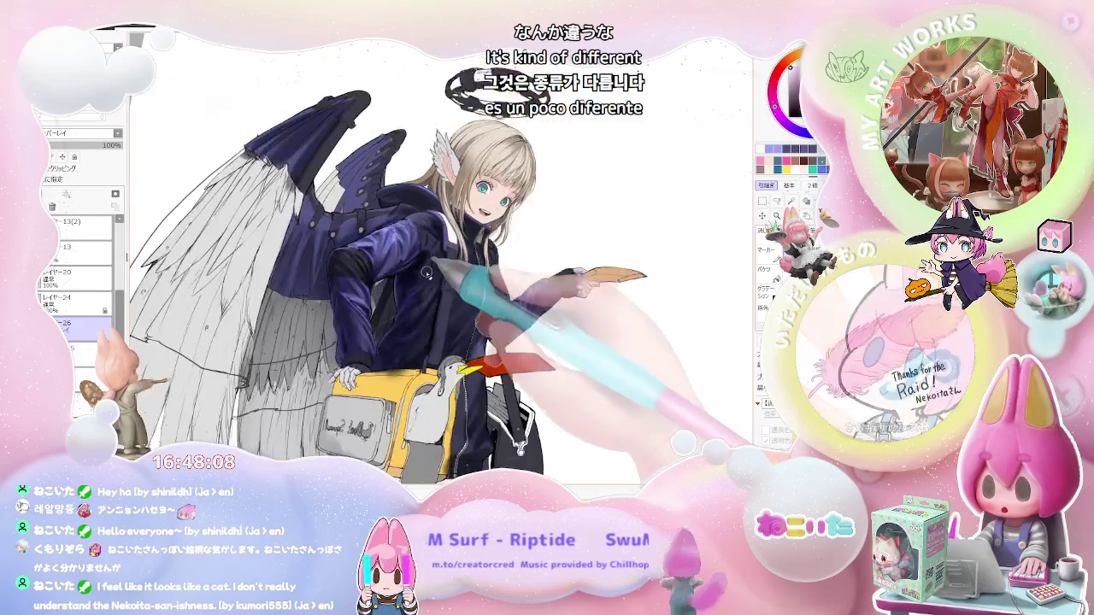
{"action": "scroll", "coordinate": [425, 289], "scroll_direction": "up", "scroll_amount": 2}
{"action": "scroll", "coordinate": [425, 289], "scroll_direction": "up", "scroll_amount": 1}
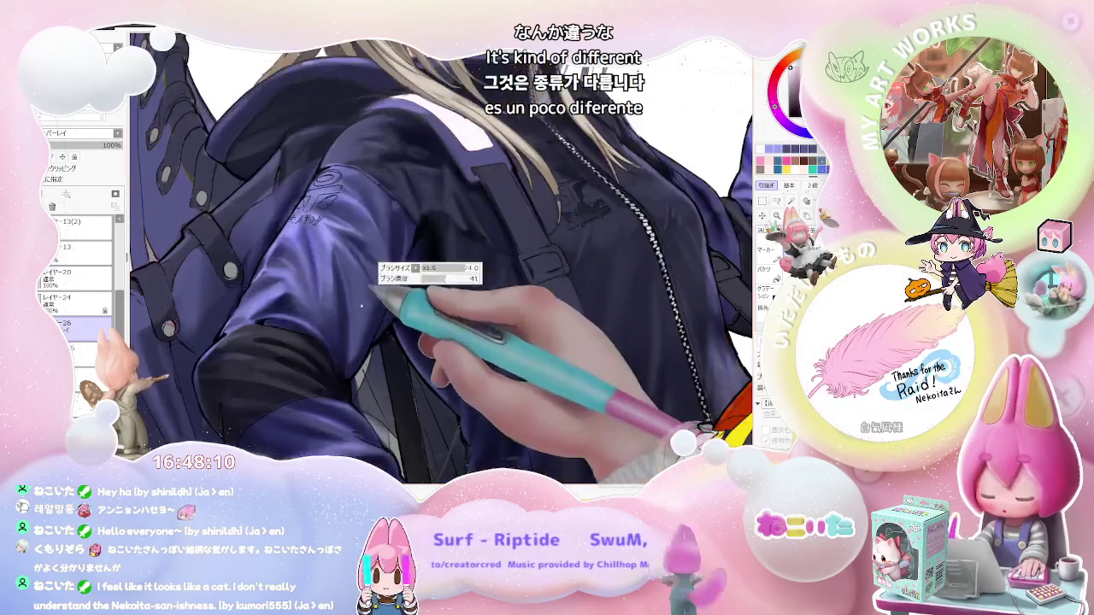
{"action": "scroll", "coordinate": [375, 302], "scroll_direction": "down", "scroll_amount": 2}
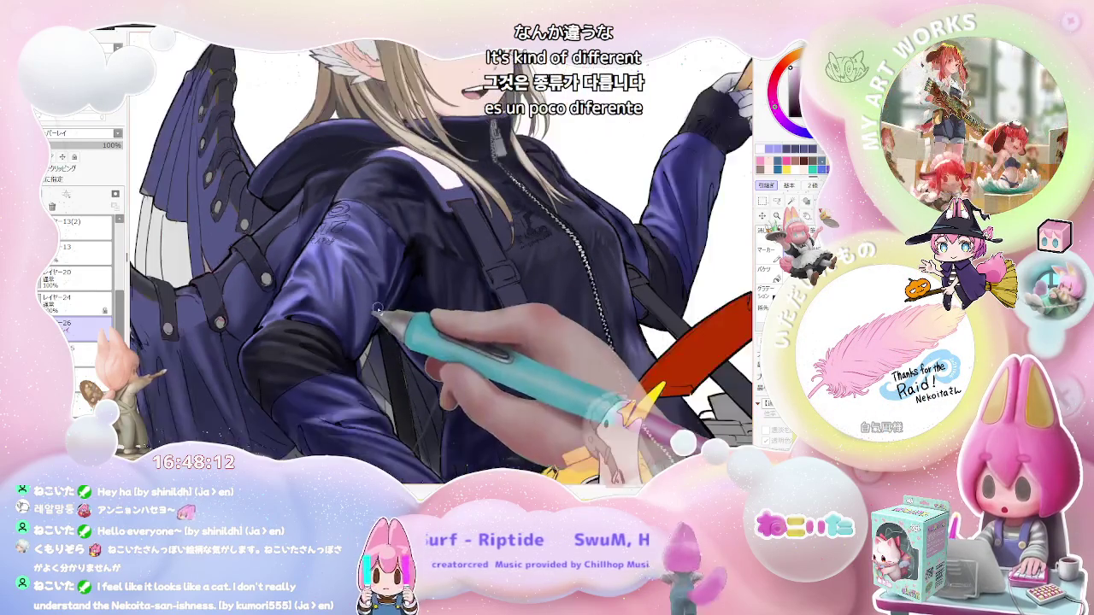
{"action": "scroll", "coordinate": [402, 291], "scroll_direction": "down", "scroll_amount": 2}
{"action": "scroll", "coordinate": [421, 284], "scroll_direction": "up", "scroll_amount": 2}
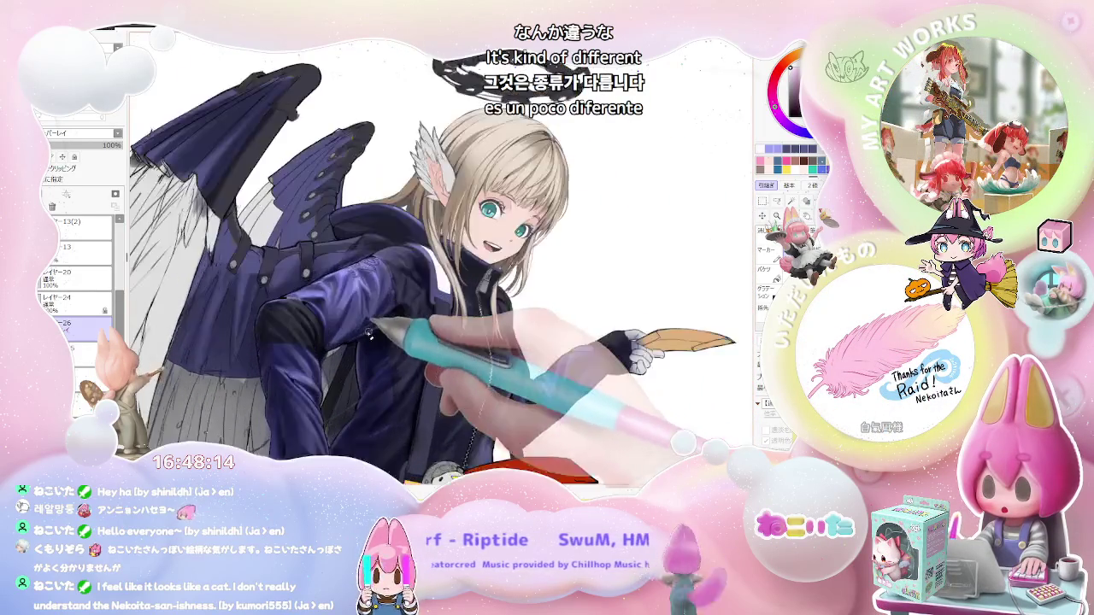
{"action": "scroll", "coordinate": [349, 333], "scroll_direction": "up", "scroll_amount": 2}
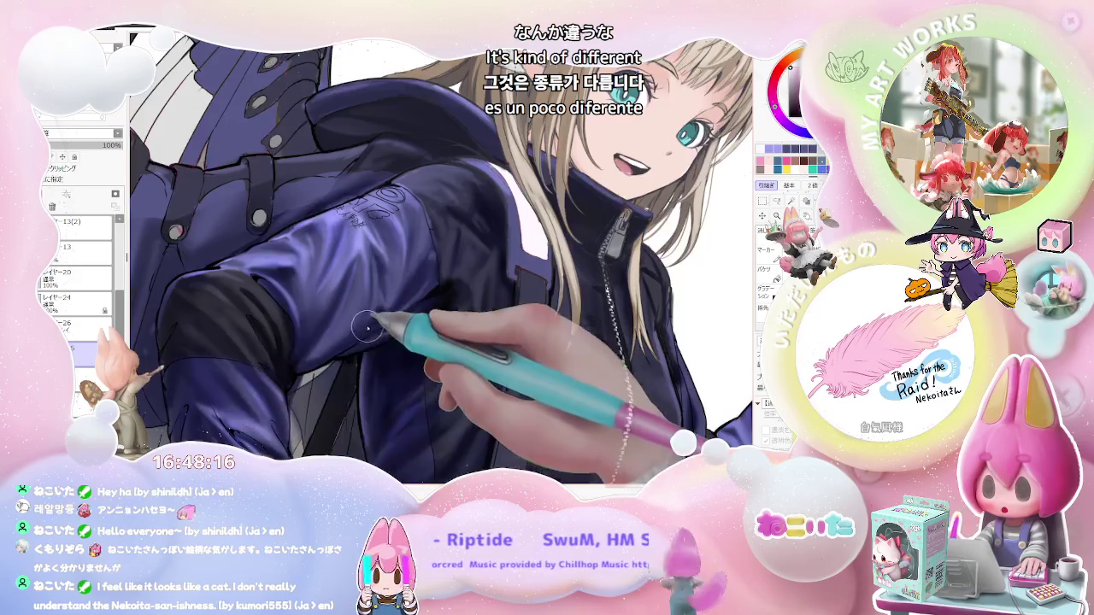
{"action": "scroll", "coordinate": [329, 320], "scroll_direction": "up", "scroll_amount": 1}
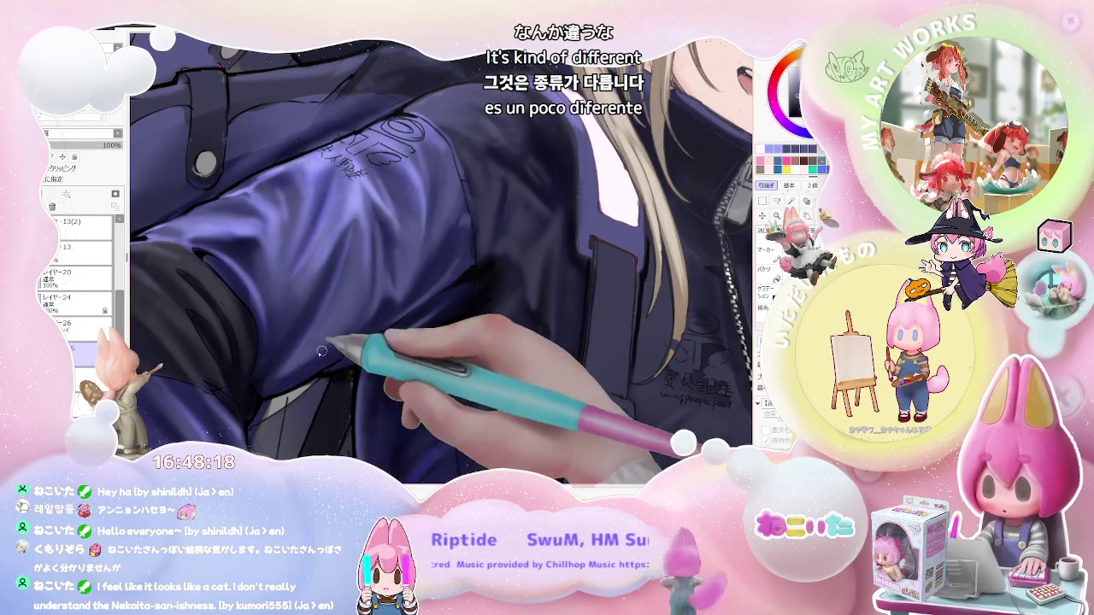
{"action": "scroll", "coordinate": [355, 315], "scroll_direction": "down", "scroll_amount": 1}
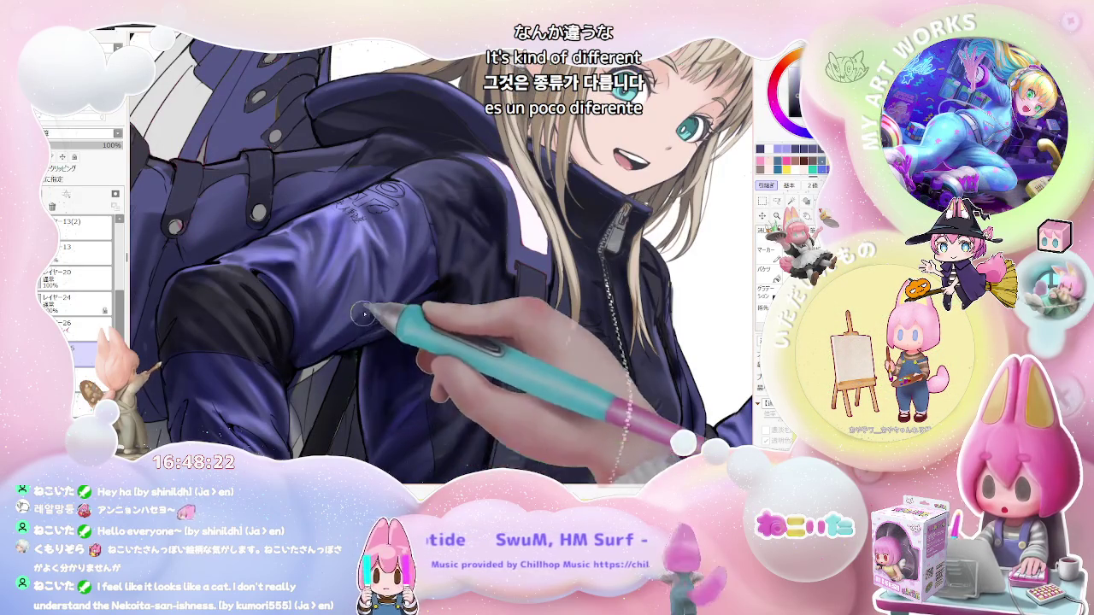
{"action": "scroll", "coordinate": [362, 313], "scroll_direction": "down", "scroll_amount": 1}
{"action": "scroll", "coordinate": [422, 336], "scroll_direction": "up", "scroll_amount": 1}
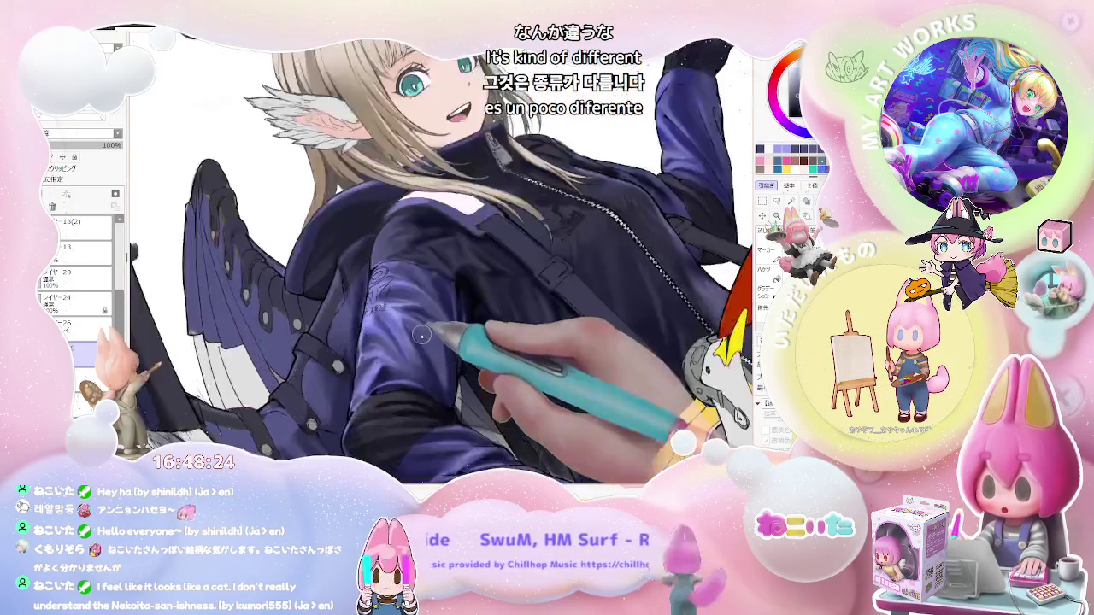
{"action": "scroll", "coordinate": [422, 335], "scroll_direction": "up", "scroll_amount": 1}
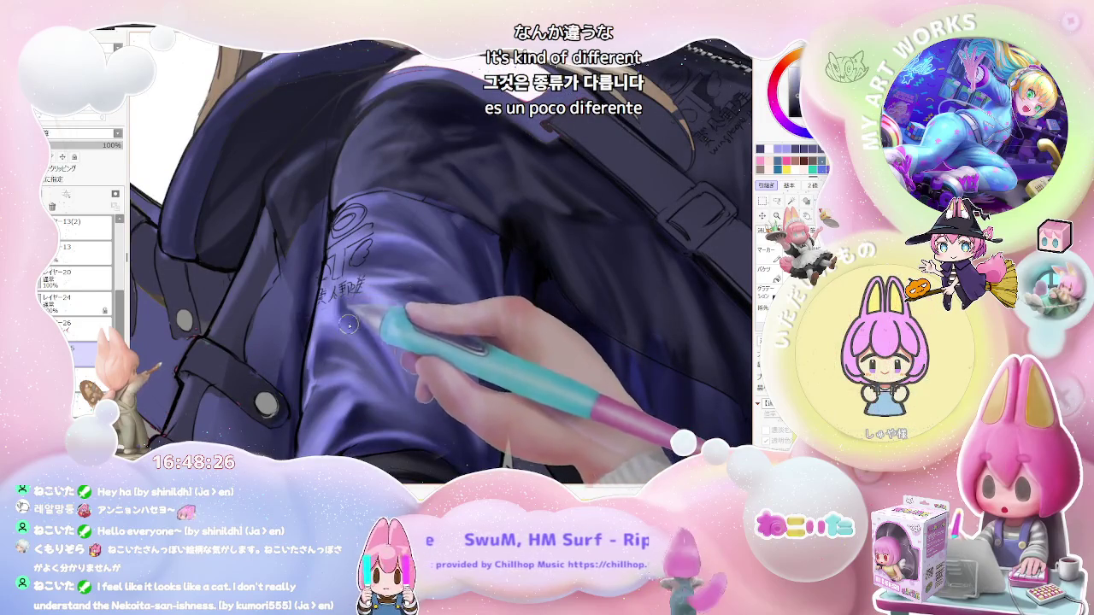
{"action": "scroll", "coordinate": [401, 382], "scroll_direction": "down", "scroll_amount": 2}
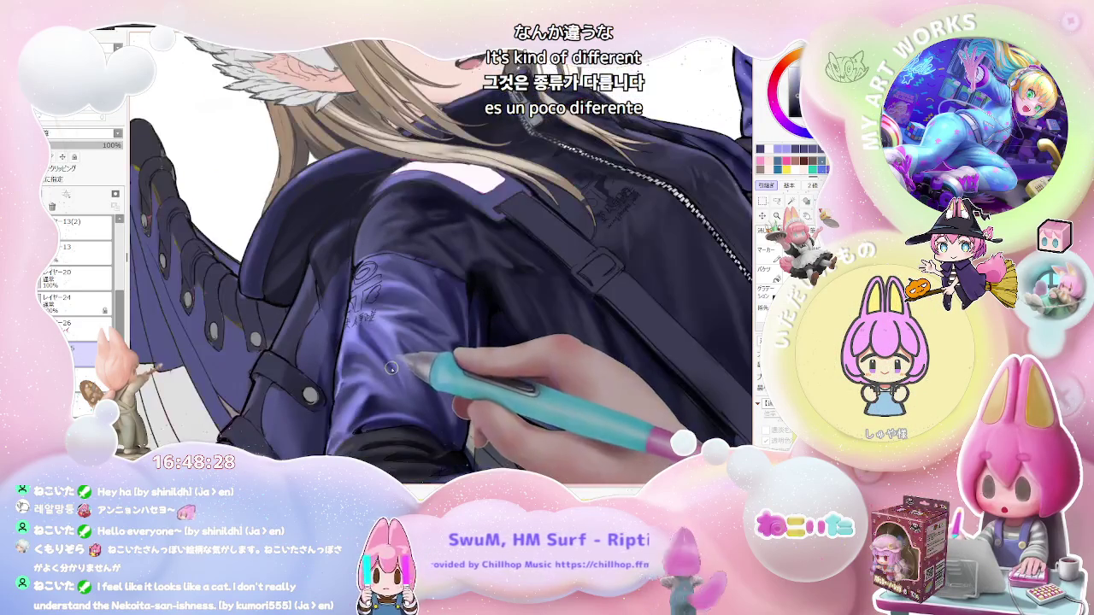
{"action": "scroll", "coordinate": [376, 224], "scroll_direction": "up", "scroll_amount": 1}
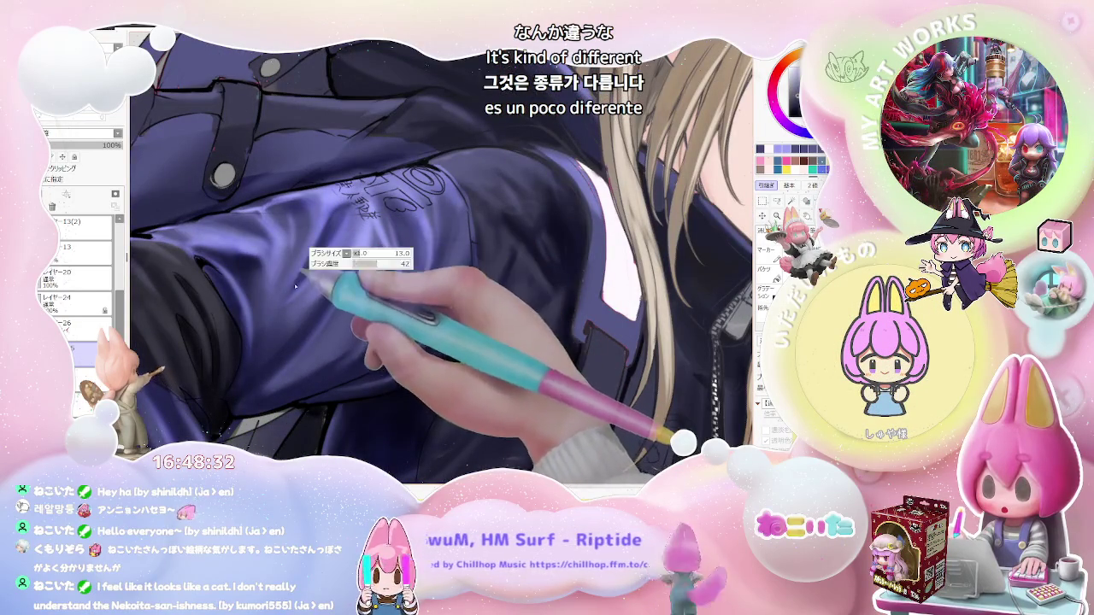
{"action": "scroll", "coordinate": [341, 211], "scroll_direction": "down", "scroll_amount": 1}
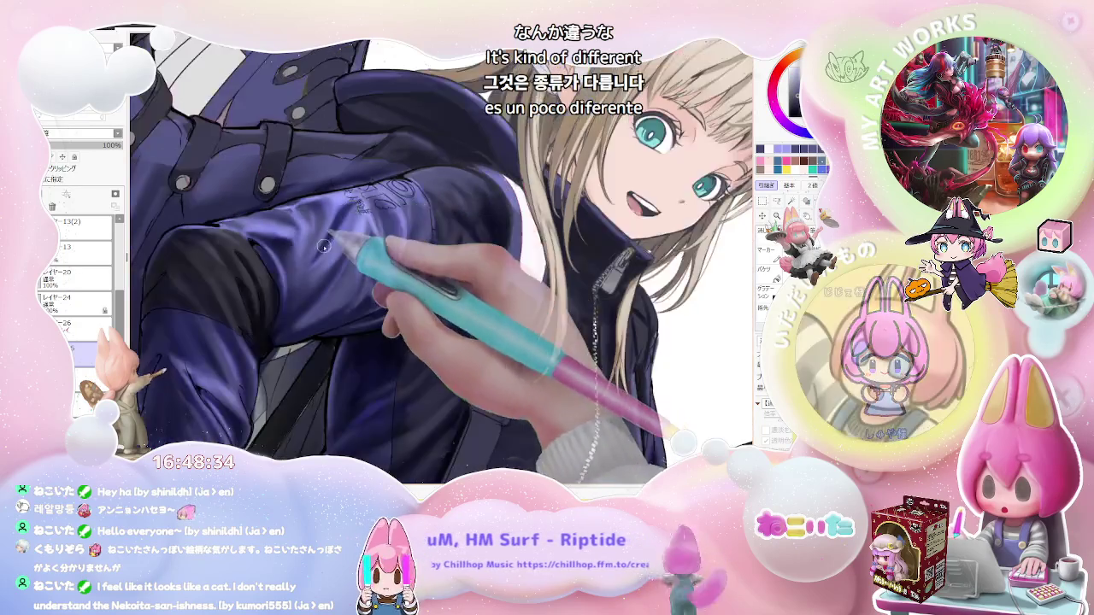
{"action": "scroll", "coordinate": [341, 212], "scroll_direction": "down", "scroll_amount": 1}
{"action": "scroll", "coordinate": [341, 212], "scroll_direction": "down", "scroll_amount": 1}
{"action": "scroll", "coordinate": [341, 211], "scroll_direction": "down", "scroll_amount": 1}
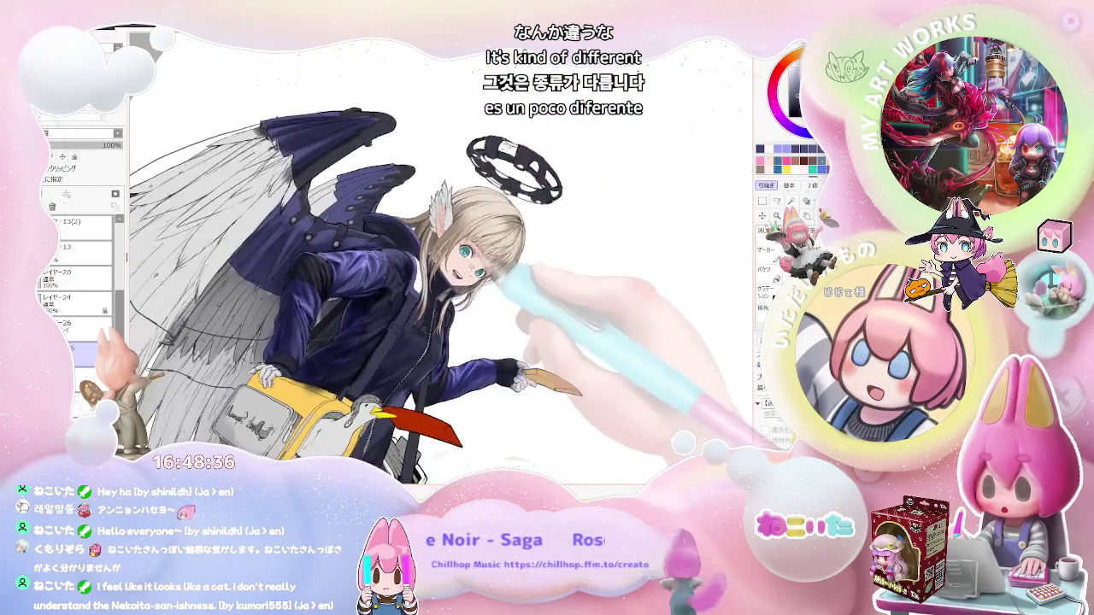
{"action": "scroll", "coordinate": [347, 241], "scroll_direction": "up", "scroll_amount": 1}
{"action": "scroll", "coordinate": [347, 241], "scroll_direction": "up", "scroll_amount": 2}
{"action": "scroll", "coordinate": [347, 241], "scroll_direction": "up", "scroll_amount": 1}
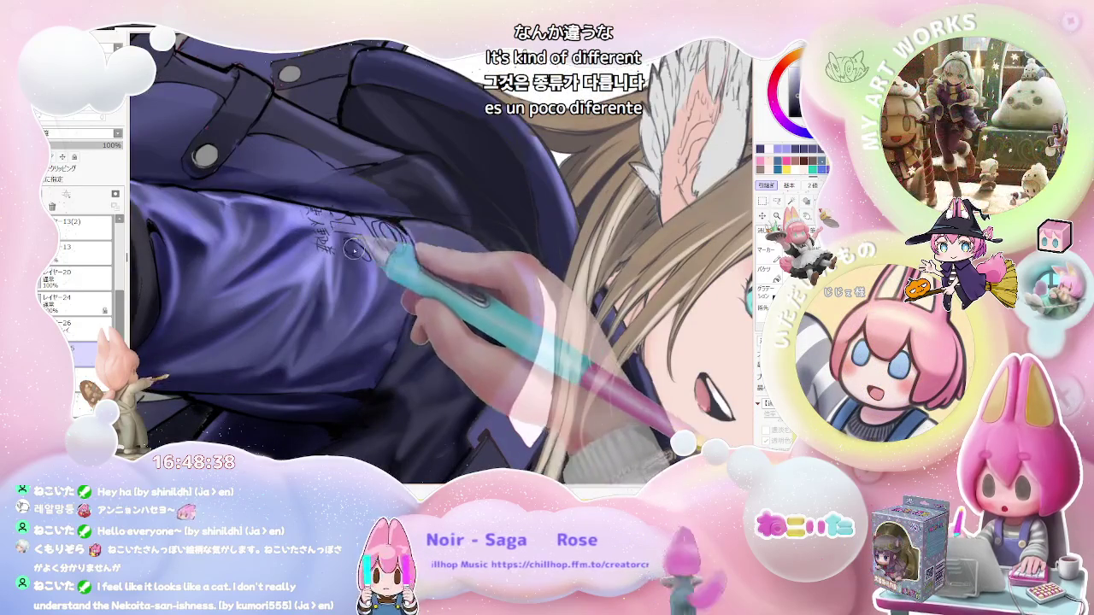
{"action": "scroll", "coordinate": [364, 277], "scroll_direction": "down", "scroll_amount": 2}
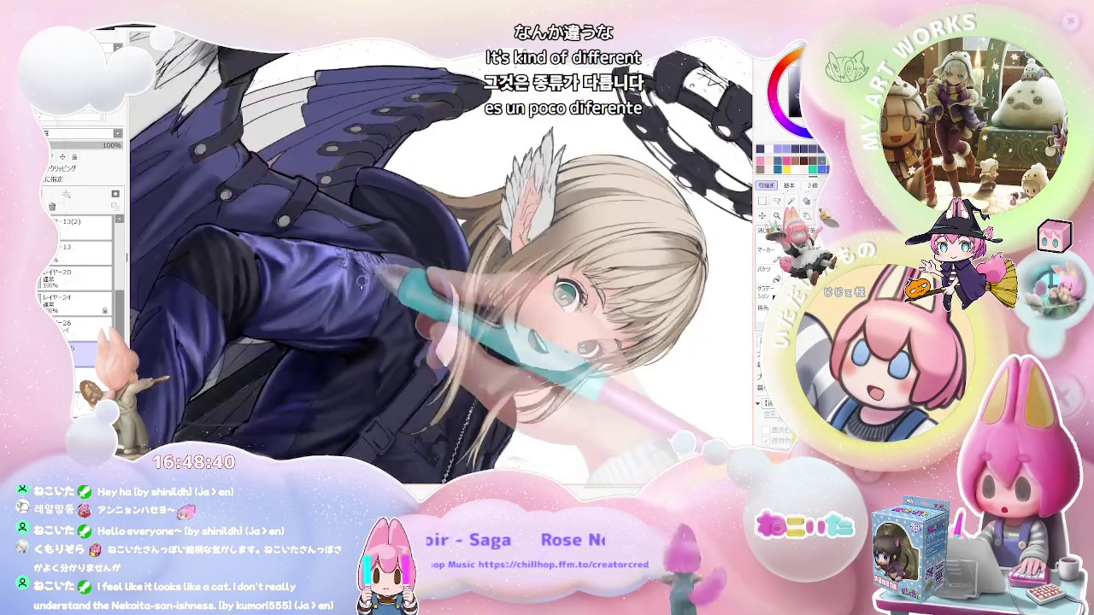
{"action": "scroll", "coordinate": [364, 278], "scroll_direction": "down", "scroll_amount": 1}
{"action": "scroll", "coordinate": [348, 314], "scroll_direction": "up", "scroll_amount": 1}
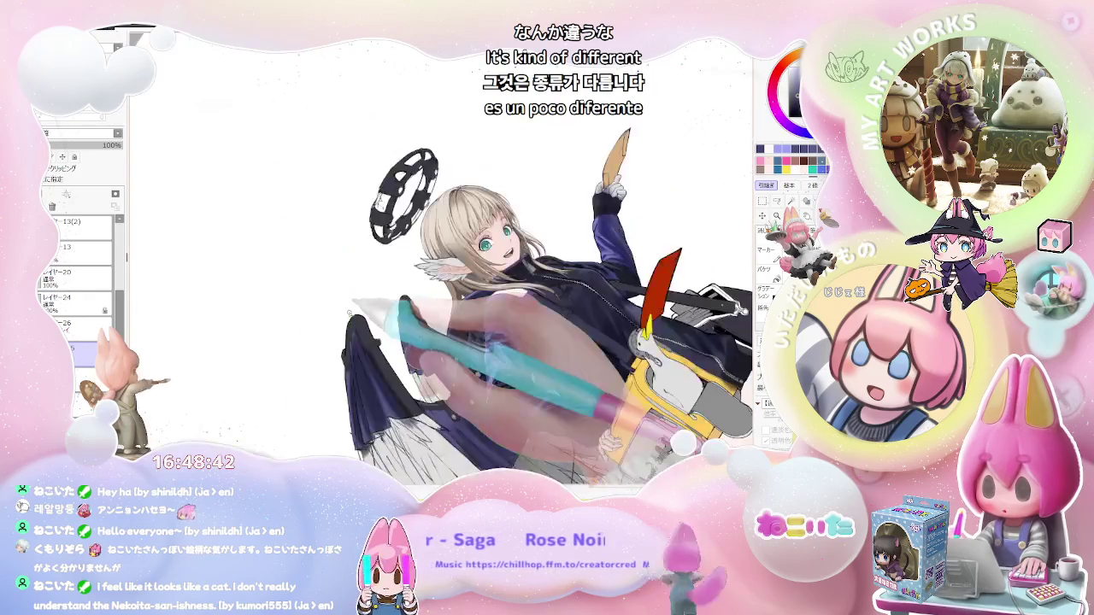
{"action": "scroll", "coordinate": [367, 307], "scroll_direction": "up", "scroll_amount": 1}
{"action": "scroll", "coordinate": [528, 299], "scroll_direction": "up", "scroll_amount": 2}
{"action": "scroll", "coordinate": [529, 299], "scroll_direction": "up", "scroll_amount": 3}
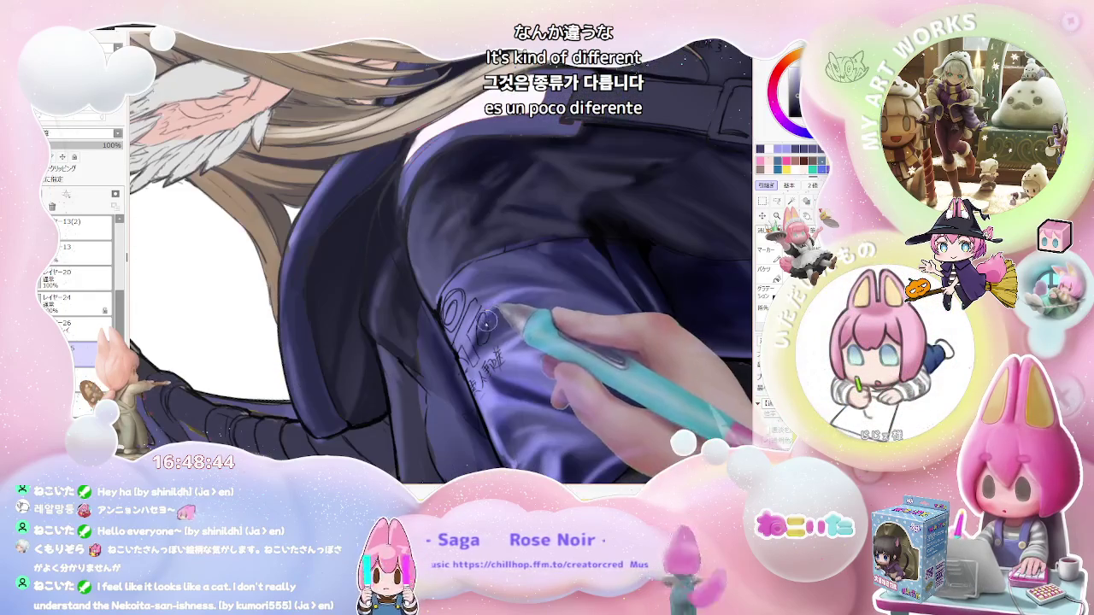
{"action": "scroll", "coordinate": [564, 294], "scroll_direction": "down", "scroll_amount": 3}
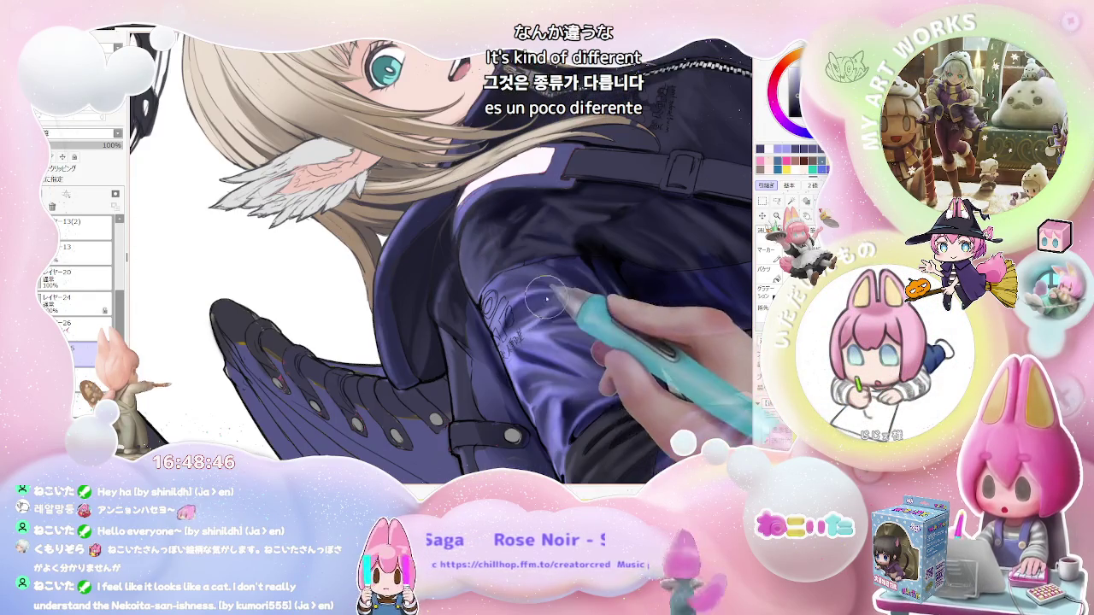
{"action": "scroll", "coordinate": [632, 333], "scroll_direction": "down", "scroll_amount": 1}
{"action": "scroll", "coordinate": [647, 341], "scroll_direction": "down", "scroll_amount": 1}
Extend the glossy lavender sheen along the outstretched forearm down to the glove.
{"action": "key", "text": "End"}
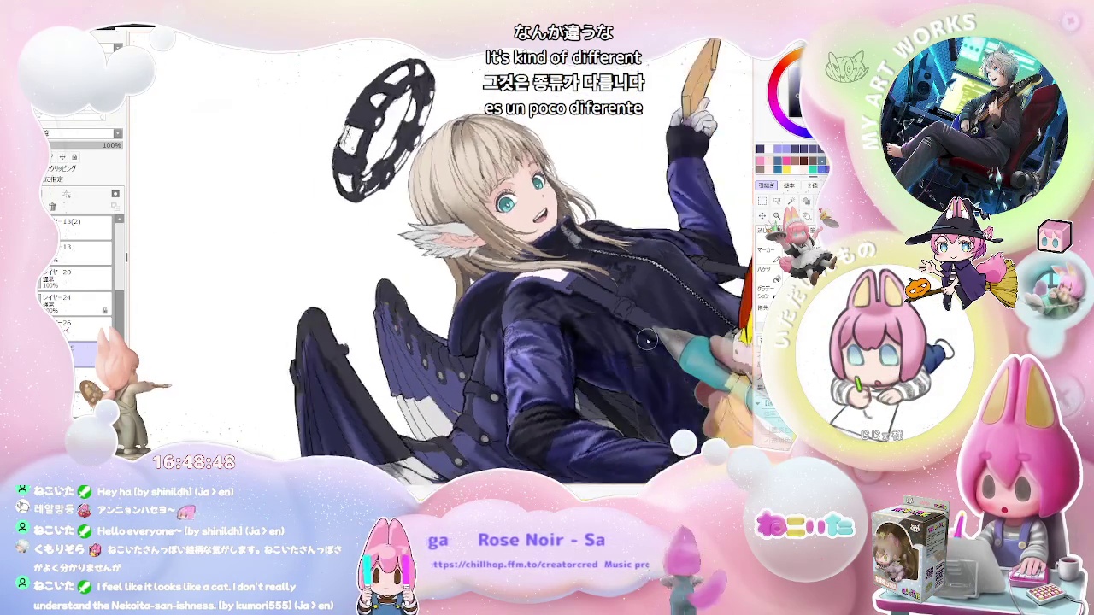
{"action": "key", "text": "End"}
{"action": "scroll", "coordinate": [445, 316], "scroll_direction": "up", "scroll_amount": 1}
{"action": "scroll", "coordinate": [398, 299], "scroll_direction": "up", "scroll_amount": 1}
{"action": "scroll", "coordinate": [398, 300], "scroll_direction": "up", "scroll_amount": 1}
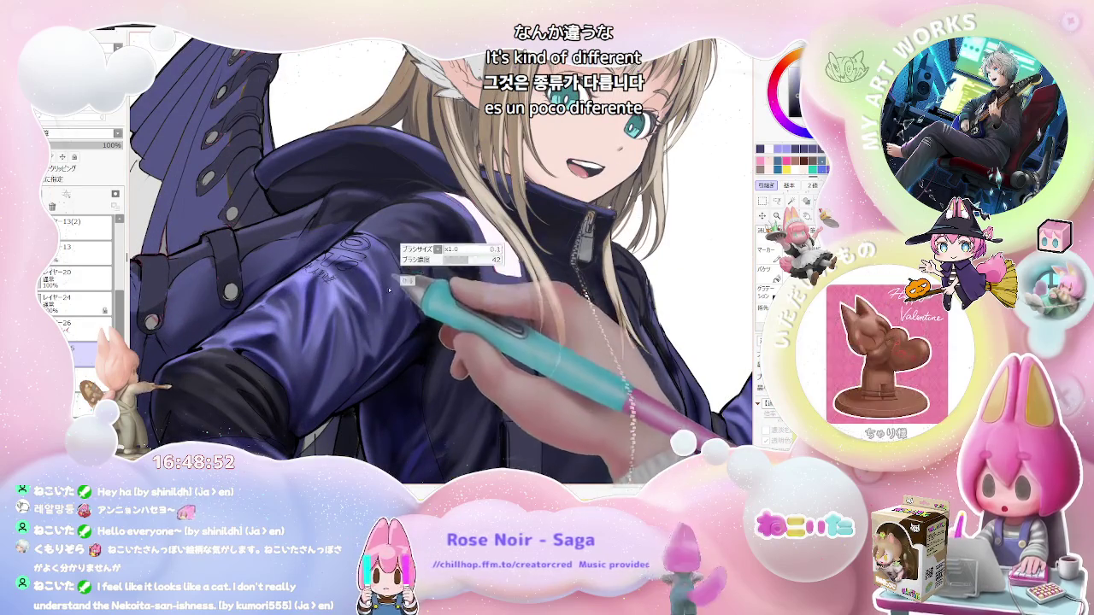
{"action": "scroll", "coordinate": [384, 292], "scroll_direction": "down", "scroll_amount": 1}
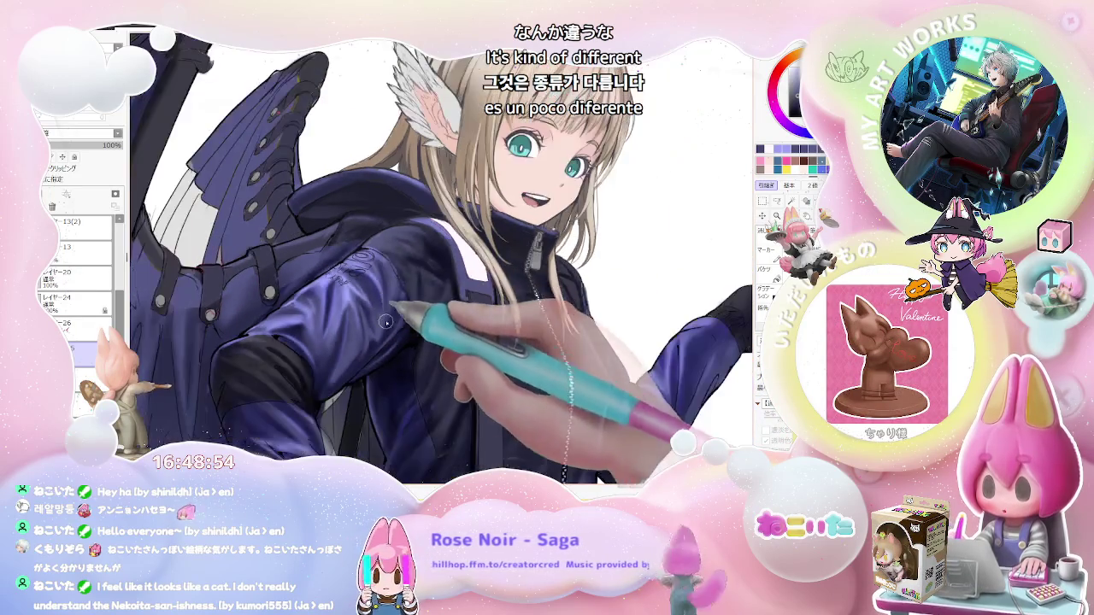
{"action": "scroll", "coordinate": [444, 300], "scroll_direction": "down", "scroll_amount": 1}
{"action": "scroll", "coordinate": [572, 321], "scroll_direction": "down", "scroll_amount": 1}
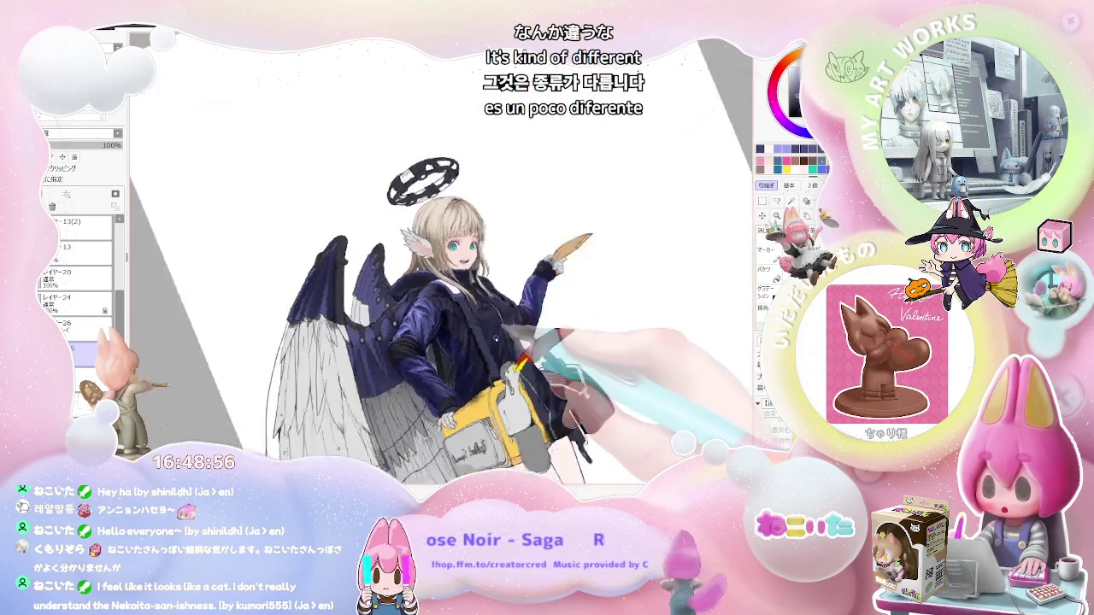
{"action": "scroll", "coordinate": [547, 318], "scroll_direction": "up", "scroll_amount": 2}
{"action": "scroll", "coordinate": [479, 317], "scroll_direction": "up", "scroll_amount": 3}
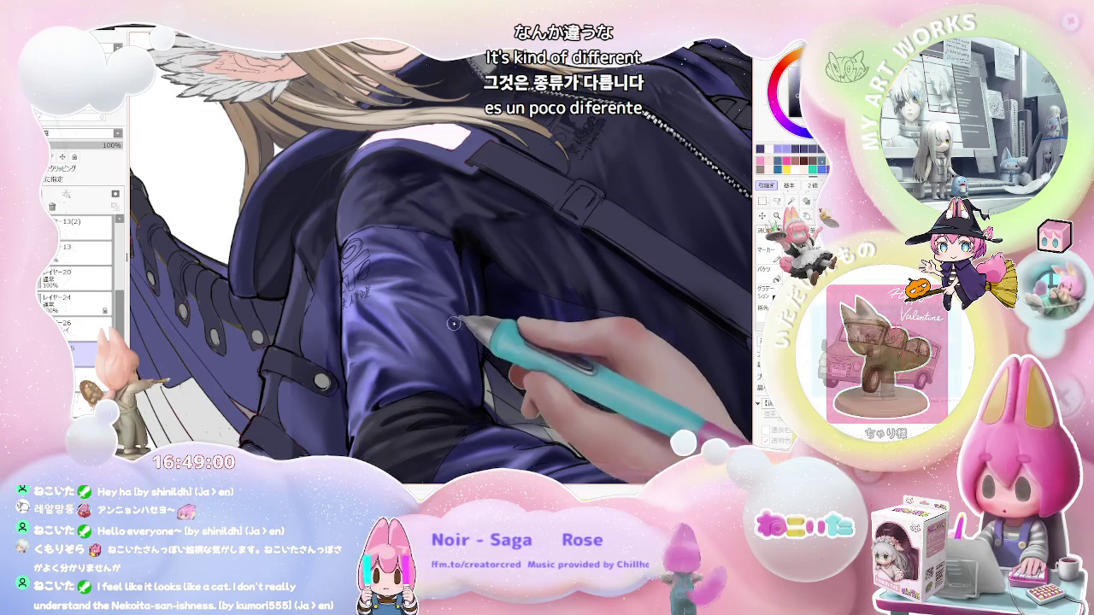
{"action": "scroll", "coordinate": [478, 359], "scroll_direction": "down", "scroll_amount": 2}
{"action": "scroll", "coordinate": [540, 333], "scroll_direction": "down", "scroll_amount": 1}
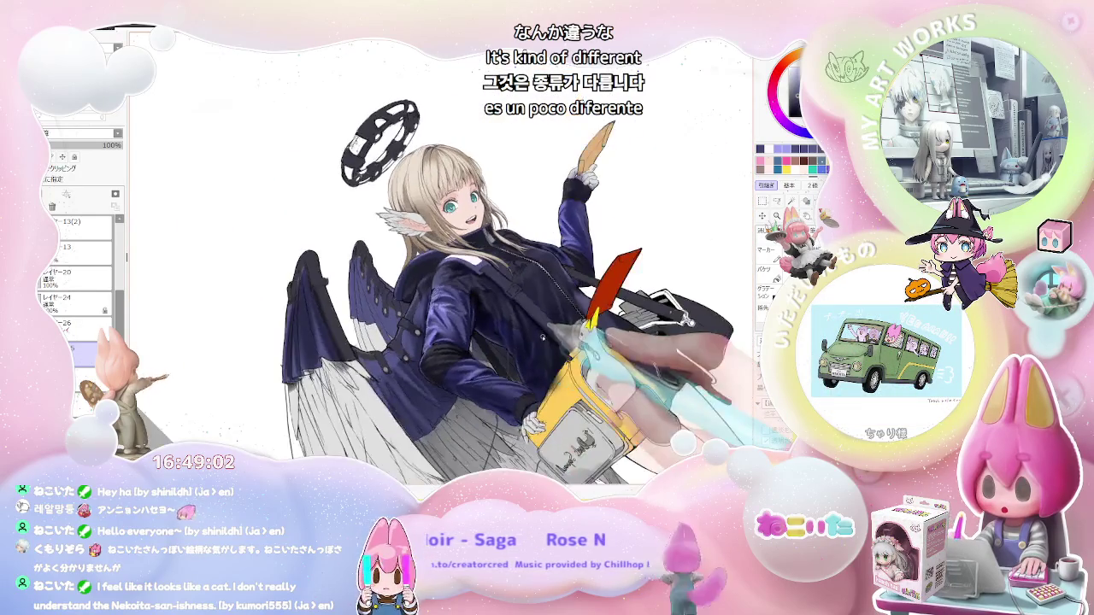
{"action": "key", "text": "Home"}
{"action": "scroll", "coordinate": [519, 336], "scroll_direction": "up", "scroll_amount": 2}
{"action": "scroll", "coordinate": [517, 350], "scroll_direction": "up", "scroll_amount": 2}
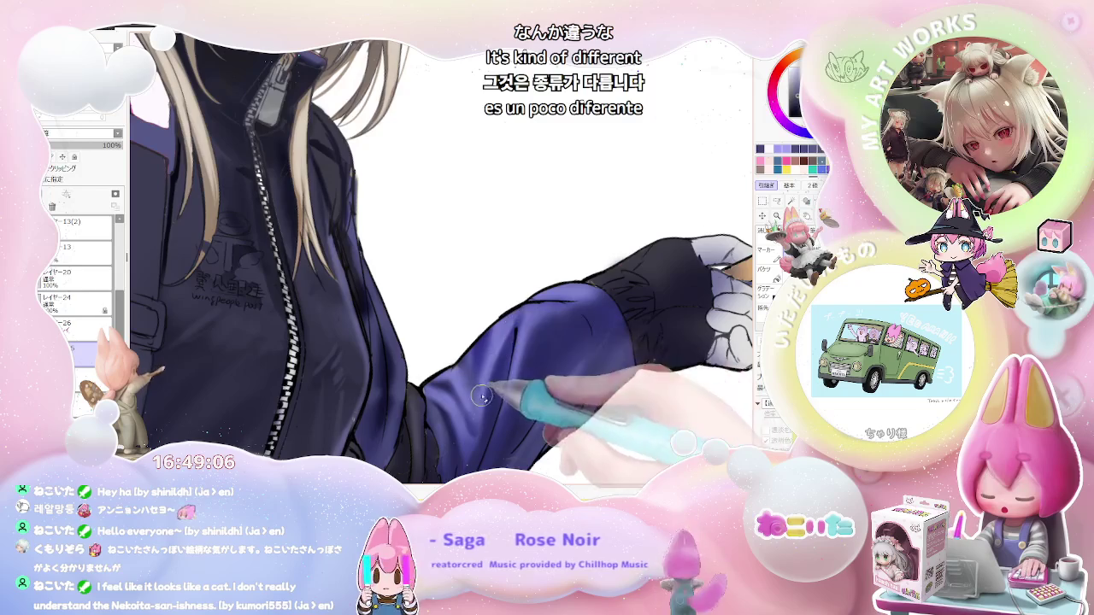
{"action": "scroll", "coordinate": [478, 432], "scroll_direction": "down", "scroll_amount": 2}
{"action": "scroll", "coordinate": [513, 423], "scroll_direction": "down", "scroll_amount": 1}
{"action": "scroll", "coordinate": [547, 415], "scroll_direction": "down", "scroll_amount": 1}
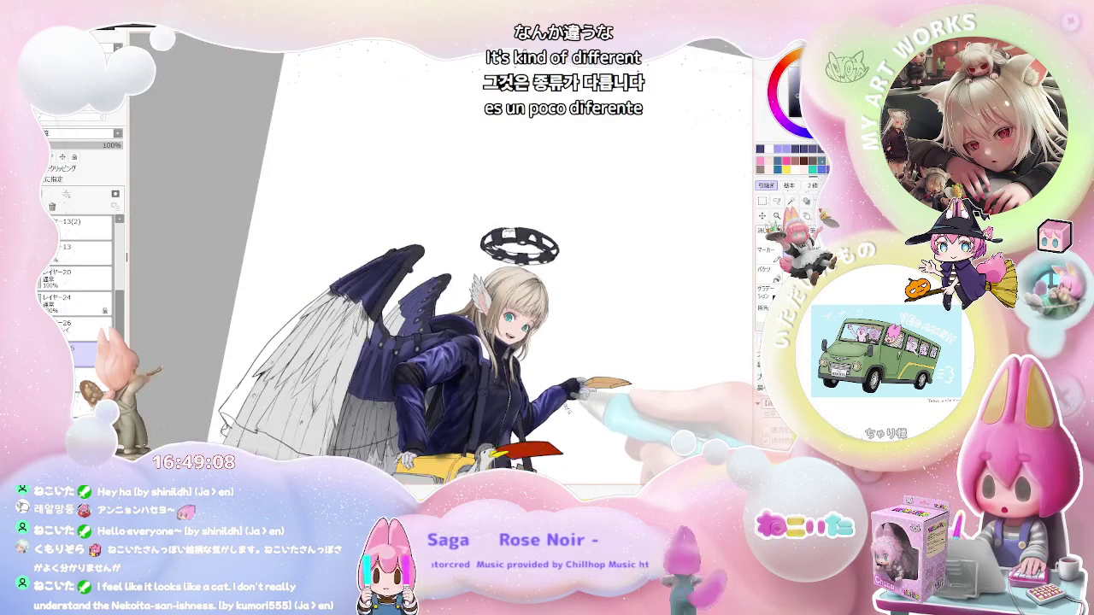
{"action": "key", "text": "End"}
{"action": "scroll", "coordinate": [478, 367], "scroll_direction": "up", "scroll_amount": 3}
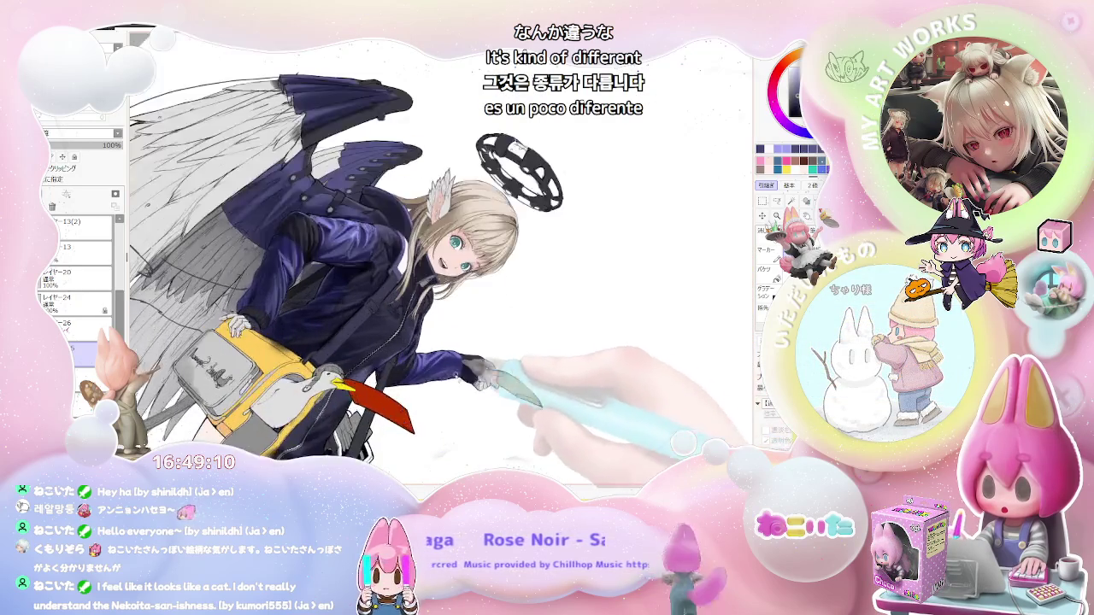
{"action": "scroll", "coordinate": [427, 381], "scroll_direction": "up", "scroll_amount": 3}
{"action": "scroll", "coordinate": [393, 383], "scroll_direction": "up", "scroll_amount": 2}
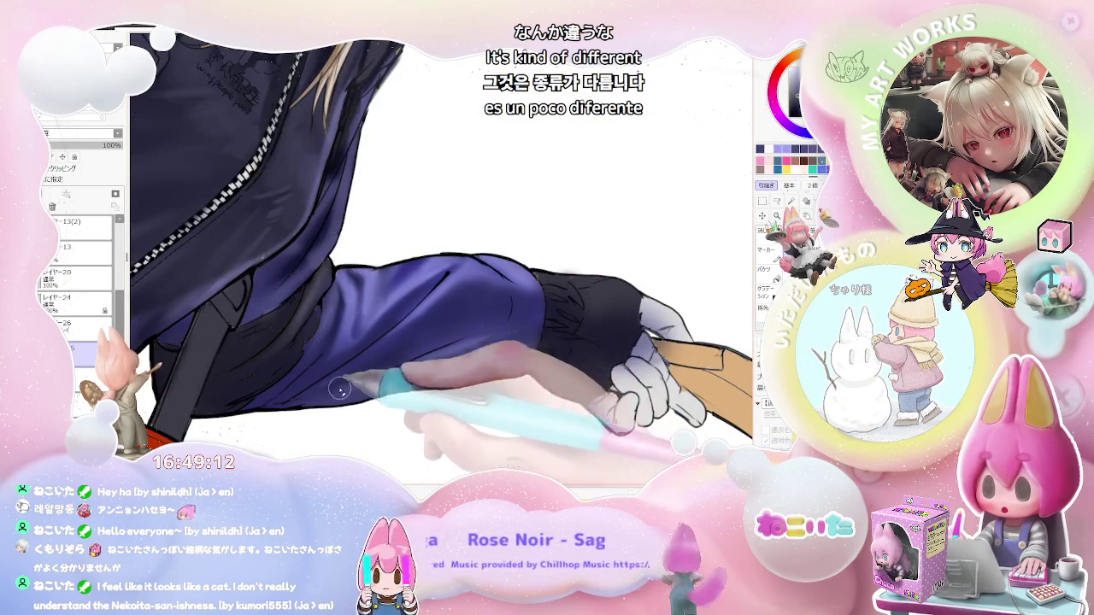
{"action": "scroll", "coordinate": [437, 360], "scroll_direction": "down", "scroll_amount": 2}
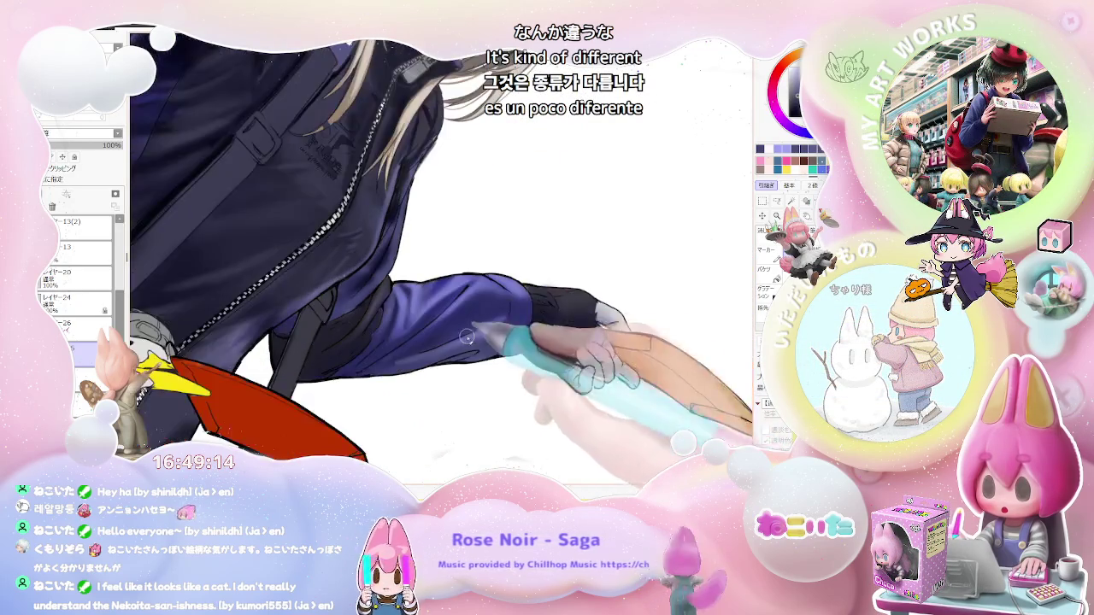
{"action": "scroll", "coordinate": [462, 359], "scroll_direction": "down", "scroll_amount": 2}
{"action": "scroll", "coordinate": [504, 357], "scroll_direction": "down", "scroll_amount": 2}
{"action": "scroll", "coordinate": [549, 355], "scroll_direction": "down", "scroll_amount": 1}
{"action": "scroll", "coordinate": [550, 358], "scroll_direction": "up", "scroll_amount": 1}
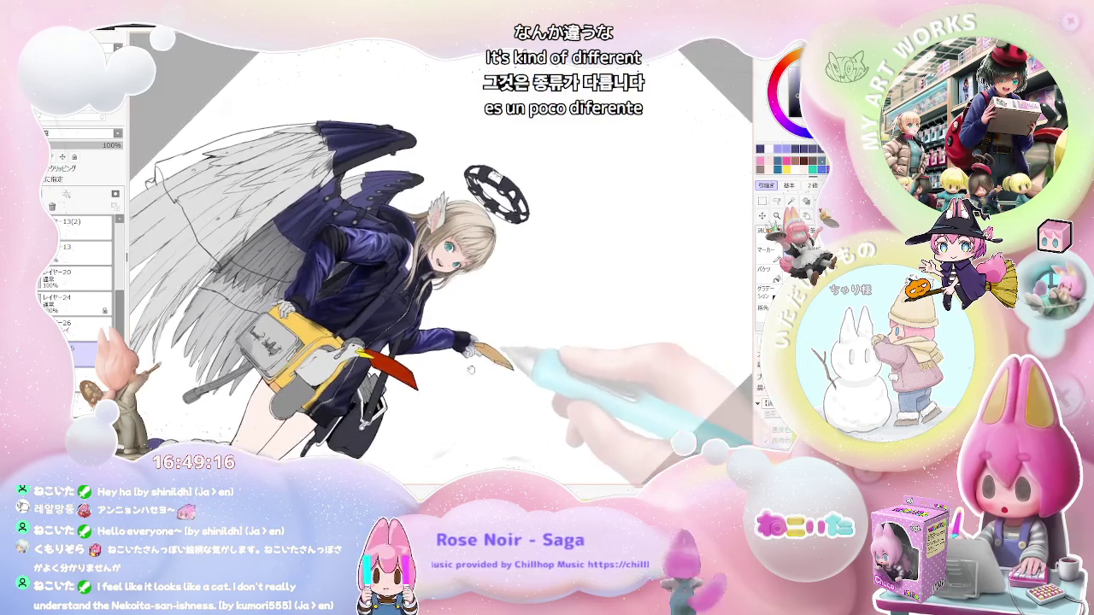
{"action": "scroll", "coordinate": [513, 364], "scroll_direction": "up", "scroll_amount": 1}
{"action": "scroll", "coordinate": [461, 372], "scroll_direction": "up", "scroll_amount": 1}
{"action": "scroll", "coordinate": [411, 382], "scroll_direction": "up", "scroll_amount": 2}
{"action": "scroll", "coordinate": [401, 383], "scroll_direction": "up", "scroll_amount": 2}
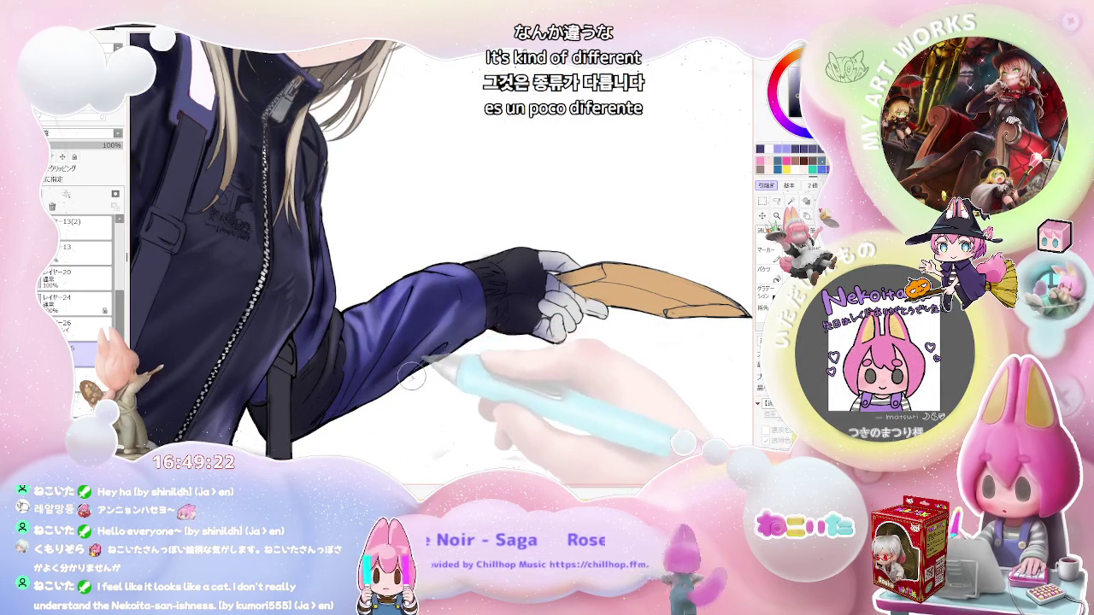
Angle the view along the extended arm and paint glossy sheen over the sleeve folds.
{"action": "scroll", "coordinate": [436, 352], "scroll_direction": "down", "scroll_amount": 2}
{"action": "scroll", "coordinate": [512, 359], "scroll_direction": "down", "scroll_amount": 1}
{"action": "scroll", "coordinate": [581, 364], "scroll_direction": "down", "scroll_amount": 1}
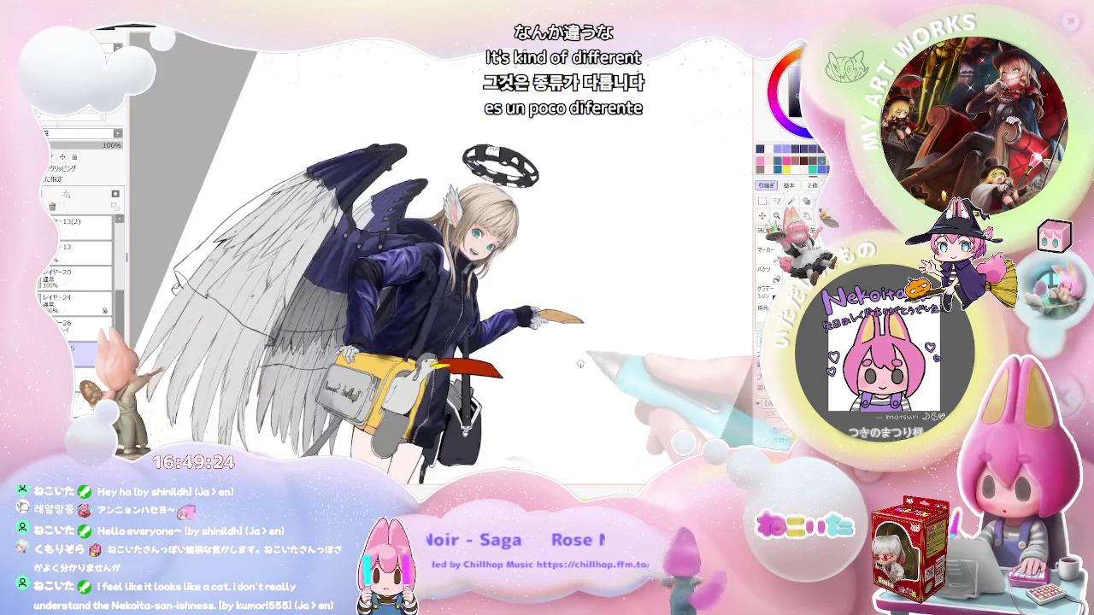
{"action": "key", "text": "End"}
{"action": "key", "text": "End"}
{"action": "scroll", "coordinate": [513, 351], "scroll_direction": "up", "scroll_amount": 1}
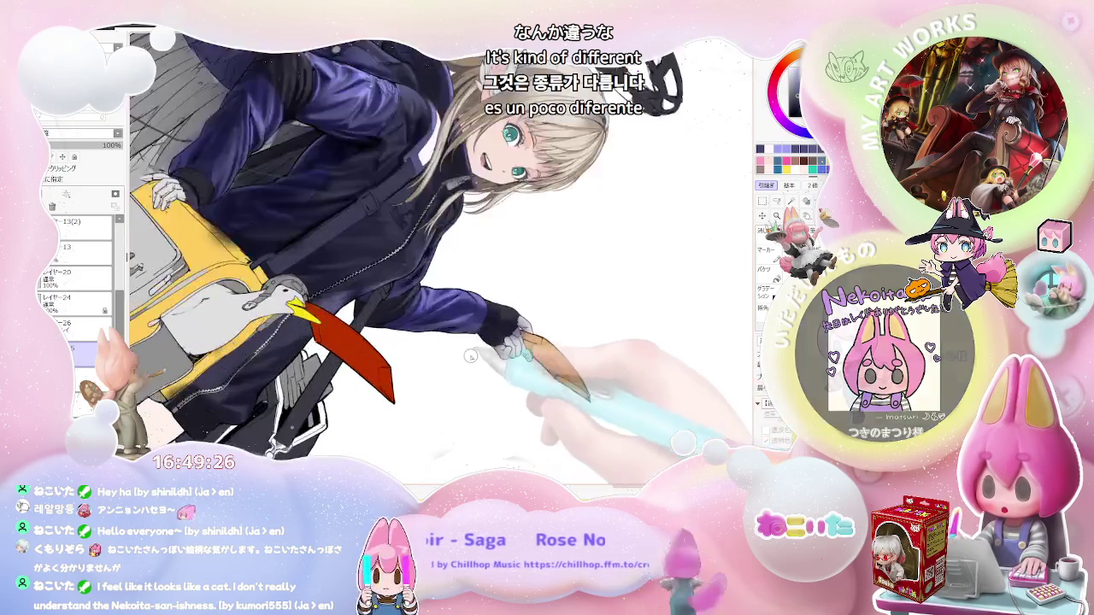
{"action": "scroll", "coordinate": [453, 316], "scroll_direction": "up", "scroll_amount": 1}
{"action": "scroll", "coordinate": [454, 316], "scroll_direction": "up", "scroll_amount": 1}
{"action": "scroll", "coordinate": [434, 322], "scroll_direction": "up", "scroll_amount": 1}
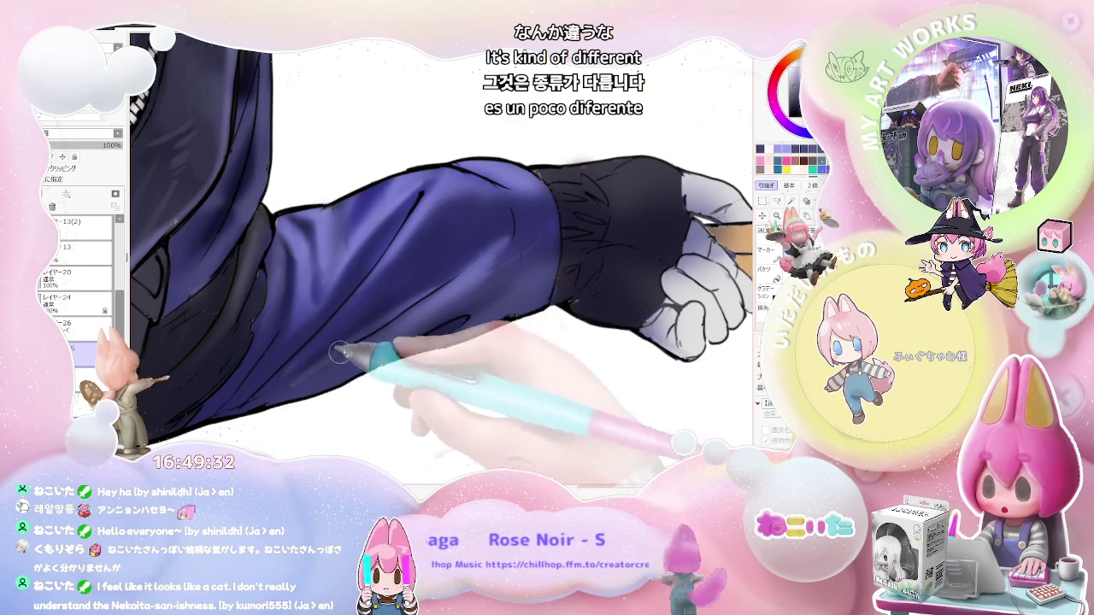
{"action": "scroll", "coordinate": [470, 273], "scroll_direction": "down", "scroll_amount": 2}
{"action": "scroll", "coordinate": [453, 325], "scroll_direction": "down", "scroll_amount": 2}
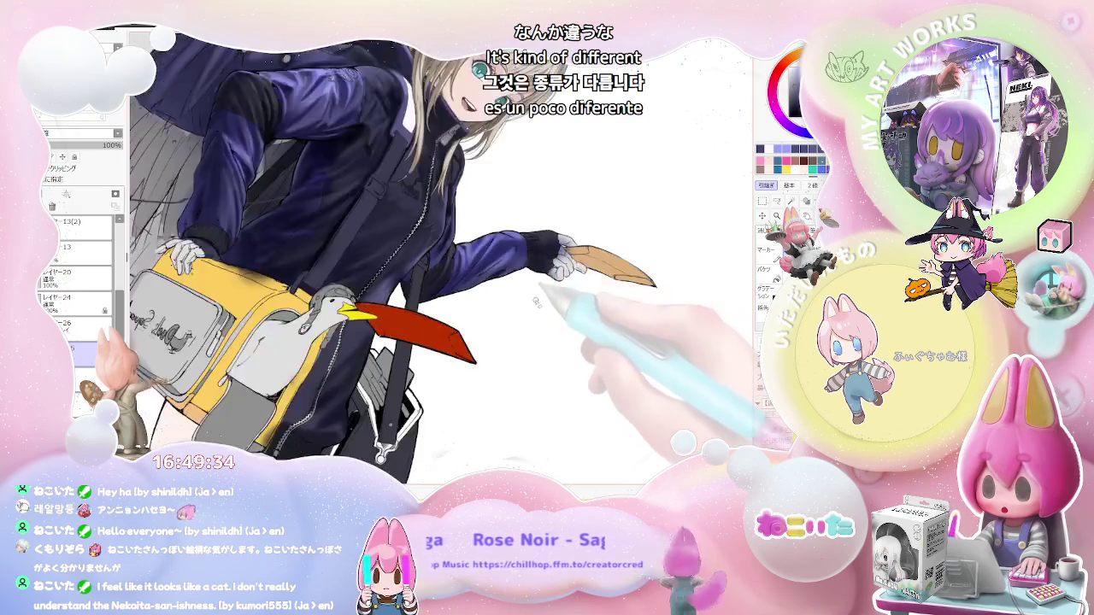
{"action": "scroll", "coordinate": [436, 376], "scroll_direction": "down", "scroll_amount": 2}
{"action": "scroll", "coordinate": [421, 419], "scroll_direction": "down", "scroll_amount": 1}
{"action": "scroll", "coordinate": [422, 419], "scroll_direction": "up", "scroll_amount": 2}
{"action": "scroll", "coordinate": [397, 376], "scroll_direction": "up", "scroll_amount": 2}
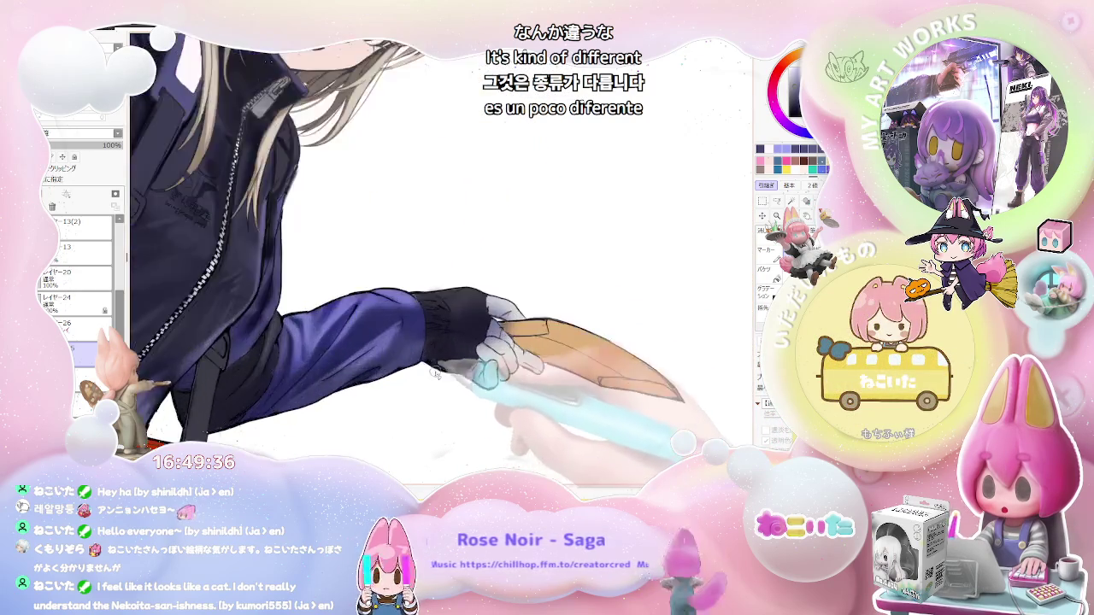
{"action": "scroll", "coordinate": [376, 333], "scroll_direction": "up", "scroll_amount": 2}
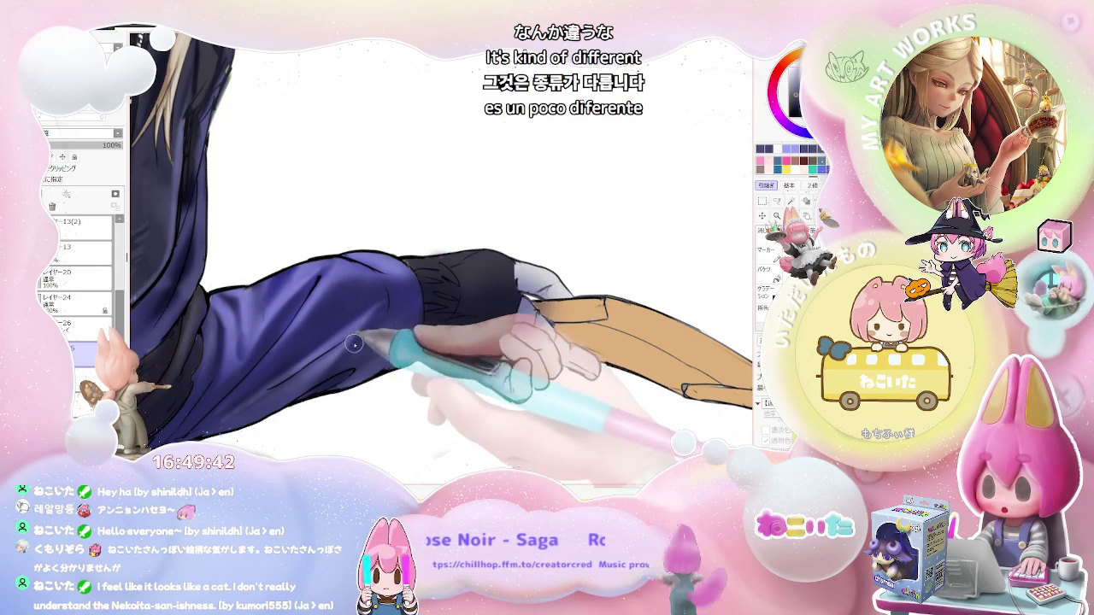
Zoom out to check the whole figure, then select layer 13(2).
{"action": "scroll", "coordinate": [359, 345], "scroll_direction": "down", "scroll_amount": 2}
{"action": "scroll", "coordinate": [365, 346], "scroll_direction": "down", "scroll_amount": 2}
{"action": "scroll", "coordinate": [374, 347], "scroll_direction": "down", "scroll_amount": 1}
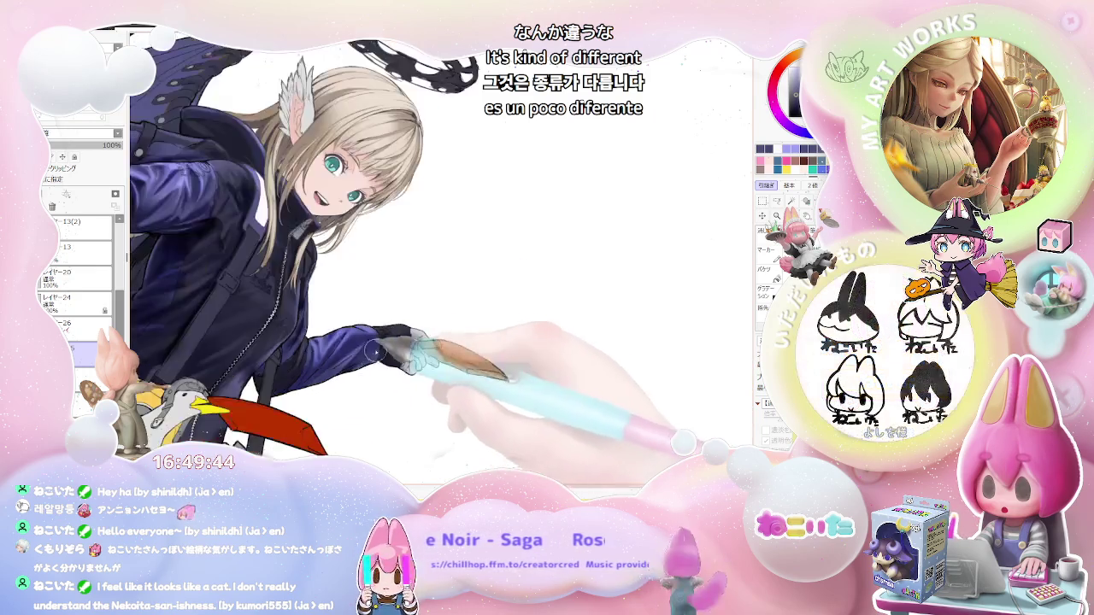
{"action": "scroll", "coordinate": [376, 353], "scroll_direction": "down", "scroll_amount": 2}
{"action": "scroll", "coordinate": [368, 346], "scroll_direction": "down", "scroll_amount": 1}
{"action": "scroll", "coordinate": [371, 359], "scroll_direction": "up", "scroll_amount": 3}
{"action": "scroll", "coordinate": [382, 407], "scroll_direction": "up", "scroll_amount": 2}
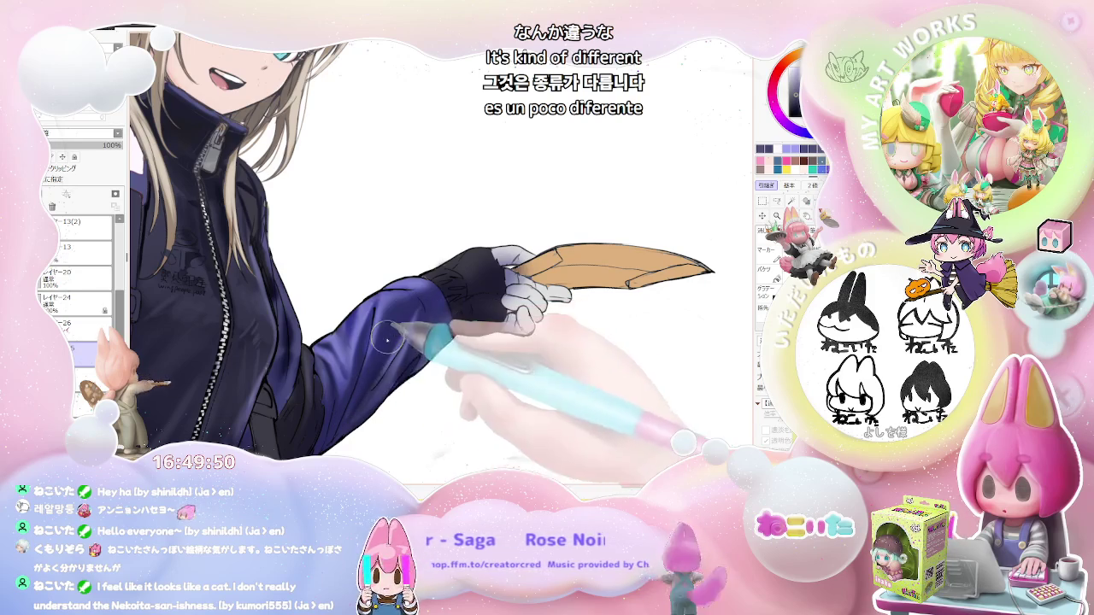
{"action": "scroll", "coordinate": [420, 308], "scroll_direction": "down", "scroll_amount": 1}
{"action": "scroll", "coordinate": [410, 316], "scroll_direction": "down", "scroll_amount": 2}
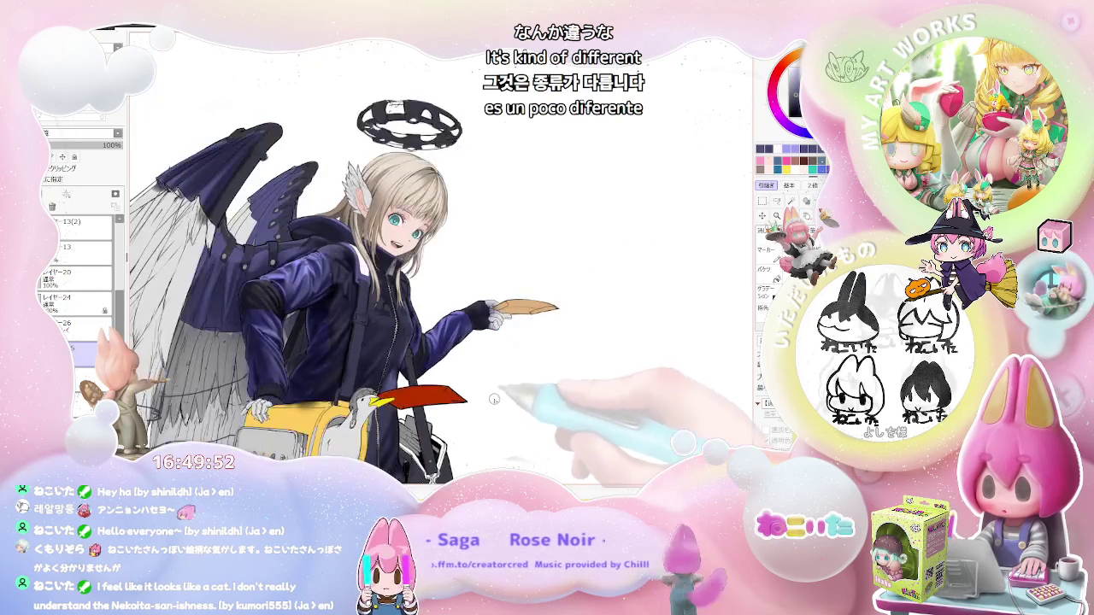
{"action": "scroll", "coordinate": [419, 359], "scroll_direction": "up", "scroll_amount": 1}
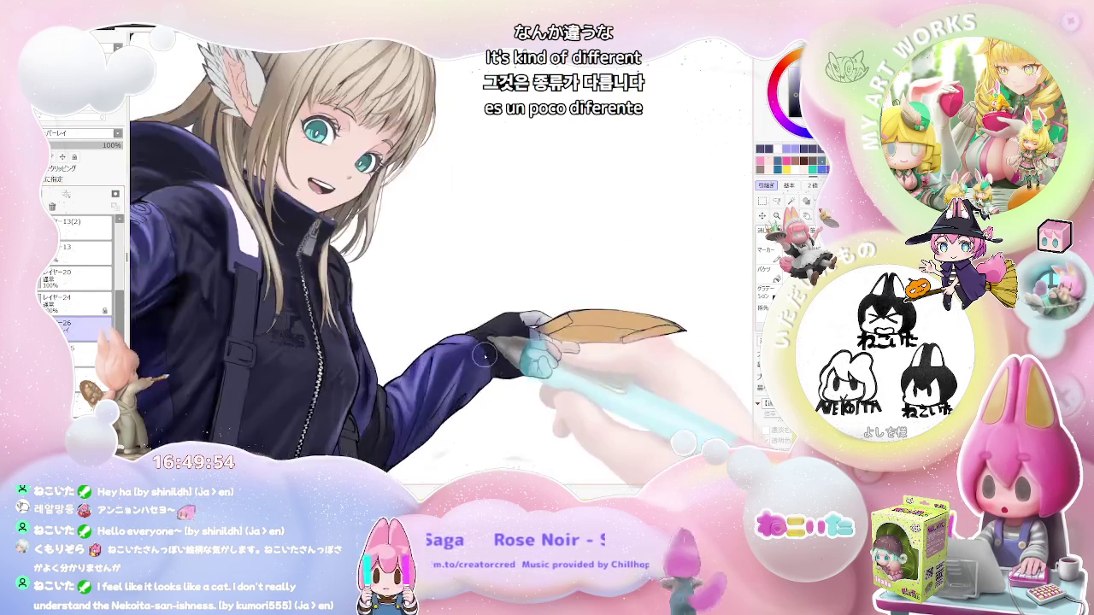
{"action": "scroll", "coordinate": [428, 376], "scroll_direction": "up", "scroll_amount": 2}
{"action": "scroll", "coordinate": [444, 400], "scroll_direction": "up", "scroll_amount": 1}
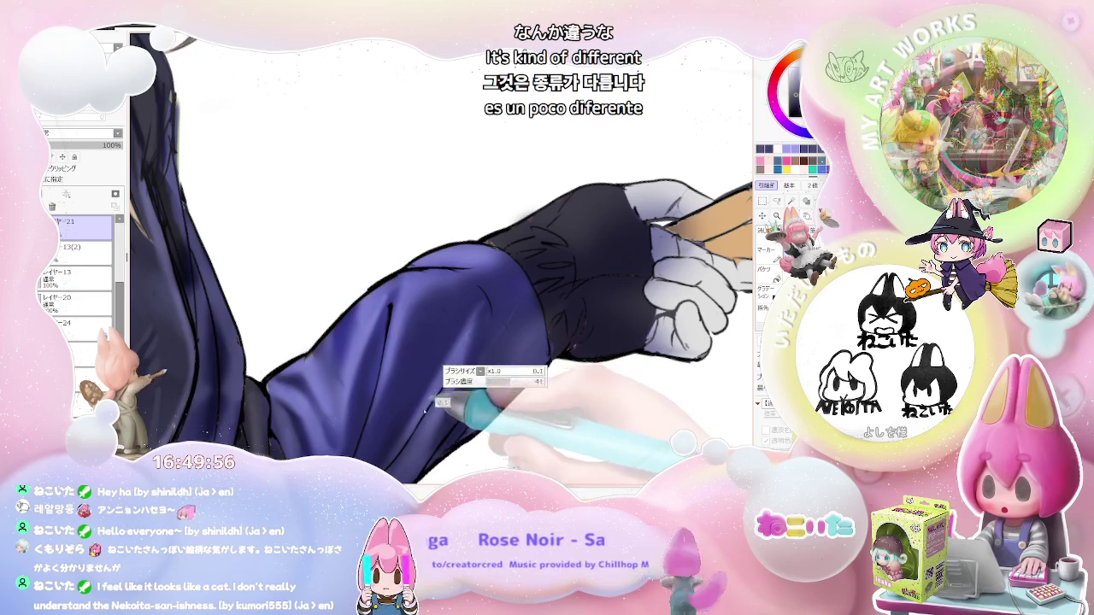
{"action": "left_click", "coordinate": [111, 257]}
Smooth the sleeve shading on layer 13(2), then zoom out twice to view the upper body.
{"action": "scroll", "coordinate": [441, 376], "scroll_direction": "down", "scroll_amount": 1}
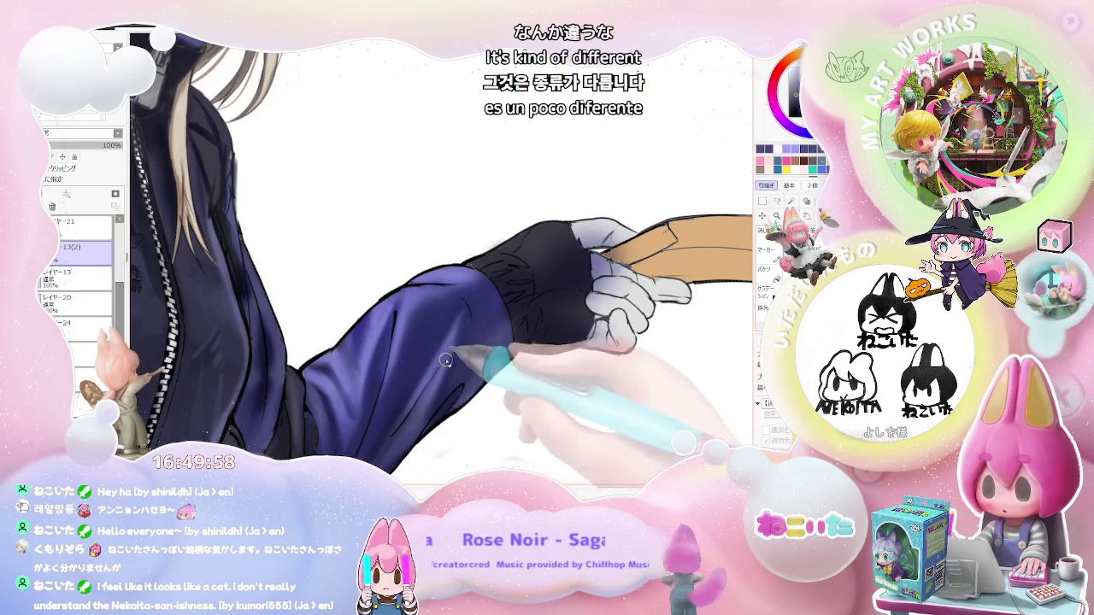
{"action": "scroll", "coordinate": [381, 458], "scroll_direction": "up", "scroll_amount": 1}
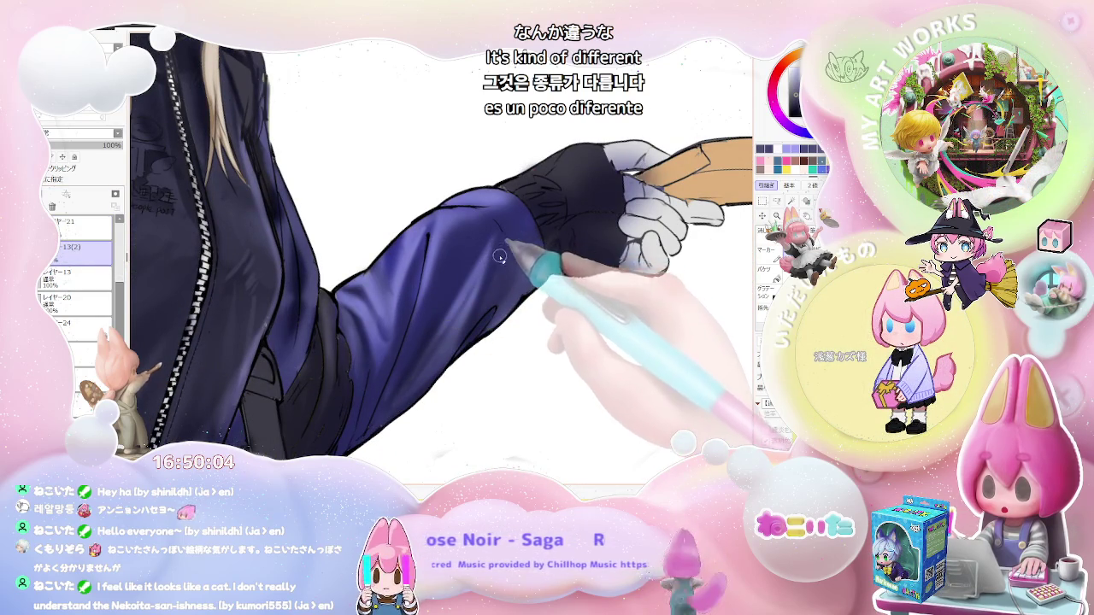
{"action": "scroll", "coordinate": [504, 276], "scroll_direction": "down", "scroll_amount": 2}
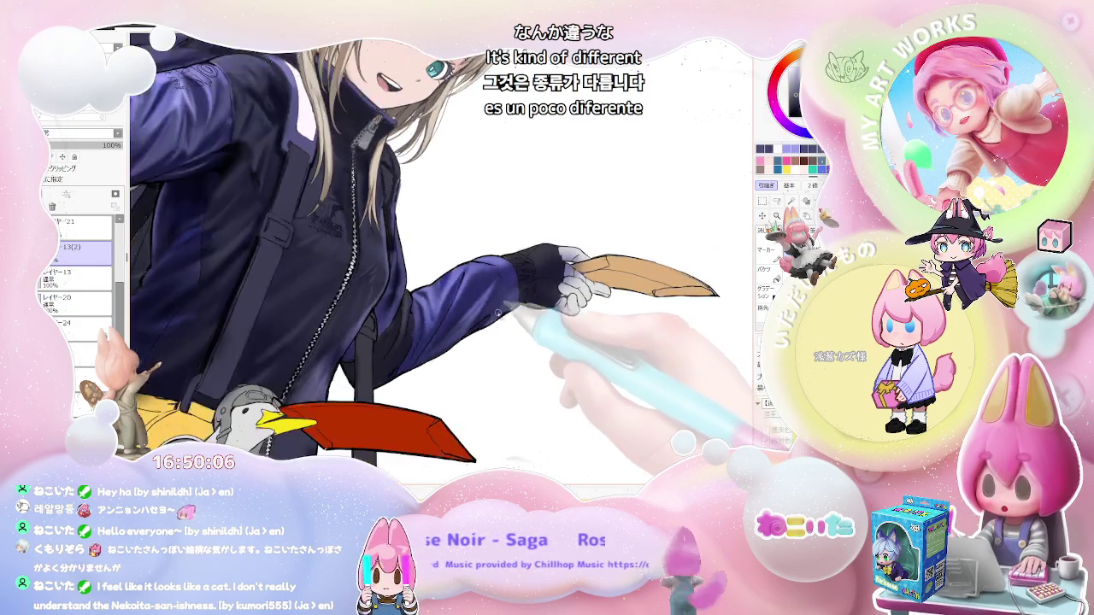
{"action": "scroll", "coordinate": [496, 309], "scroll_direction": "up", "scroll_amount": 2}
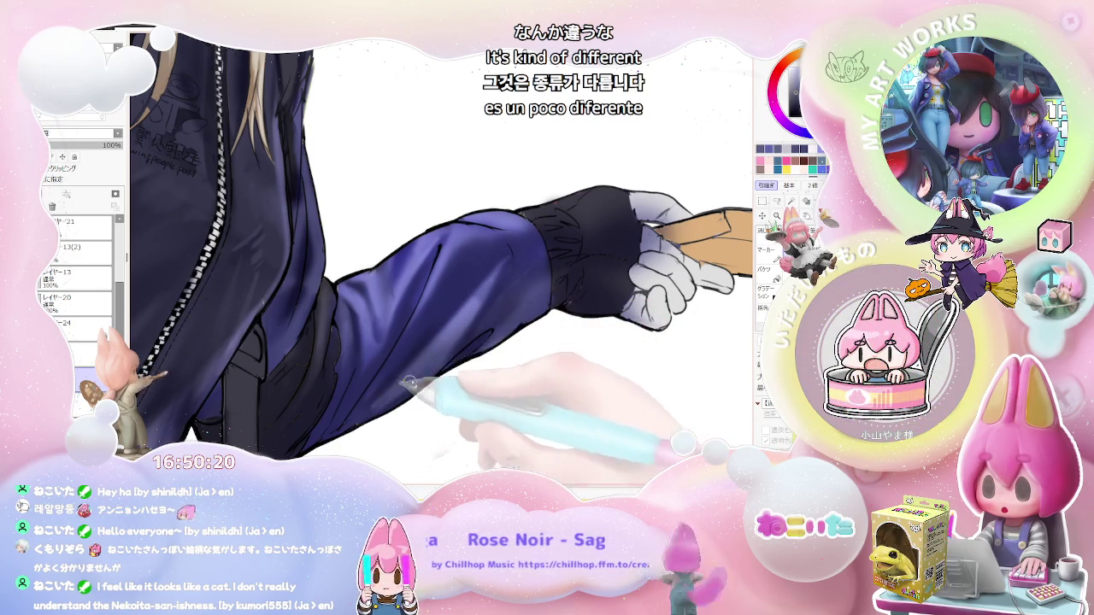
{"action": "key", "text": "ctrl+minus"}
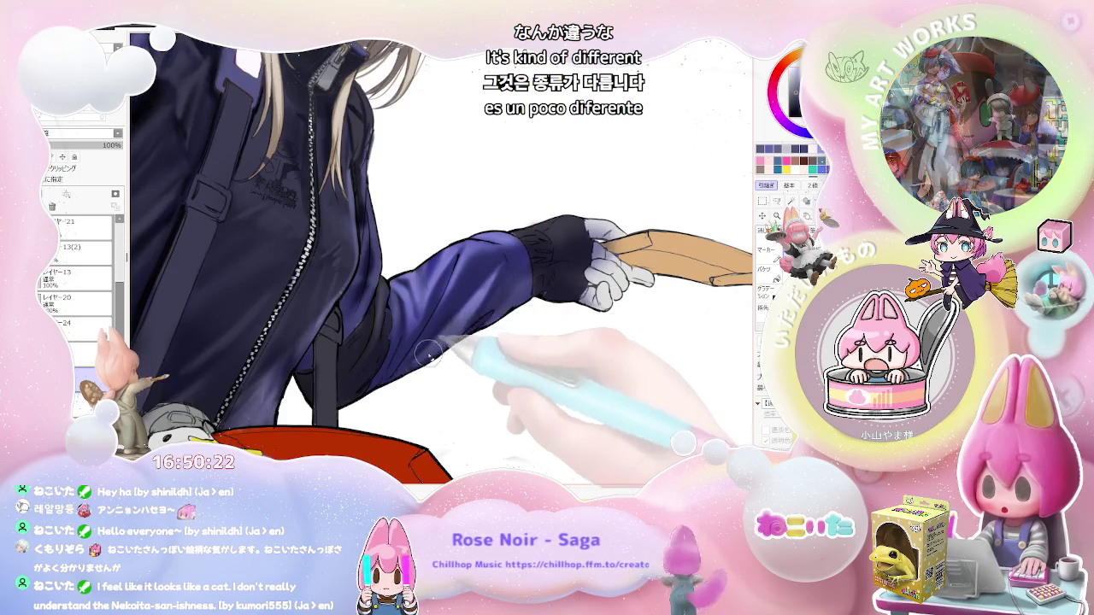
{"action": "key", "text": "ctrl+minus"}
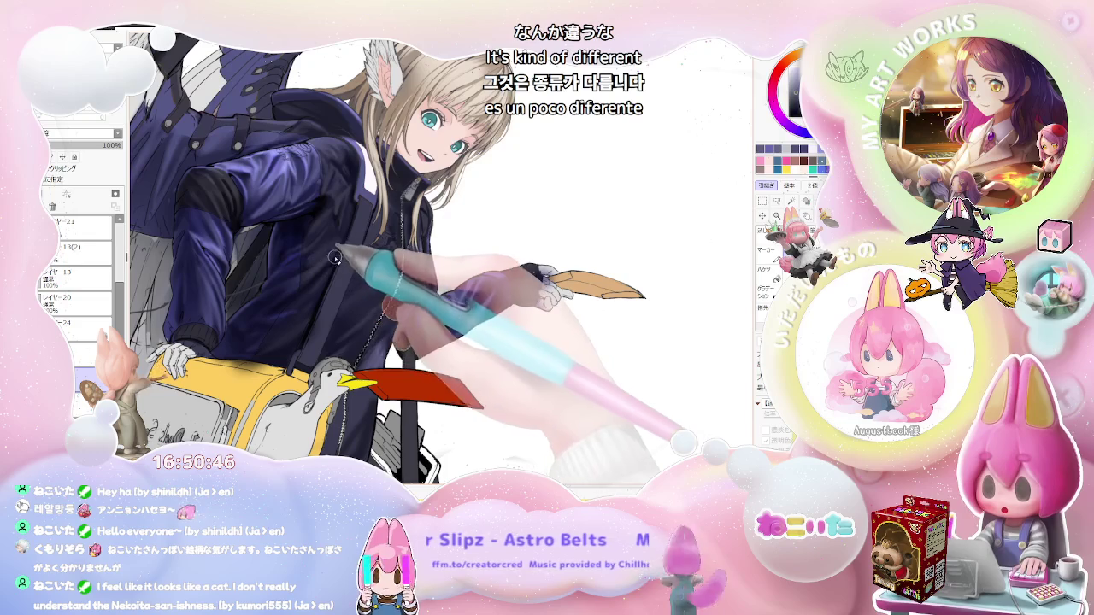
Zoom in on the chest, make the brush smaller, and rotate the view back upright.
{"action": "scroll", "coordinate": [335, 258], "scroll_direction": "up", "scroll_amount": 3}
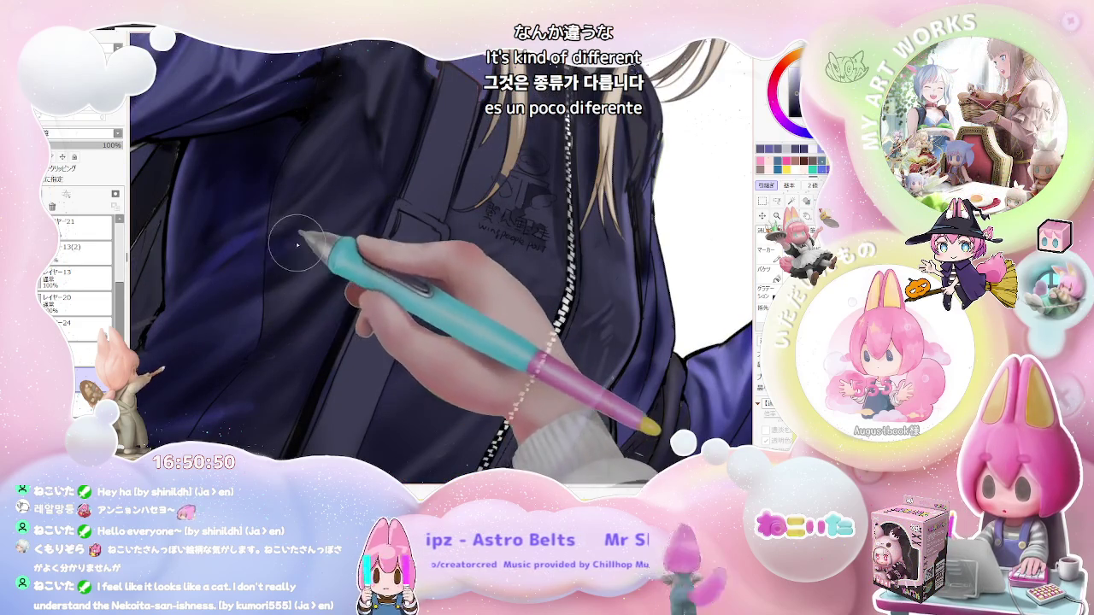
{"action": "scroll", "coordinate": [379, 211], "scroll_direction": "down", "scroll_amount": 3}
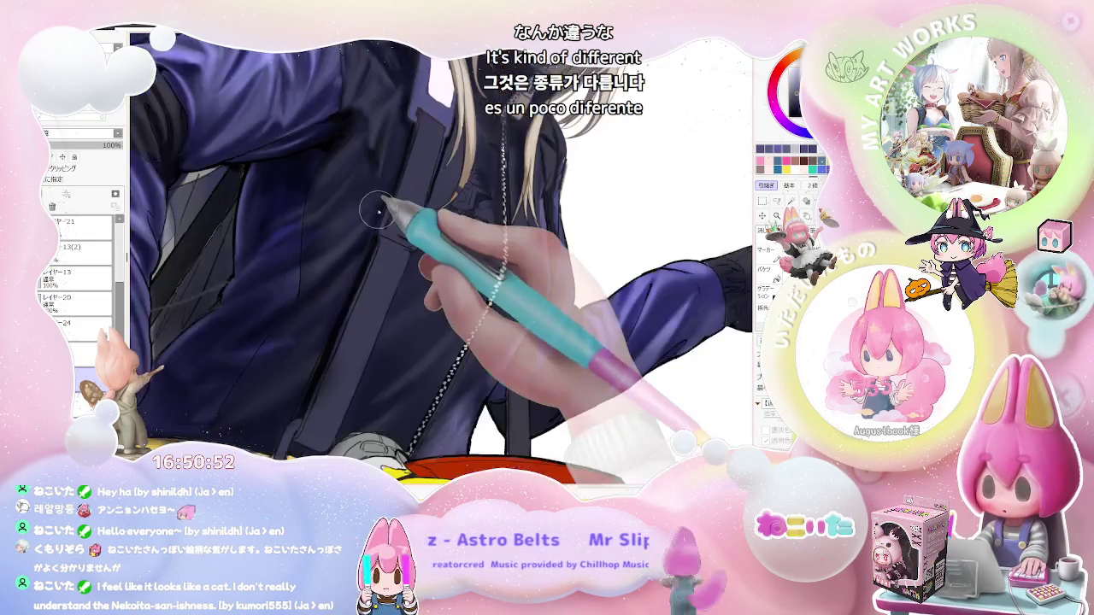
{"action": "scroll", "coordinate": [379, 211], "scroll_direction": "down", "scroll_amount": 3}
{"action": "scroll", "coordinate": [379, 211], "scroll_direction": "down", "scroll_amount": 2}
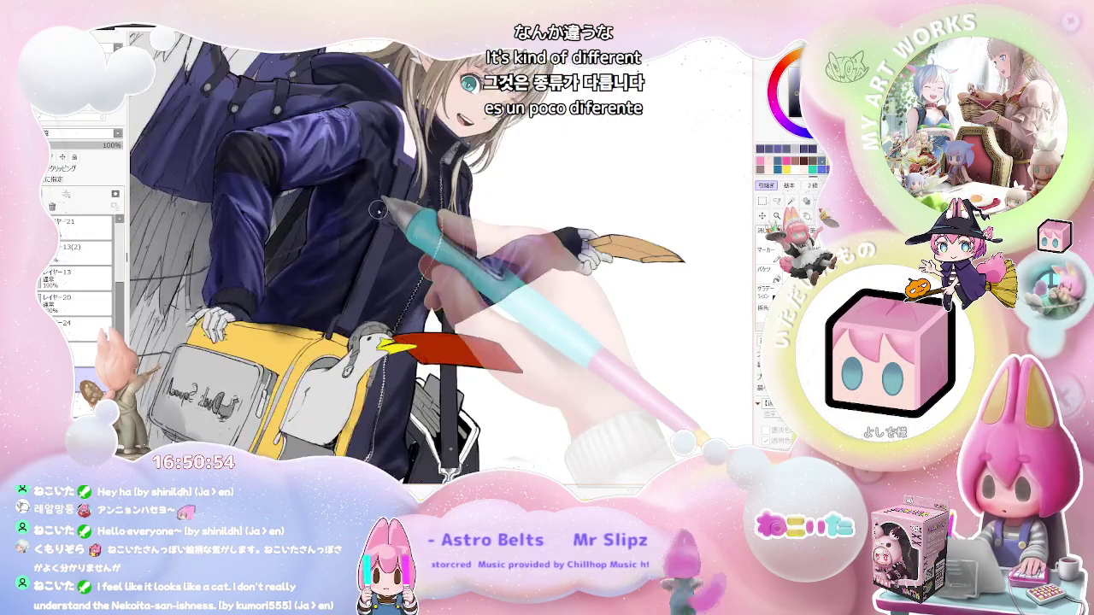
{"action": "scroll", "coordinate": [378, 211], "scroll_direction": "up", "scroll_amount": 3}
{"action": "scroll", "coordinate": [317, 240], "scroll_direction": "up", "scroll_amount": 1}
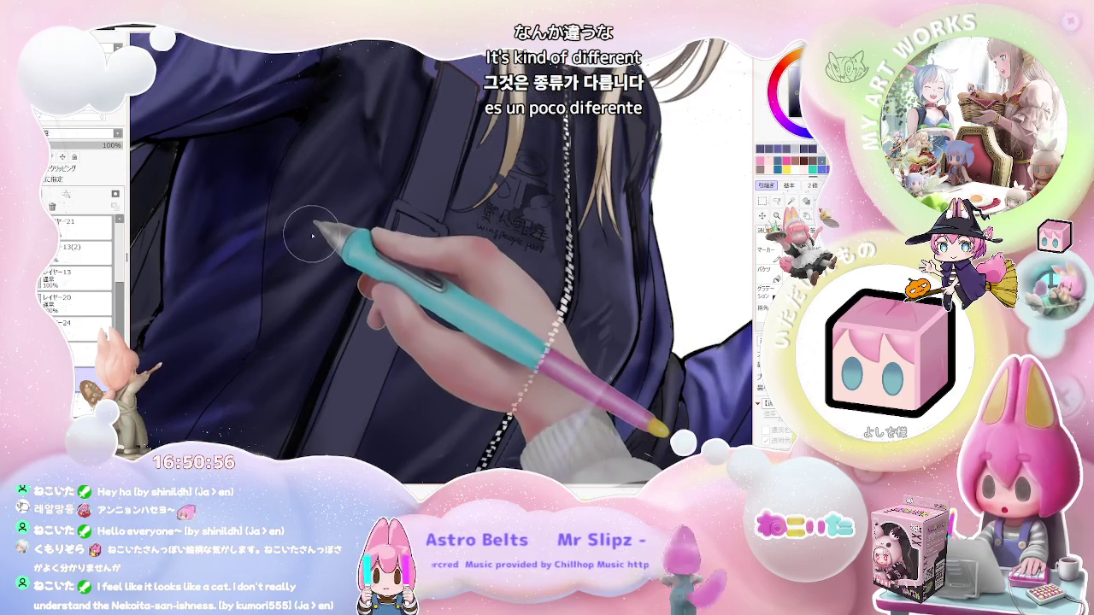
{"action": "key", "text": "bracketleft"}
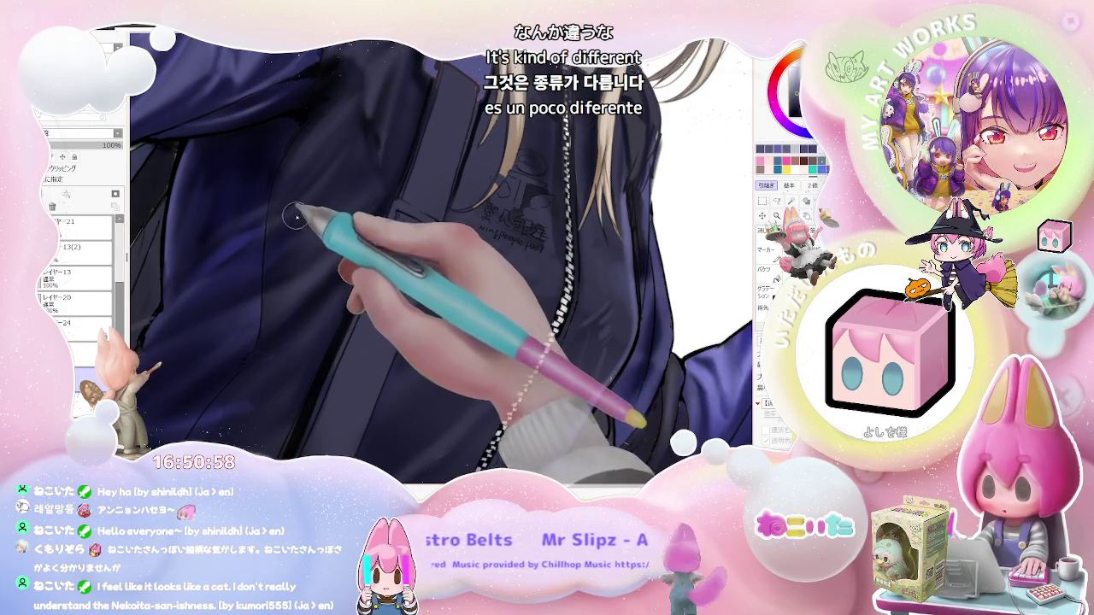
{"action": "scroll", "coordinate": [328, 188], "scroll_direction": "down", "scroll_amount": 1}
{"action": "scroll", "coordinate": [341, 167], "scroll_direction": "down", "scroll_amount": 2}
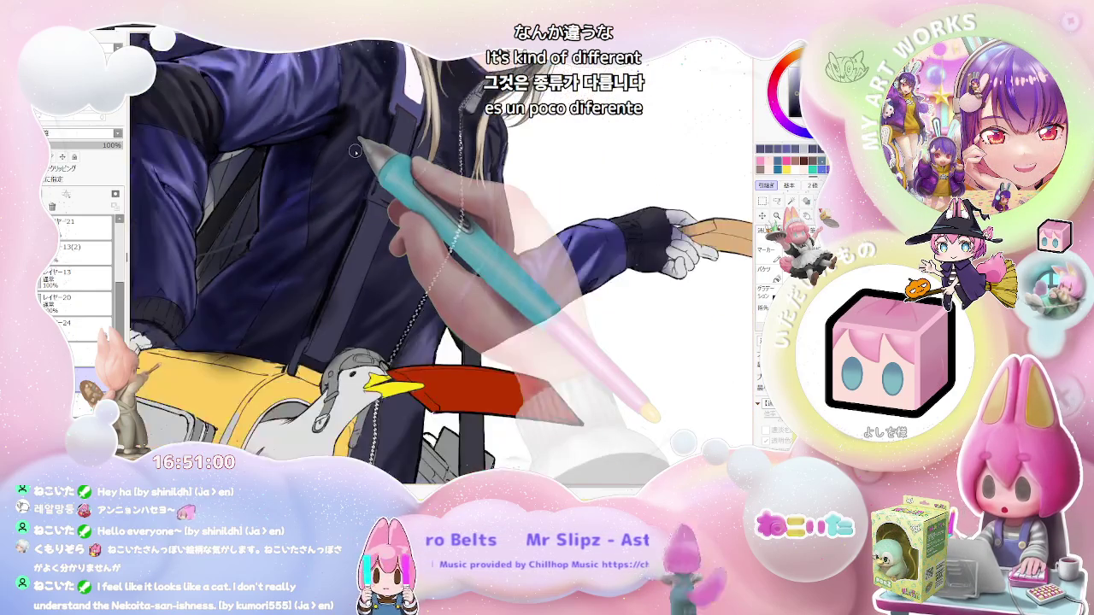
{"action": "scroll", "coordinate": [357, 151], "scroll_direction": "down", "scroll_amount": 1}
{"action": "key", "text": "Delete"}
{"action": "key", "text": "Delete"}
{"action": "key", "text": "Delete"}
Mirror the canvas view to check the drawing, then tilt it for painting the torso.
{"action": "scroll", "coordinate": [314, 210], "scroll_direction": "up", "scroll_amount": 2}
{"action": "scroll", "coordinate": [316, 249], "scroll_direction": "up", "scroll_amount": 2}
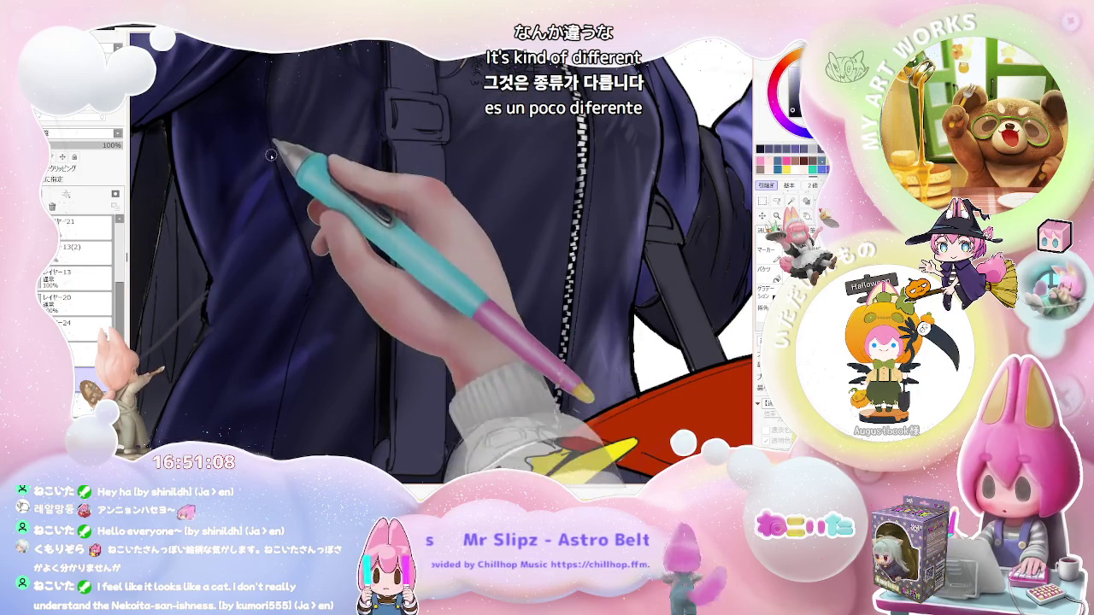
{"action": "scroll", "coordinate": [278, 184], "scroll_direction": "down", "scroll_amount": 2}
{"action": "scroll", "coordinate": [282, 171], "scroll_direction": "down", "scroll_amount": 1}
{"action": "scroll", "coordinate": [355, 120], "scroll_direction": "down", "scroll_amount": 1}
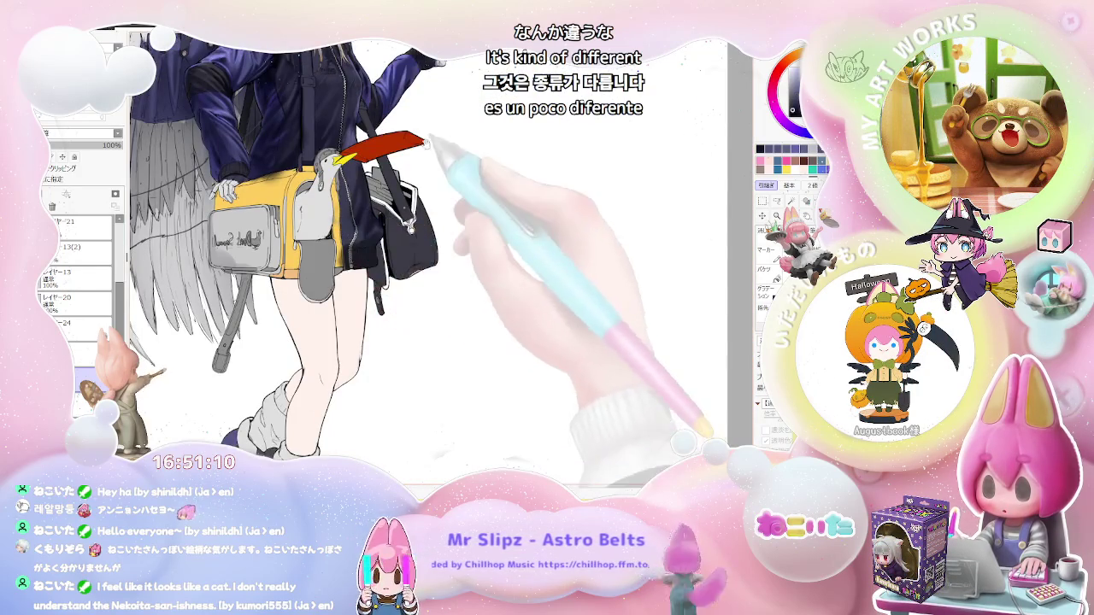
{"action": "scroll", "coordinate": [355, 120], "scroll_direction": "down", "scroll_amount": 2}
{"action": "key", "text": "h"}
{"action": "left_click_drag", "start_coordinate": [596, 321], "coordinate": [359, 299]}
Paint dark navy shading across the jacket torso and chest, zooming as needed.
{"action": "scroll", "coordinate": [340, 294], "scroll_direction": "up", "scroll_amount": 3}
{"action": "scroll", "coordinate": [340, 294], "scroll_direction": "up", "scroll_amount": 1}
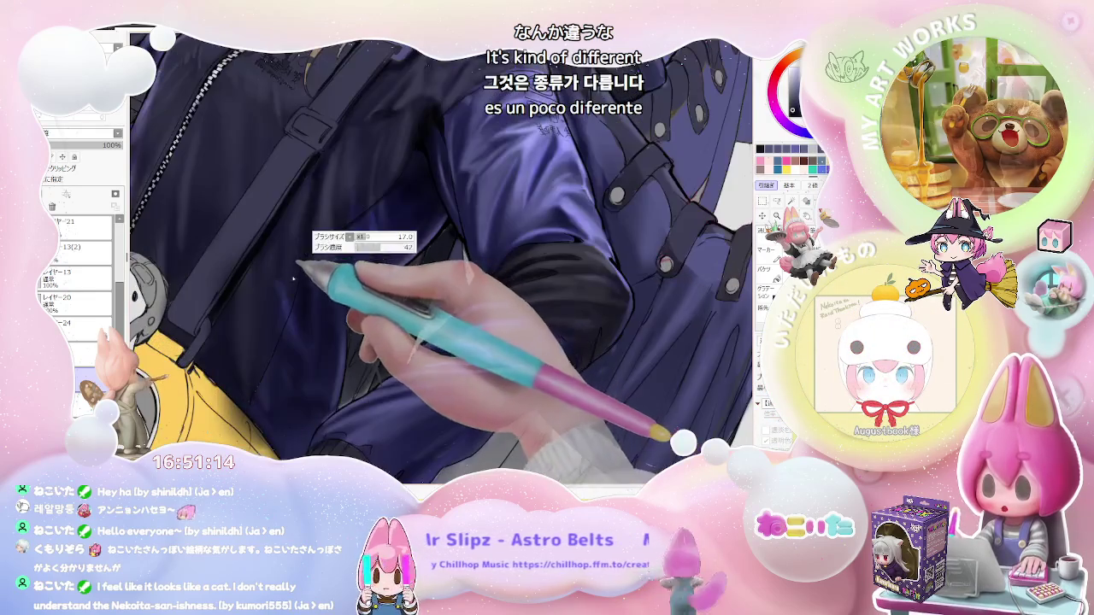
{"action": "scroll", "coordinate": [304, 263], "scroll_direction": "up", "scroll_amount": 1}
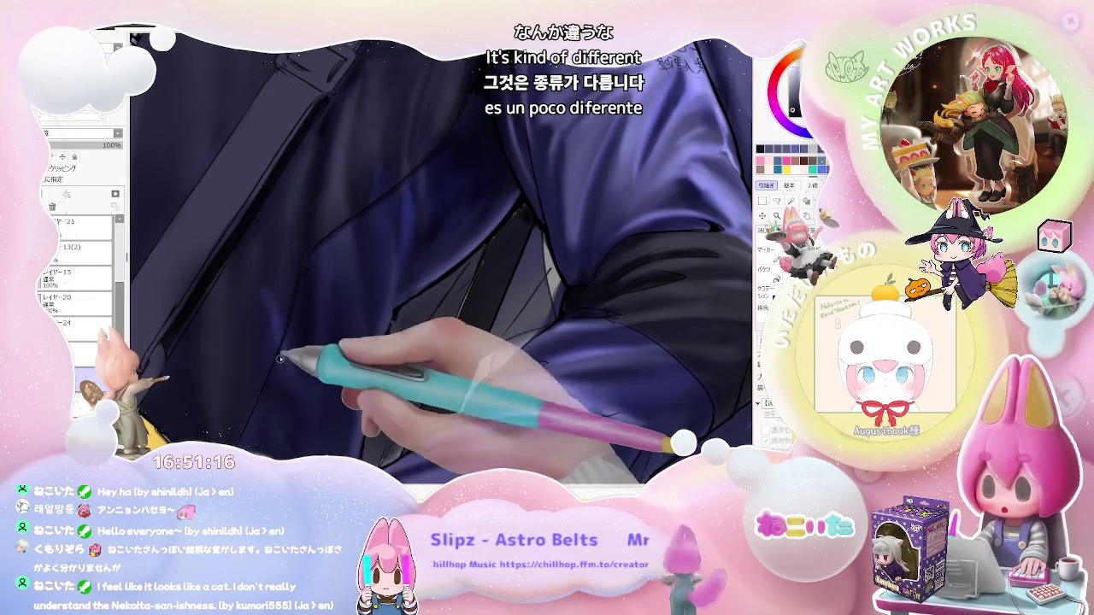
{"action": "scroll", "coordinate": [315, 281], "scroll_direction": "down", "scroll_amount": 1}
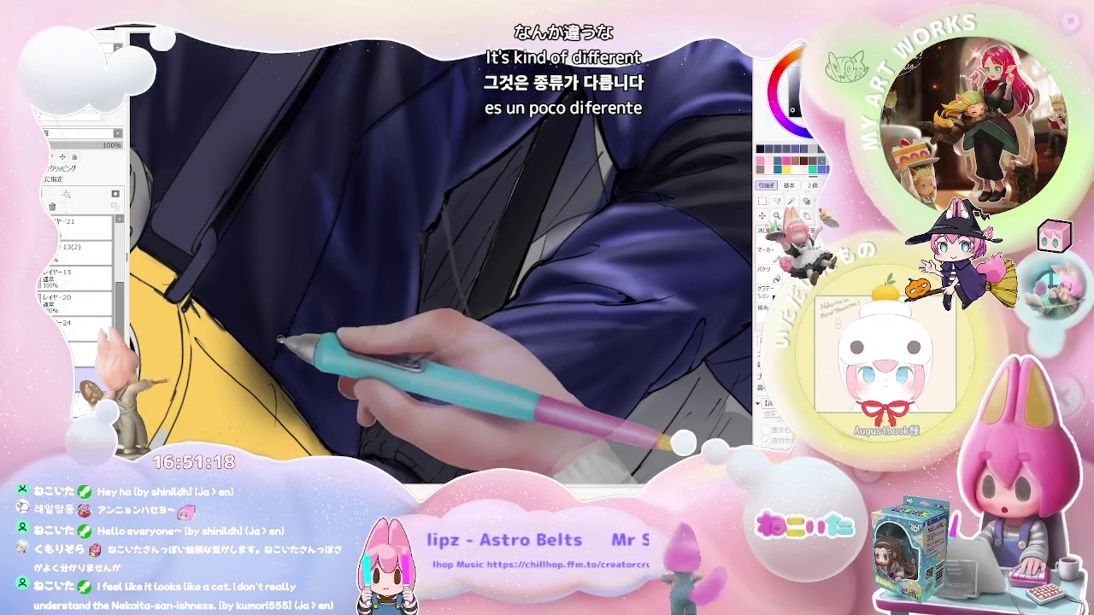
{"action": "scroll", "coordinate": [298, 309], "scroll_direction": "down", "scroll_amount": 1}
{"action": "scroll", "coordinate": [321, 306], "scroll_direction": "up", "scroll_amount": 1}
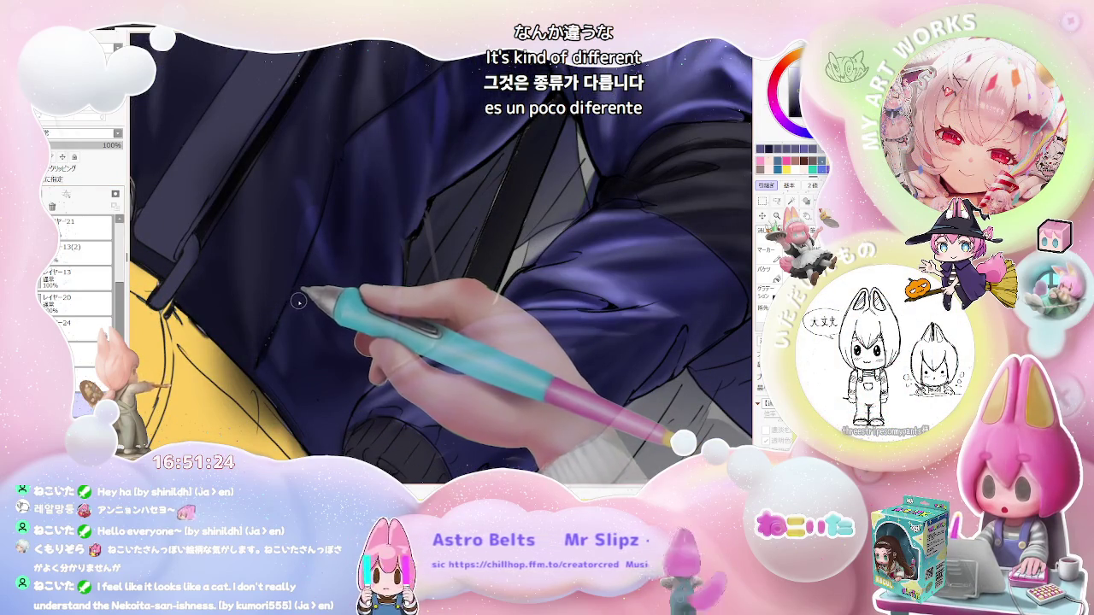
{"action": "scroll", "coordinate": [293, 316], "scroll_direction": "up", "scroll_amount": 2}
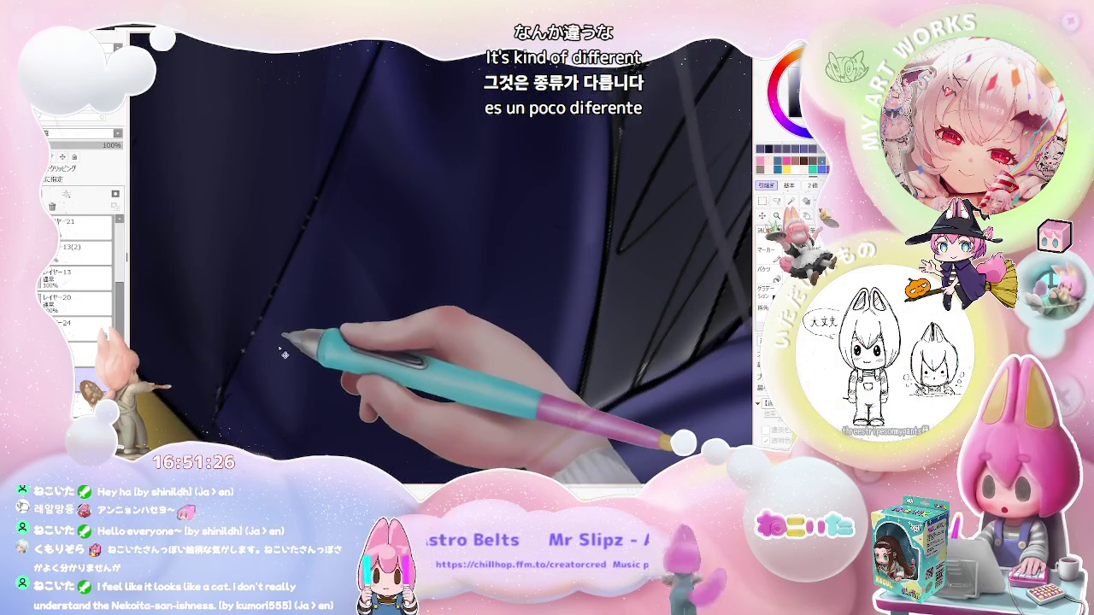
Undo and redo the jacket shading strokes to compare, leaving the dark line shading undone.
{"action": "key", "text": "ctrl+z"}
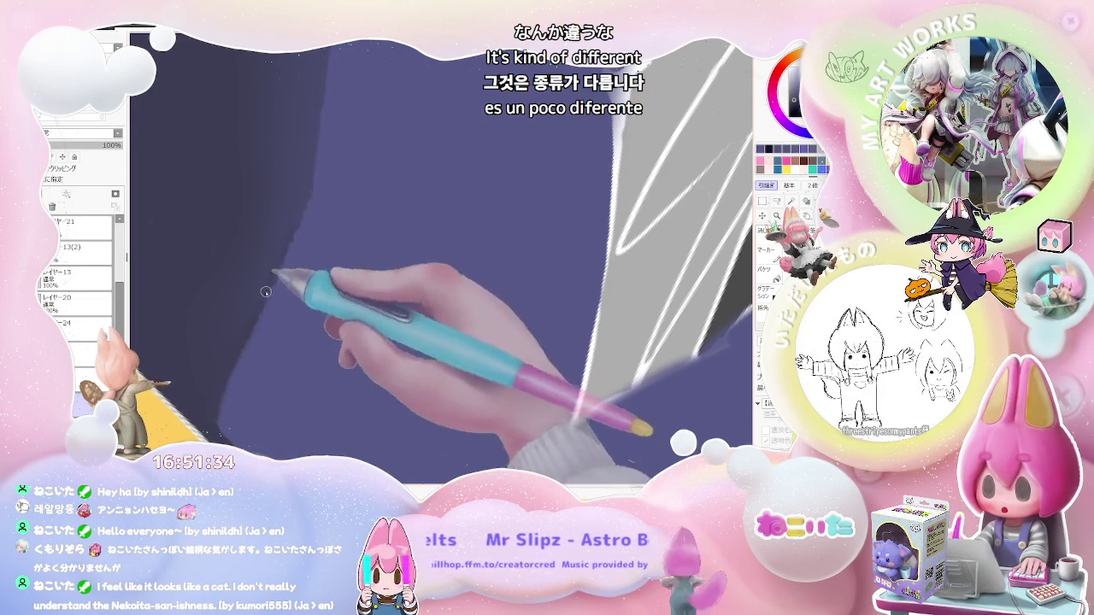
{"action": "key", "text": "ctrl+plus"}
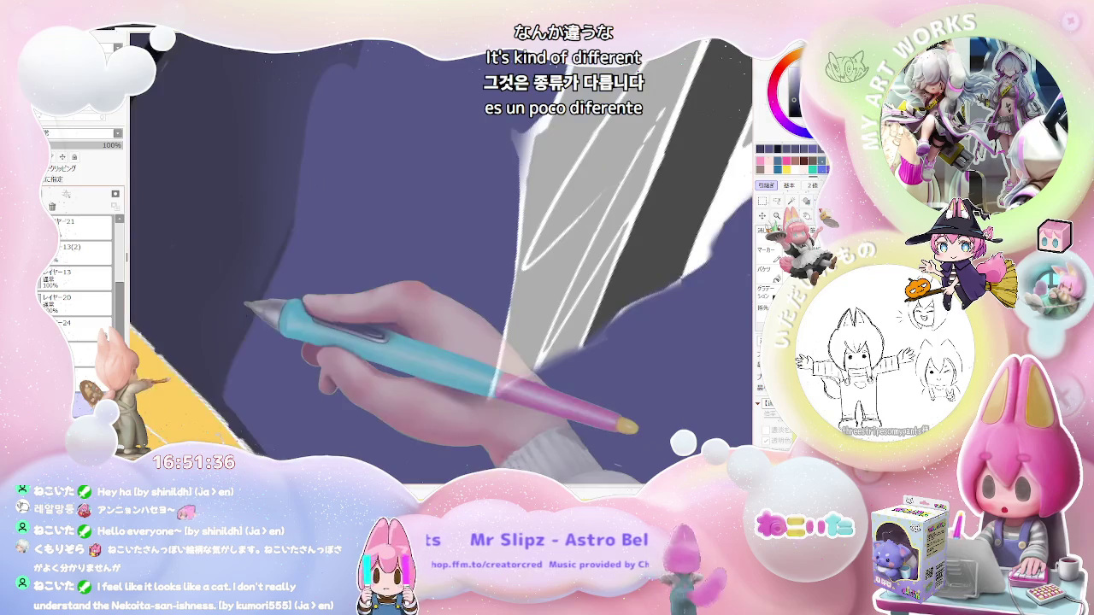
{"action": "key", "text": "ctrl+y"}
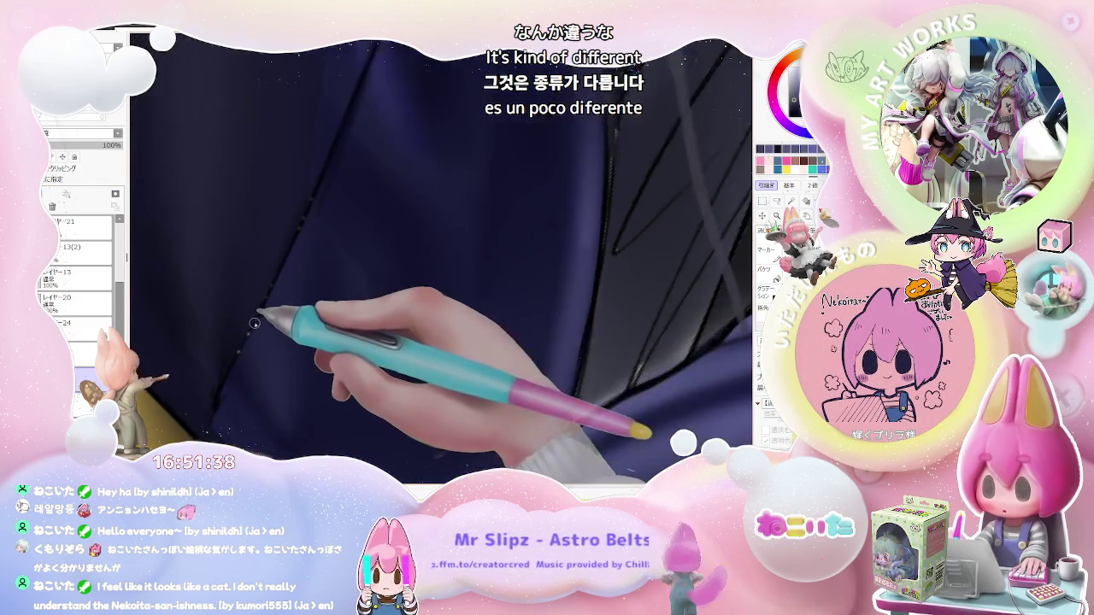
{"action": "key", "text": "ctrl+z"}
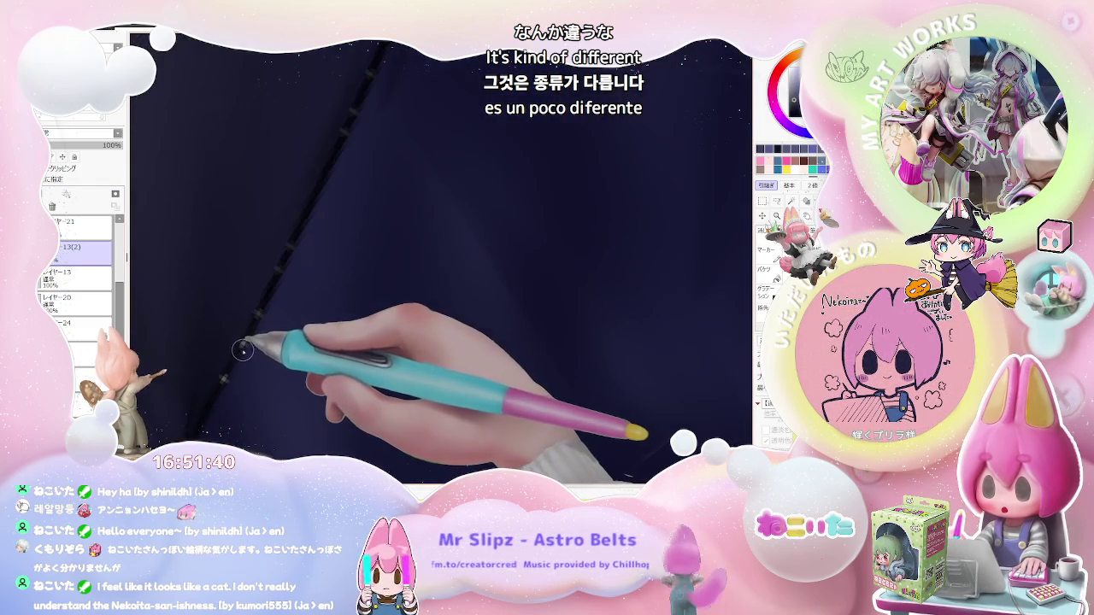
Enlarge the brush and switch to layer 24.
{"action": "key", "text": "bracketright"}
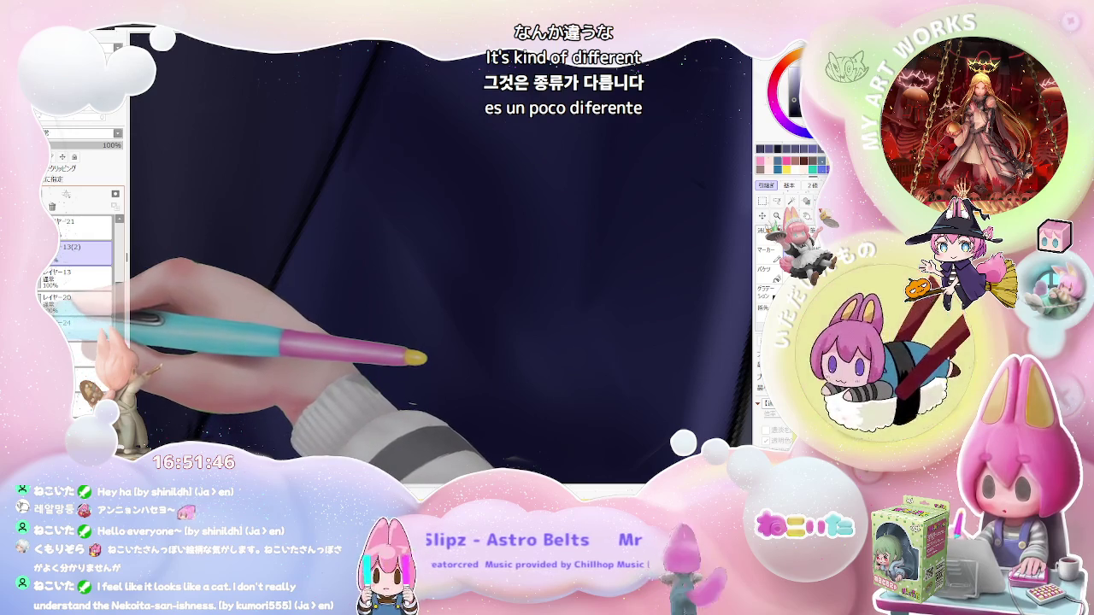
{"action": "left_click", "coordinate": [90, 328]}
{"action": "key", "text": "Delete"}
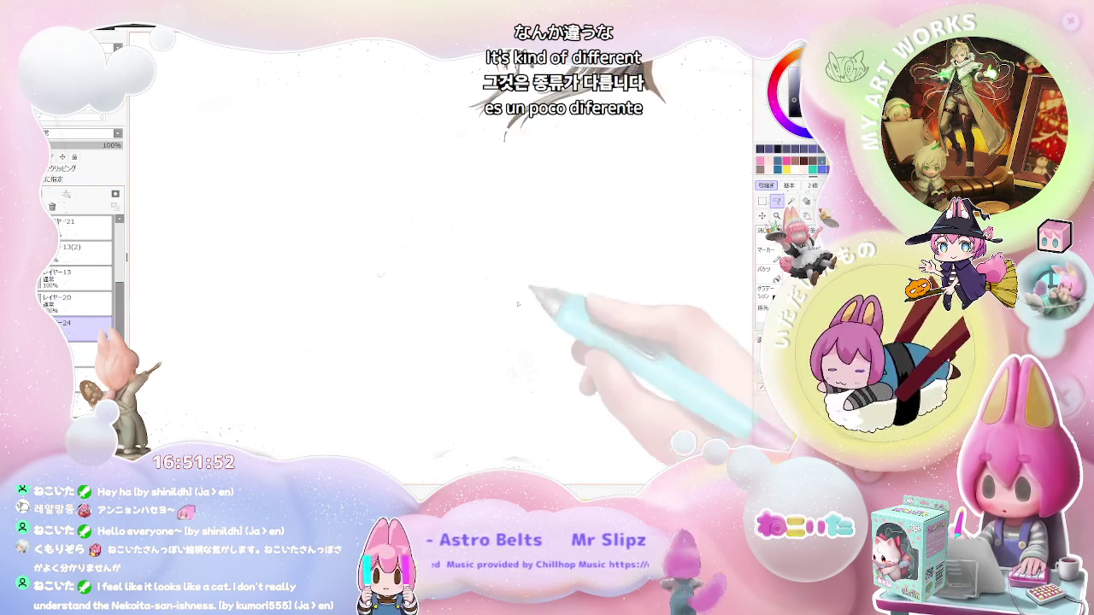
Restore the brown hair sketch and paint lighter purple highlights along the jacket sleeve.
{"action": "key", "text": "ctrl+z"}
{"action": "left_click_drag", "start_coordinate": [530, 215], "coordinate": [532, 241]}
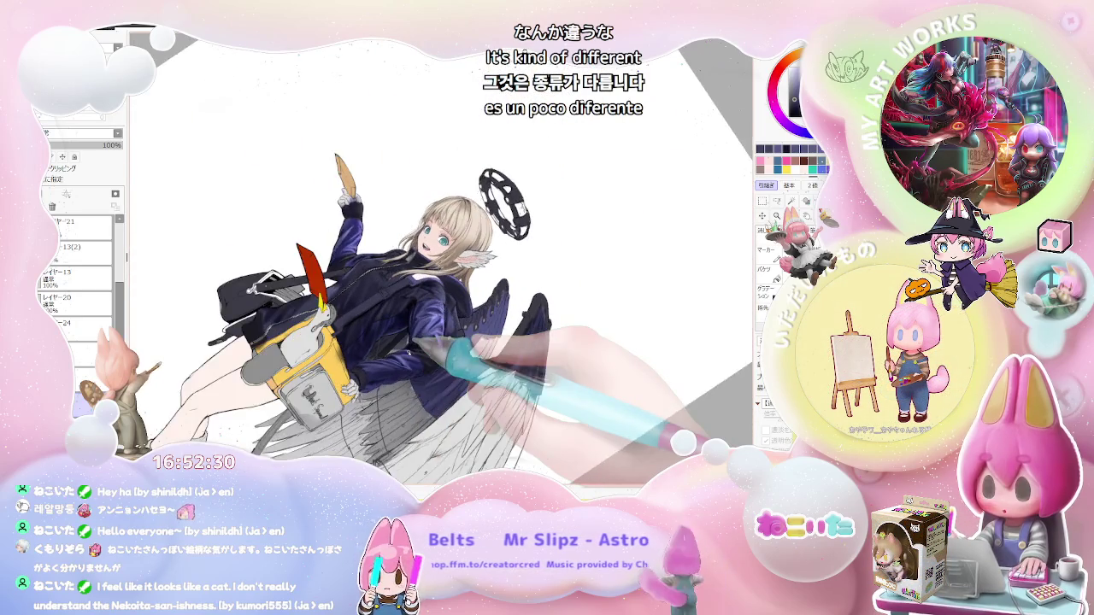
{"action": "key", "text": "asciicircum"}
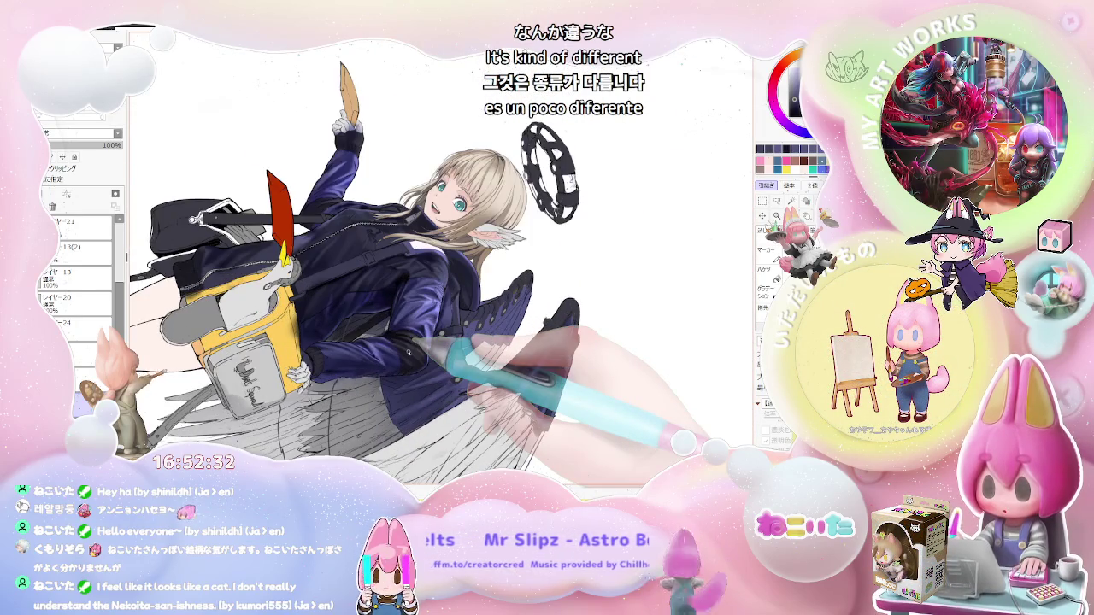
{"action": "scroll", "coordinate": [390, 343], "scroll_direction": "up", "scroll_amount": 3}
{"action": "scroll", "coordinate": [391, 344], "scroll_direction": "up", "scroll_amount": 3}
{"action": "key", "text": "Delete"}
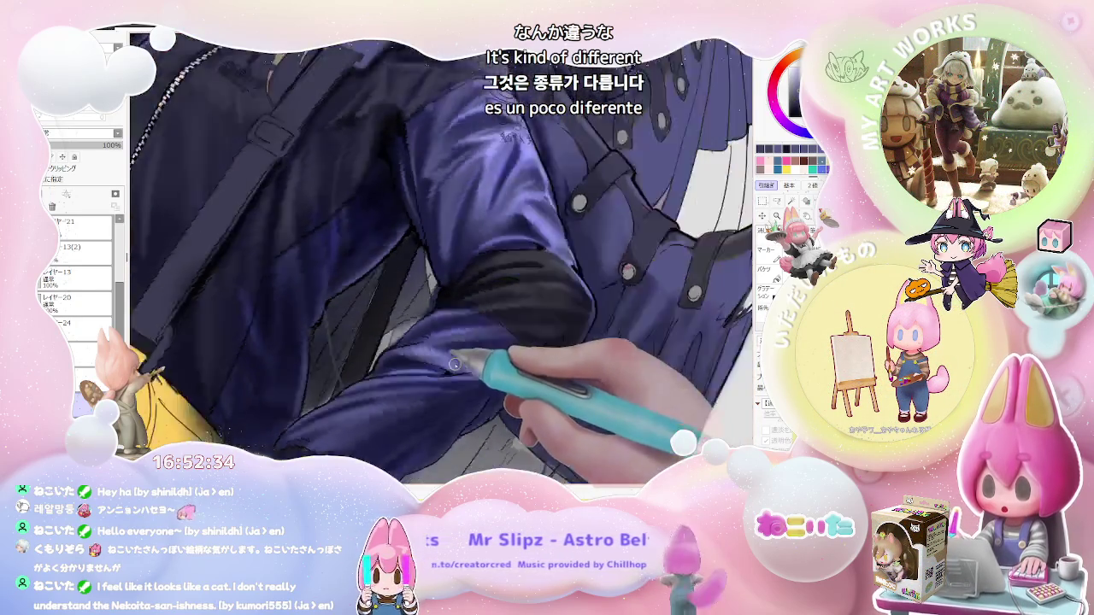
Straighten and zoom the view on the jacket, mirroring it briefly to check the shading.
{"action": "key", "text": "Delete"}
{"action": "scroll", "coordinate": [497, 377], "scroll_direction": "up", "scroll_amount": 3}
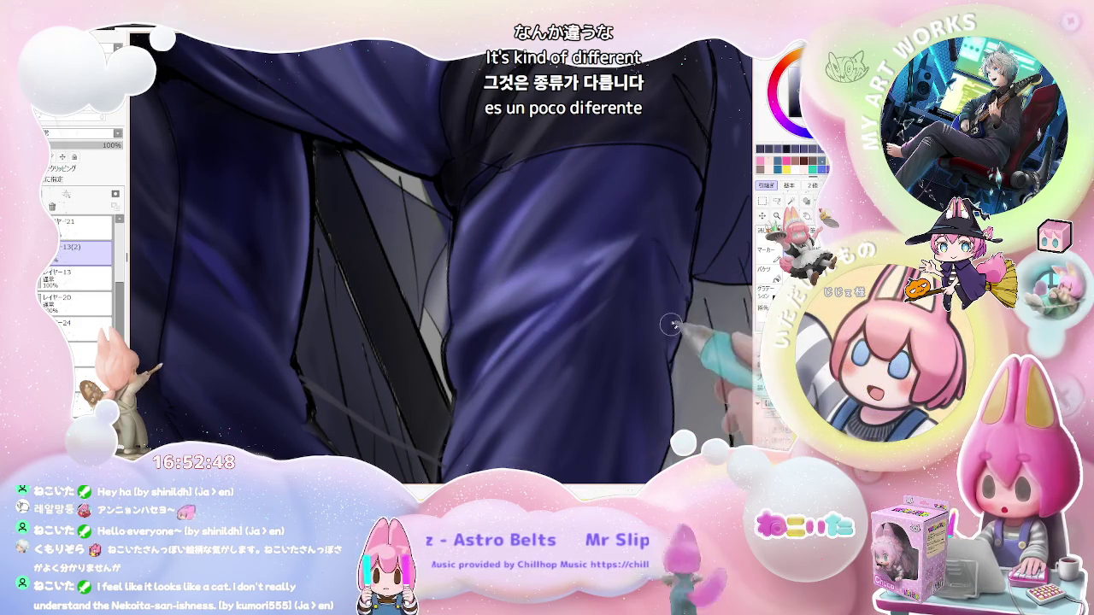
{"action": "scroll", "coordinate": [656, 286], "scroll_direction": "down", "scroll_amount": 2}
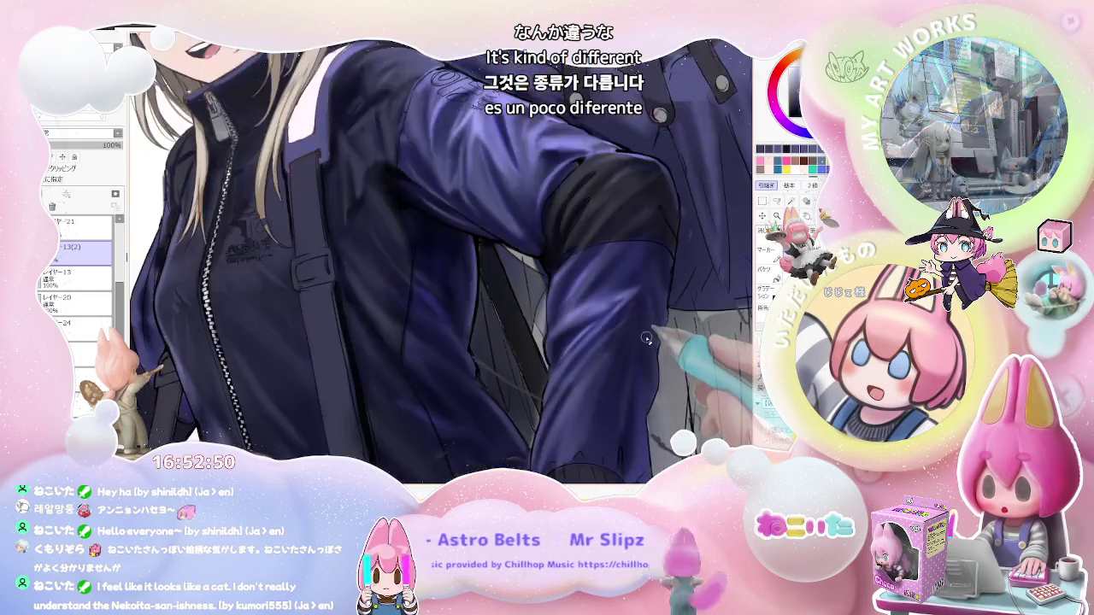
{"action": "scroll", "coordinate": [624, 333], "scroll_direction": "down", "scroll_amount": 2}
{"action": "scroll", "coordinate": [598, 367], "scroll_direction": "down", "scroll_amount": 2}
{"action": "scroll", "coordinate": [583, 384], "scroll_direction": "up", "scroll_amount": 1}
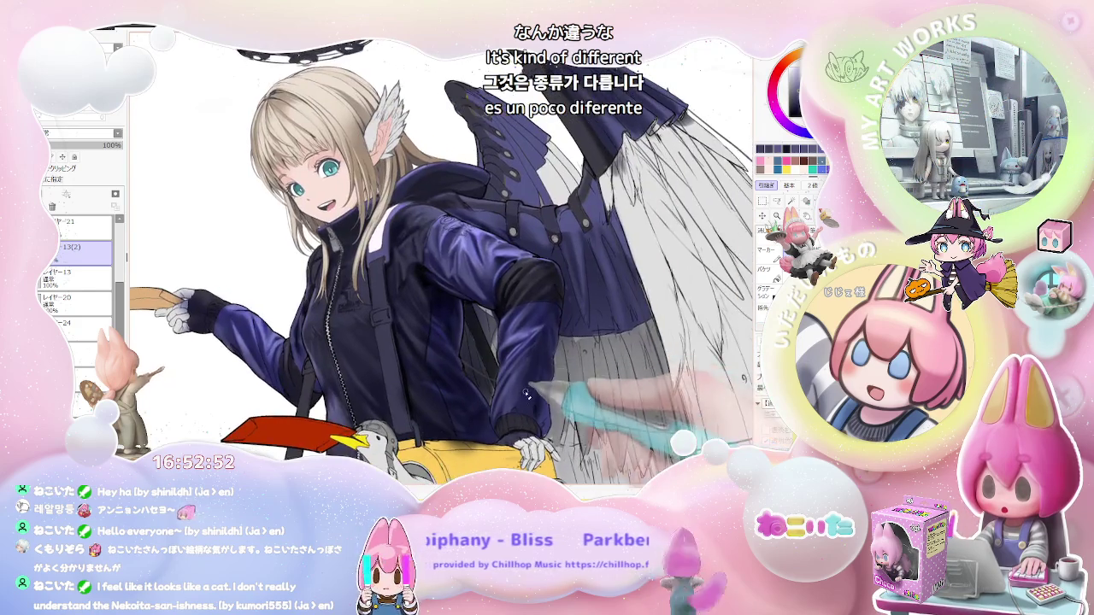
{"action": "key", "text": "h"}
Paint lavender gloss over the lower jacket folds near the waist, then zoom out to review.
{"action": "scroll", "coordinate": [445, 401], "scroll_direction": "up", "scroll_amount": 2}
{"action": "scroll", "coordinate": [342, 427], "scroll_direction": "up", "scroll_amount": 2}
{"action": "left_click_drag", "start_coordinate": [323, 438], "coordinate": [370, 343]}
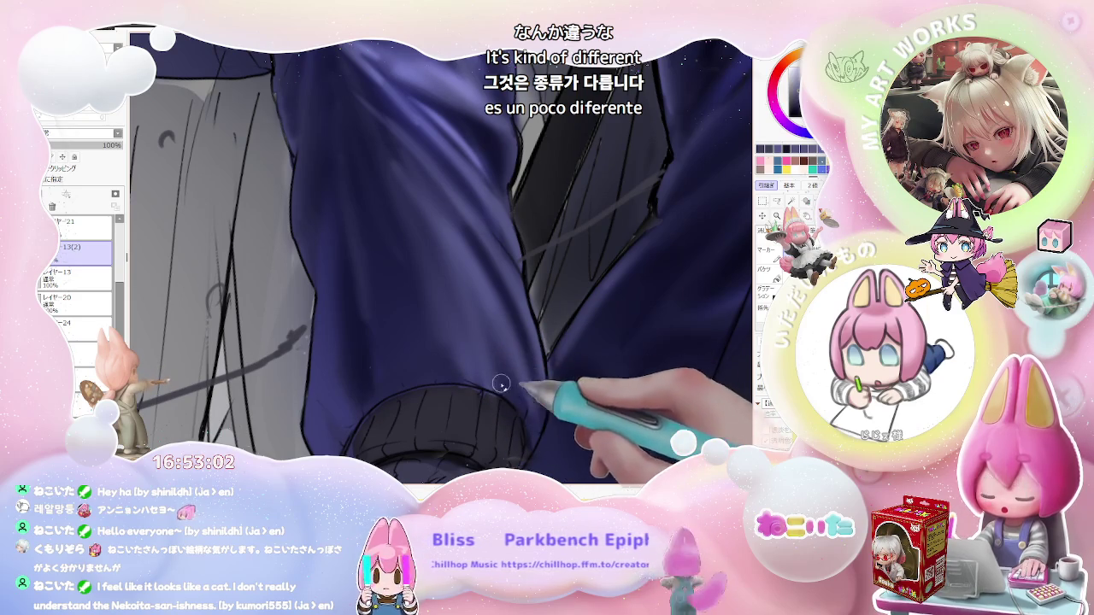
{"action": "key", "text": "ctrl+minus"}
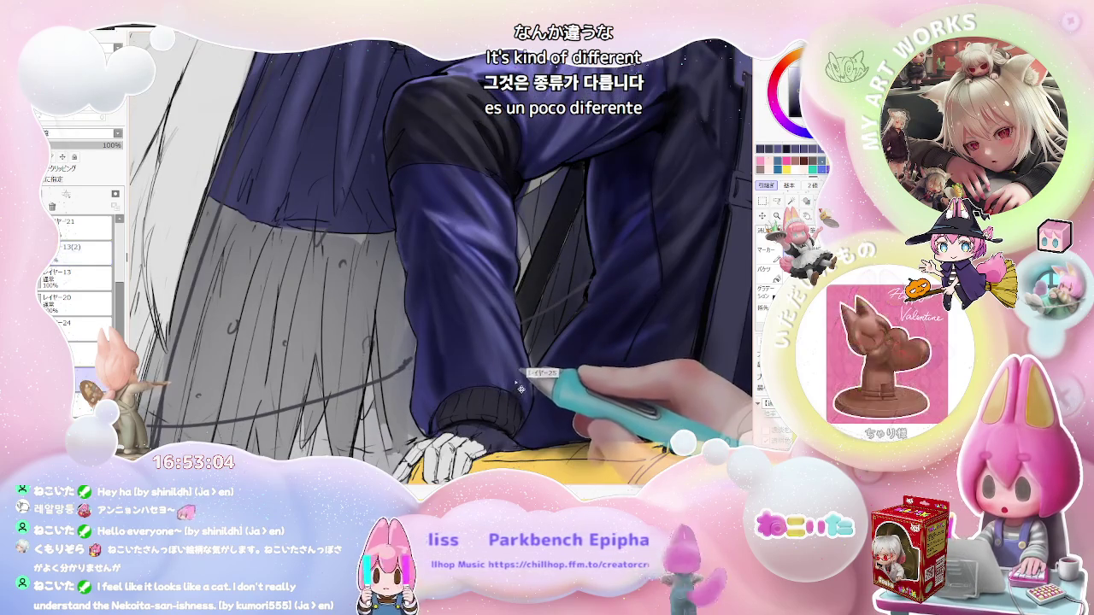
{"action": "scroll", "coordinate": [513, 374], "scroll_direction": "up", "scroll_amount": 2}
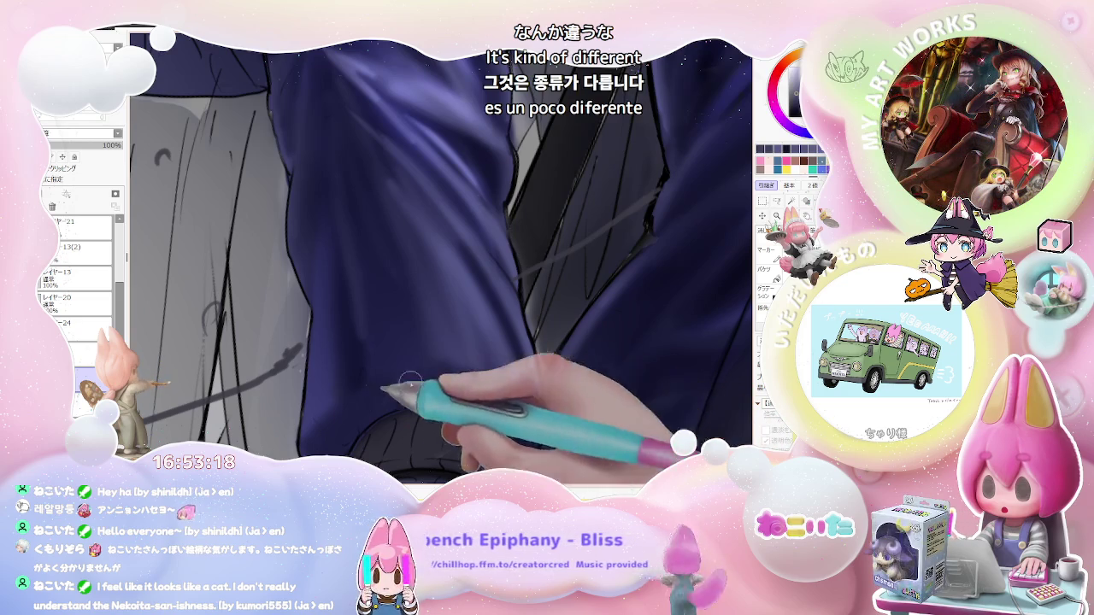
{"action": "key", "text": "ctrl+minus"}
{"action": "key", "text": "ctrl+minus"}
{"action": "key", "text": "ctrl+minus"}
{"action": "key", "text": "ctrl+minus"}
{"action": "key", "text": "ctrl+minus"}
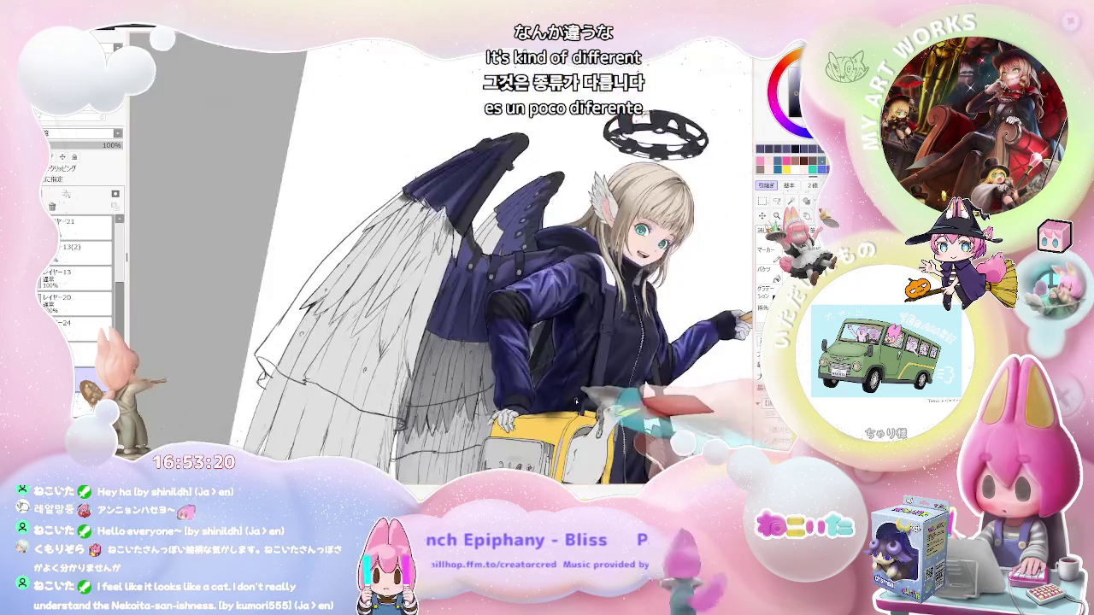
Zoom between the jacket chest and the whole figure, mirroring the canvas to check it.
{"action": "key", "text": "ctrl+plus"}
{"action": "key", "text": "ctrl+plus"}
{"action": "key", "text": "ctrl+plus"}
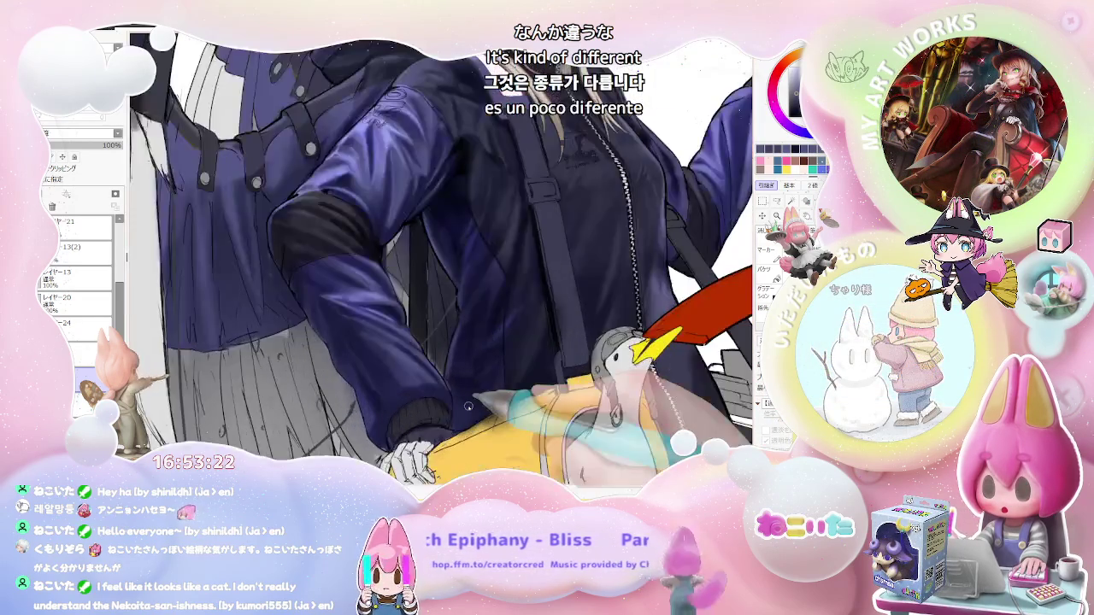
{"action": "key", "text": "ctrl+plus"}
{"action": "key", "text": "ctrl+plus"}
{"action": "key", "text": "ctrl+plus"}
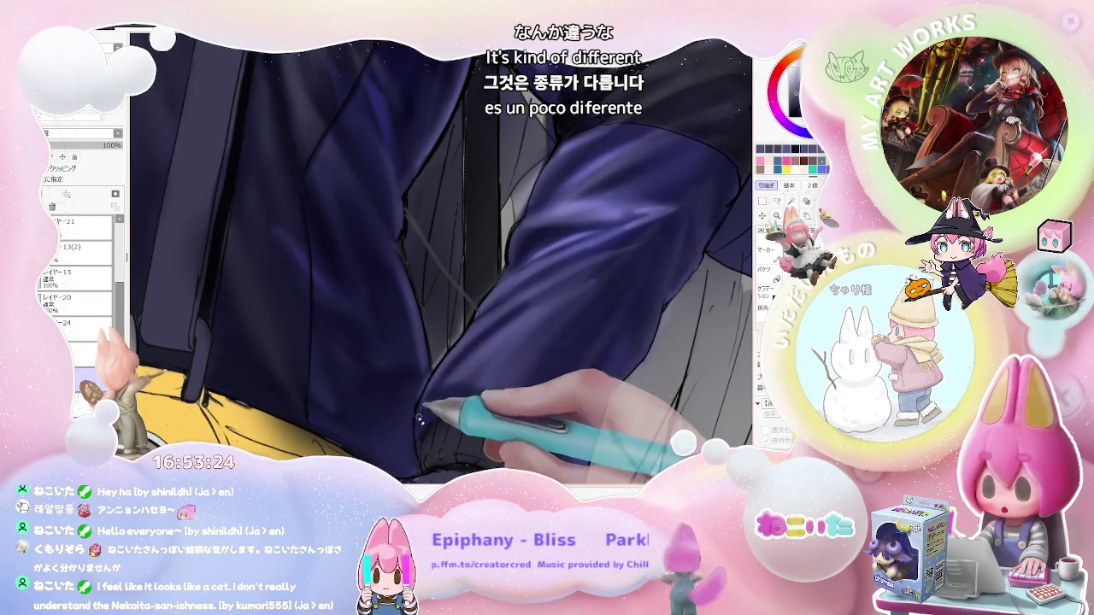
{"action": "key", "text": "ctrl+minus"}
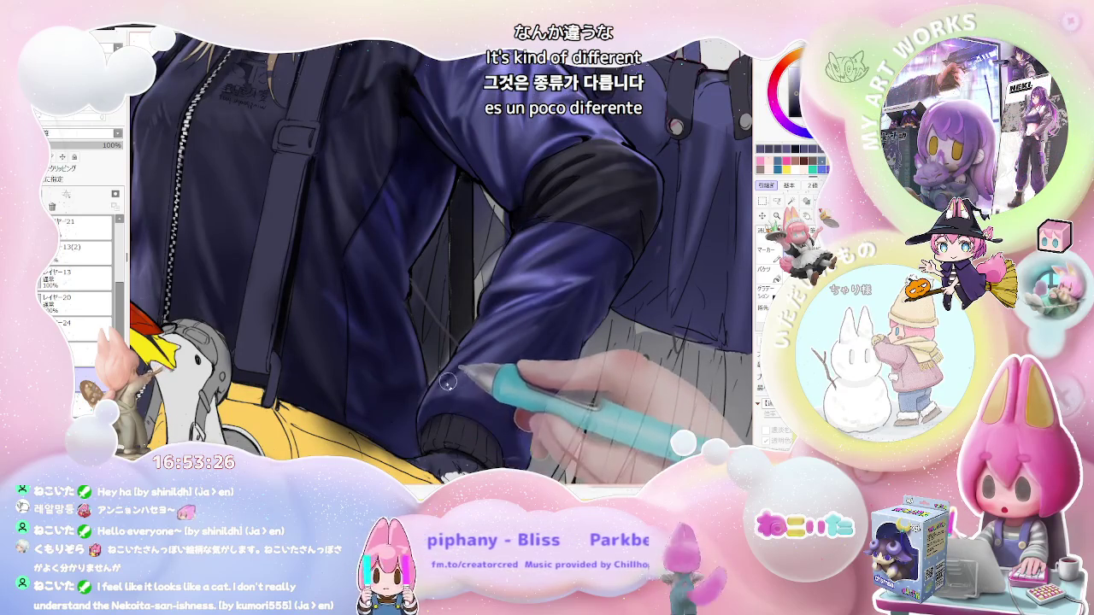
{"action": "key", "text": "ctrl+minus"}
{"action": "key", "text": "ctrl+minus"}
{"action": "key", "text": "ctrl+minus"}
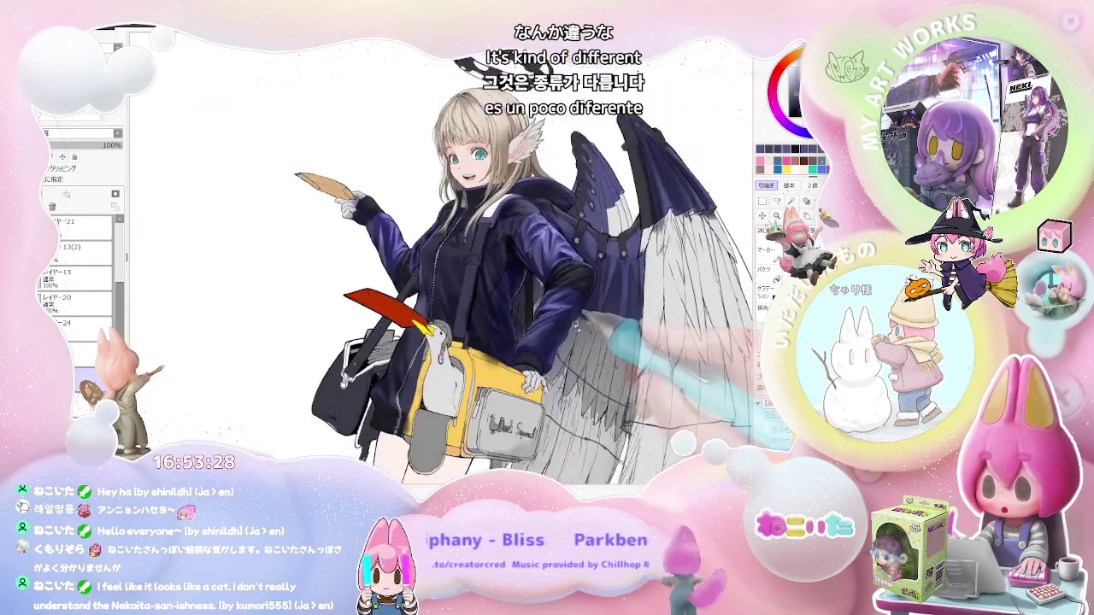
{"action": "key", "text": "ctrl+minus"}
{"action": "key", "text": "ctrl+plus"}
{"action": "key", "text": "ctrl+plus"}
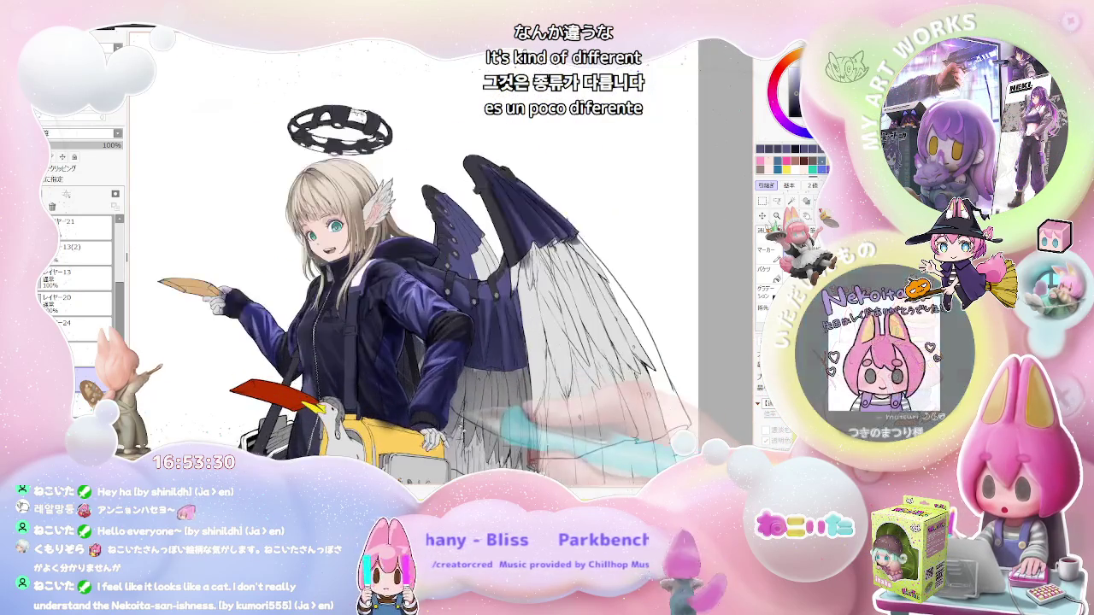
{"action": "key", "text": "ctrl+plus"}
{"action": "key", "text": "ctrl+minus"}
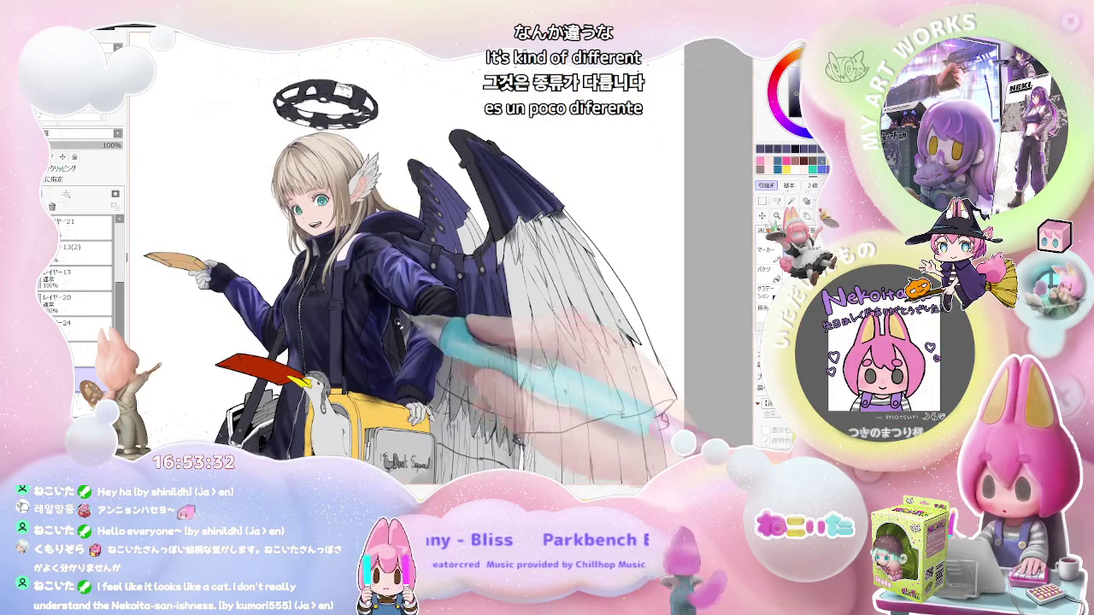
{"action": "key", "text": "ctrl+plus"}
{"action": "key", "text": "ctrl+plus"}
{"action": "key", "text": "ctrl+plus"}
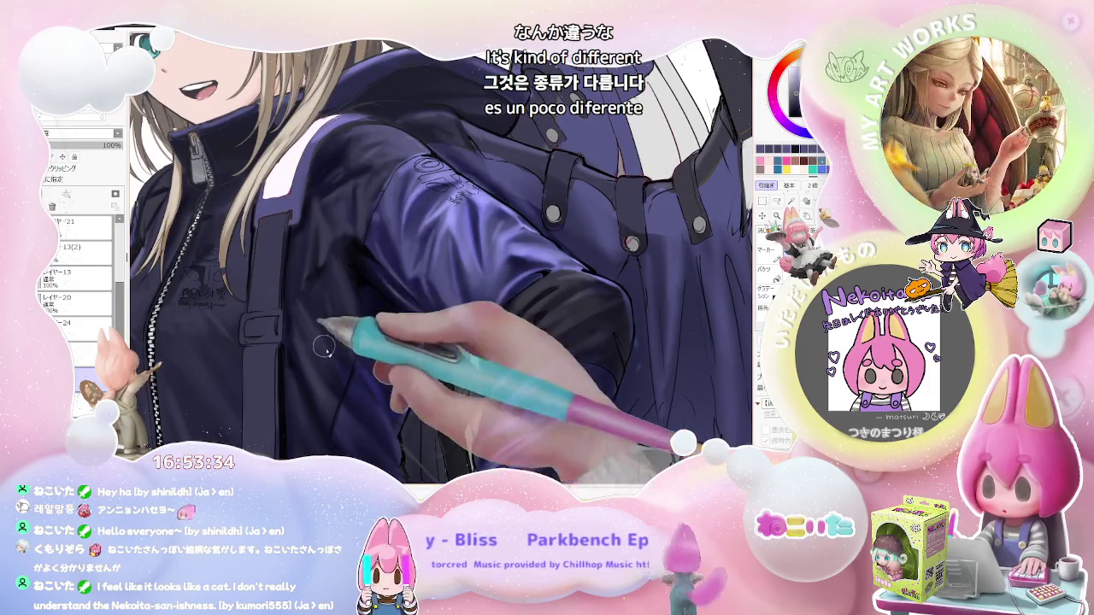
{"action": "key", "text": "h"}
{"action": "key", "text": "ctrl+minus"}
{"action": "key", "text": "ctrl+minus"}
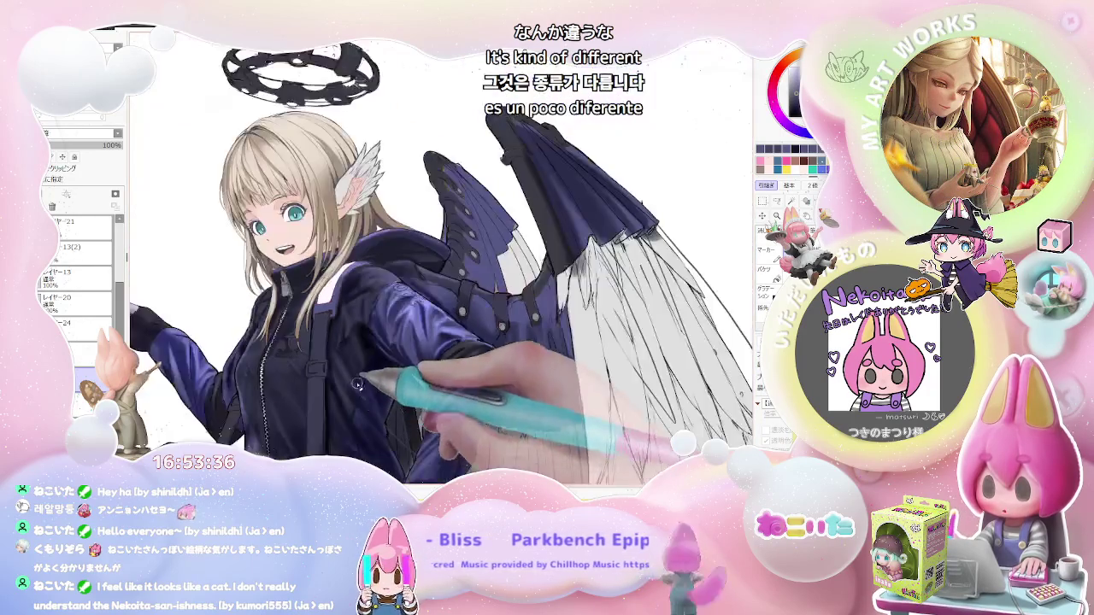
{"action": "key", "text": "ctrl+minus"}
{"action": "key", "text": "h"}
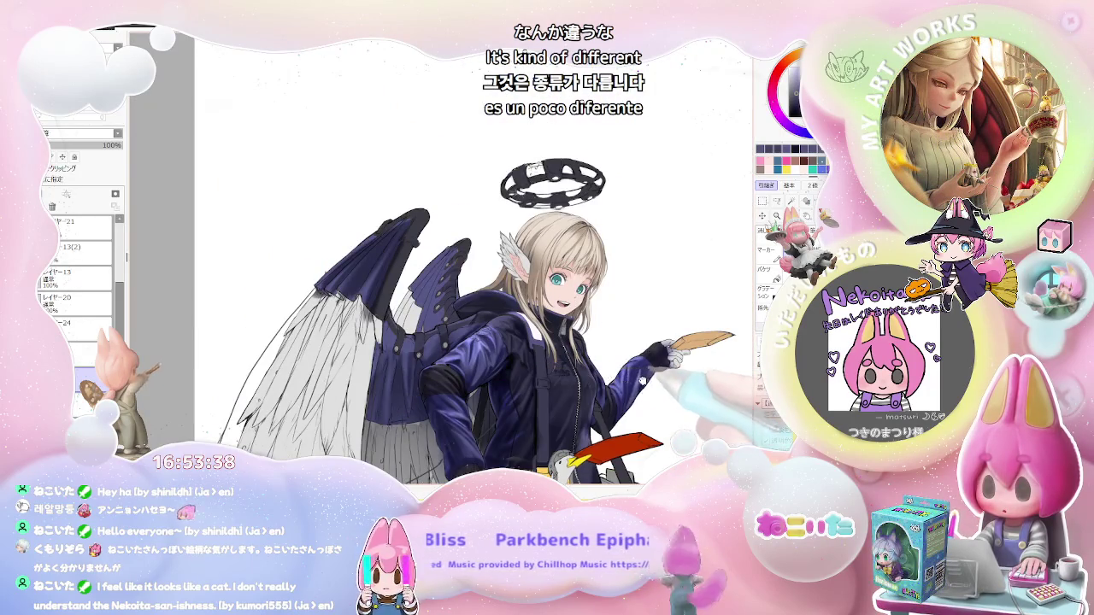
Resize the brush and paint lavender sheen over the chest, zipper line and sleeve.
{"action": "key", "text": "ctrl+plus"}
{"action": "key", "text": "ctrl+plus"}
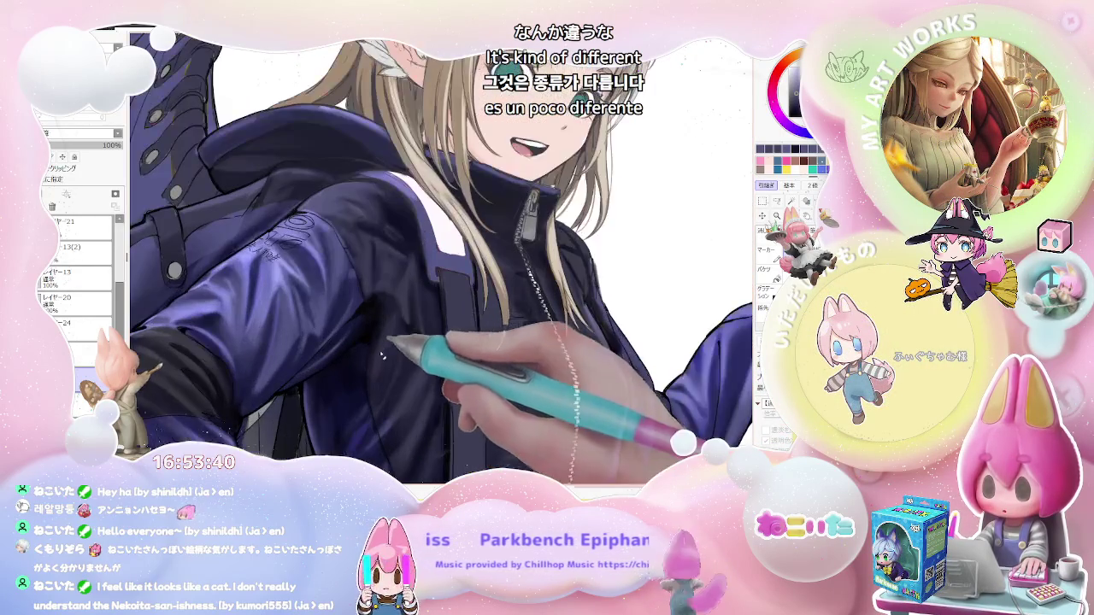
{"action": "left_click_drag", "start_coordinate": [382, 356], "coordinate": [370, 383]}
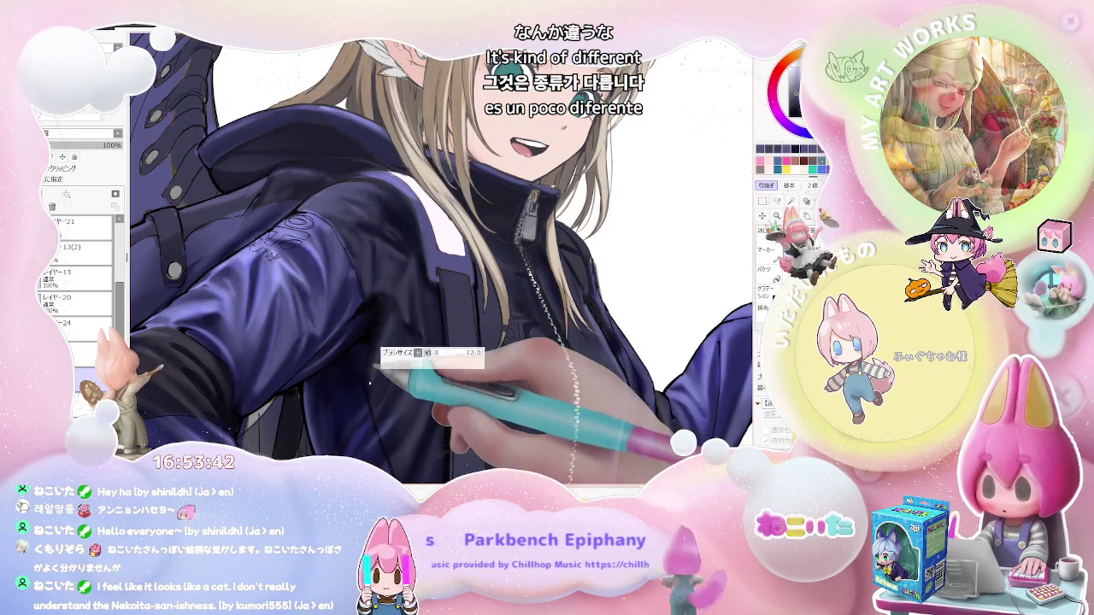
{"action": "key", "text": "ctrl+minus"}
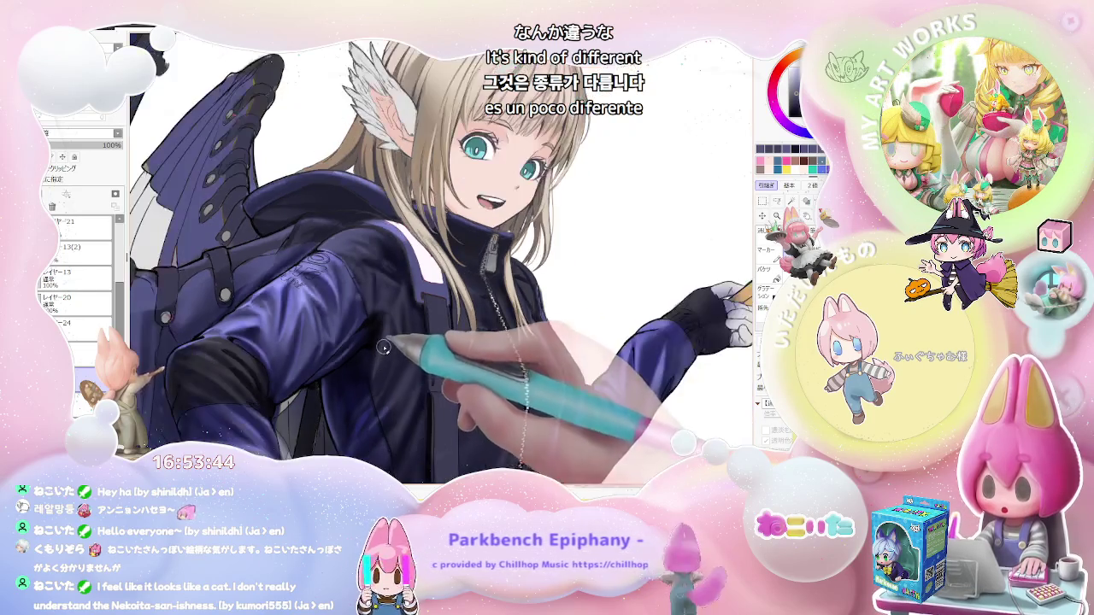
{"action": "key", "text": "ctrl+minus"}
{"action": "key", "text": "ctrl+minus"}
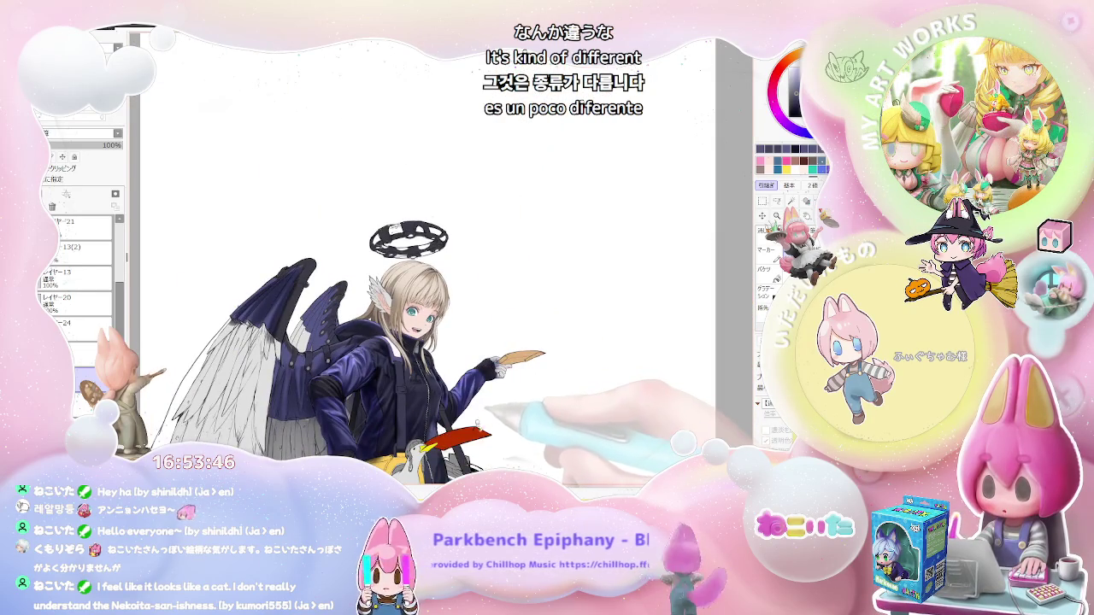
{"action": "key", "text": "ctrl+plus"}
{"action": "key", "text": "ctrl+plus"}
{"action": "key", "text": "ctrl+plus"}
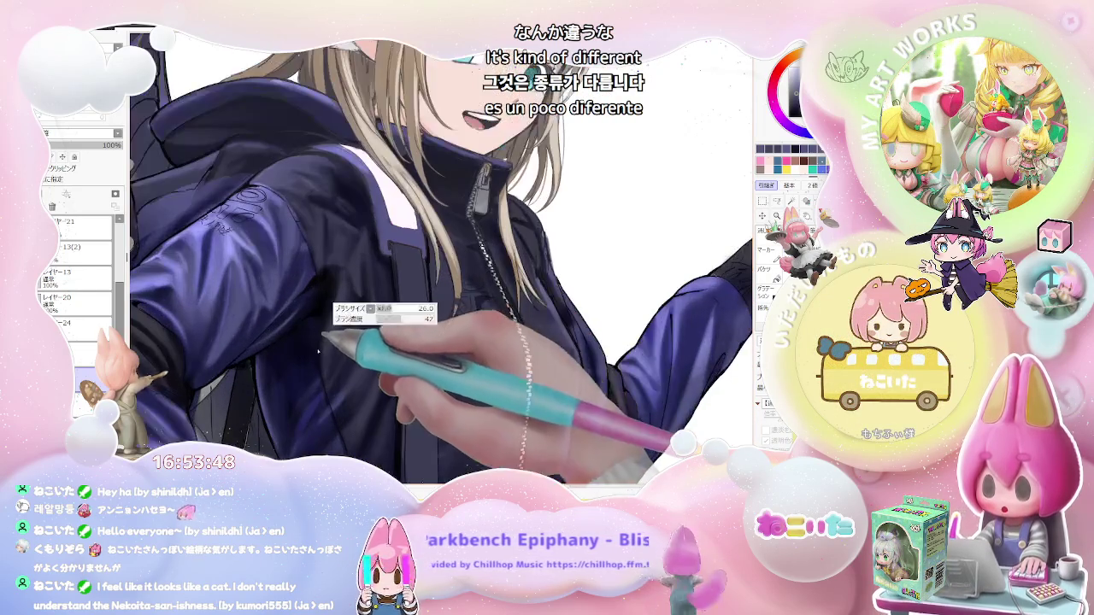
{"action": "key", "text": "ctrl+minus"}
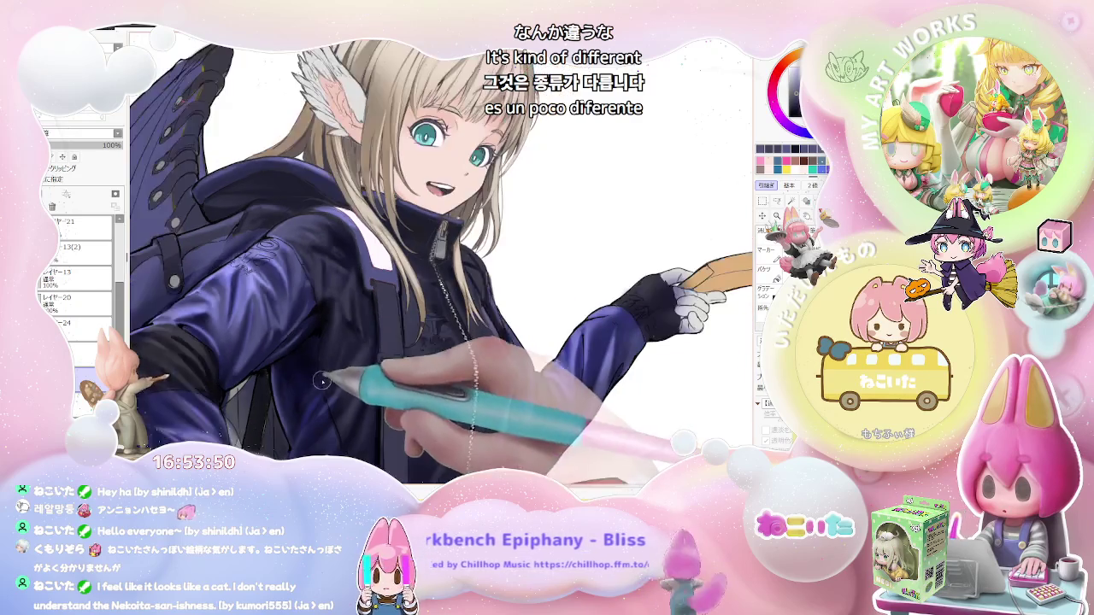
{"action": "key", "text": "ctrl+minus"}
{"action": "key", "text": "ctrl+minus"}
{"action": "key", "text": "ctrl+minus"}
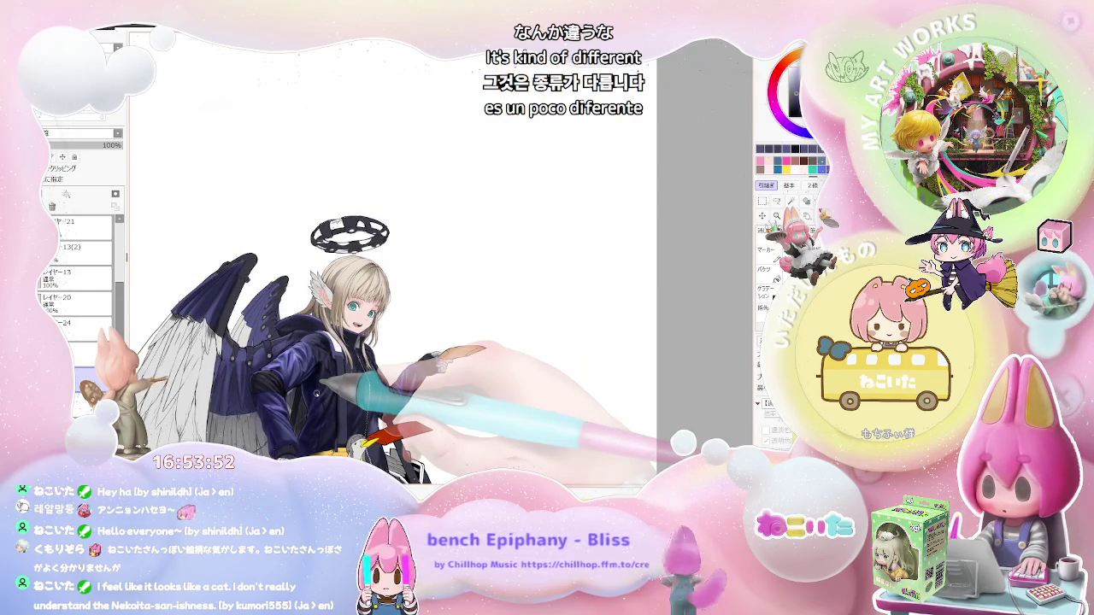
{"action": "key", "text": "ctrl+plus"}
{"action": "key", "text": "ctrl+plus"}
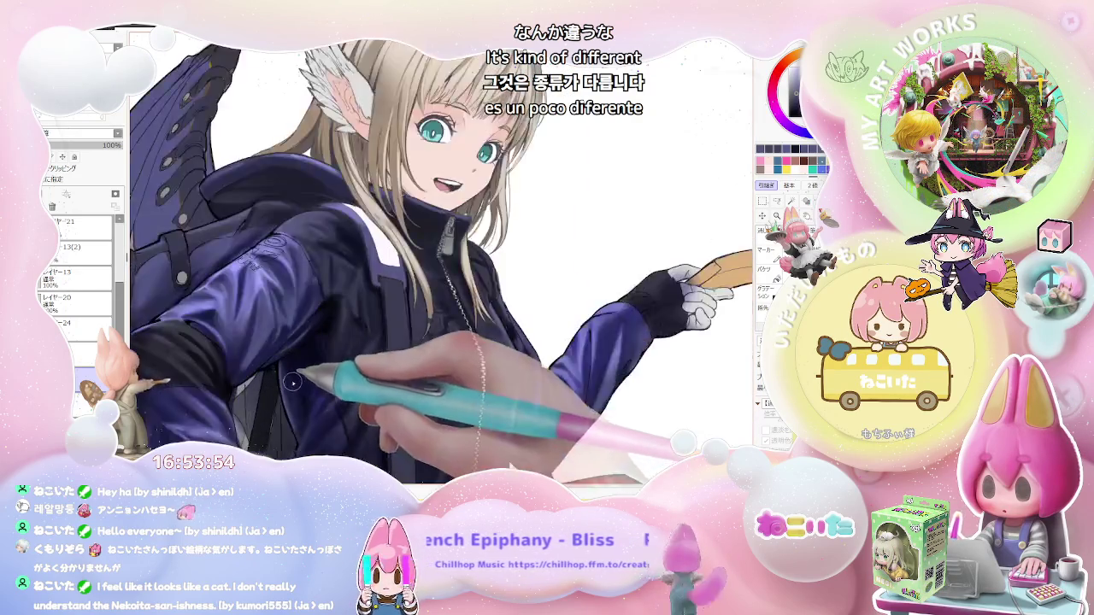
{"action": "key", "text": "ctrl+plus"}
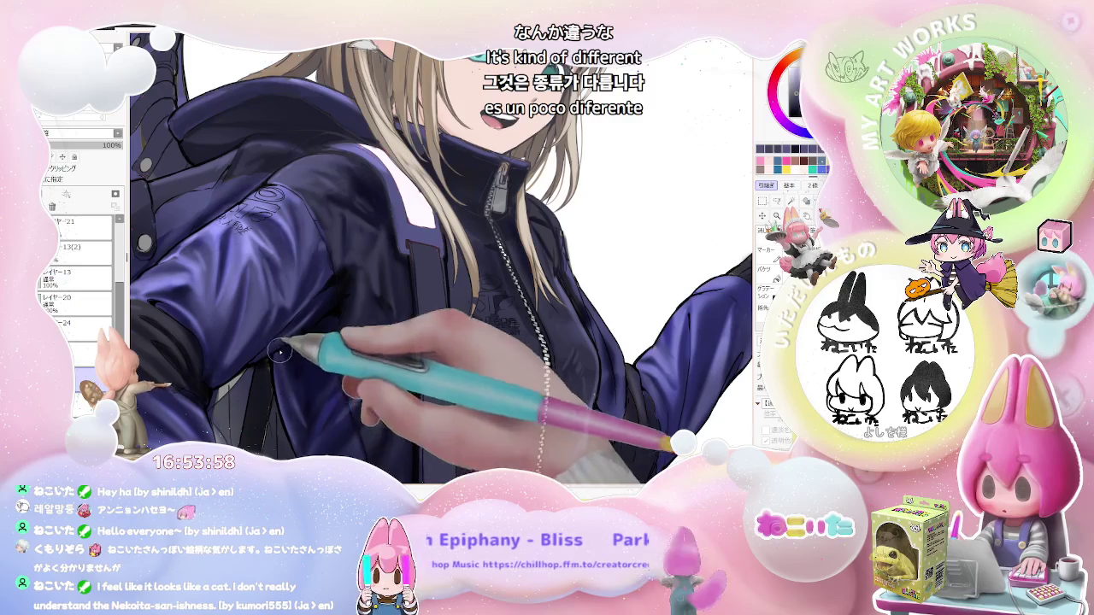
{"action": "key", "text": "ctrl+minus"}
{"action": "key", "text": "ctrl+minus"}
{"action": "key", "text": "ctrl+minus"}
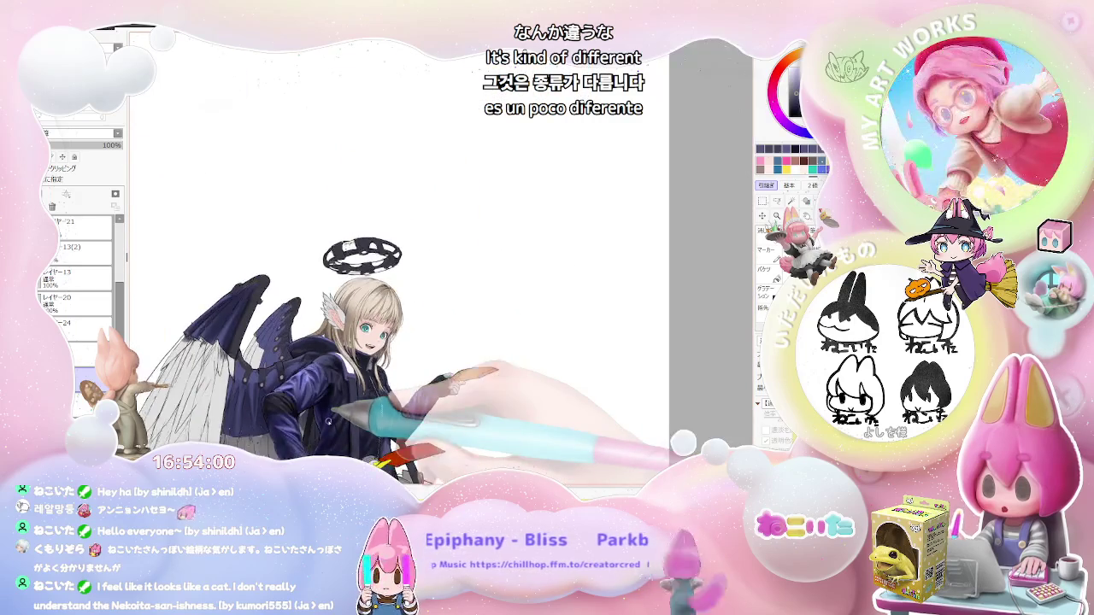
{"action": "key", "text": "ctrl+minus"}
{"action": "key", "text": "ctrl+plus"}
{"action": "key", "text": "ctrl+plus"}
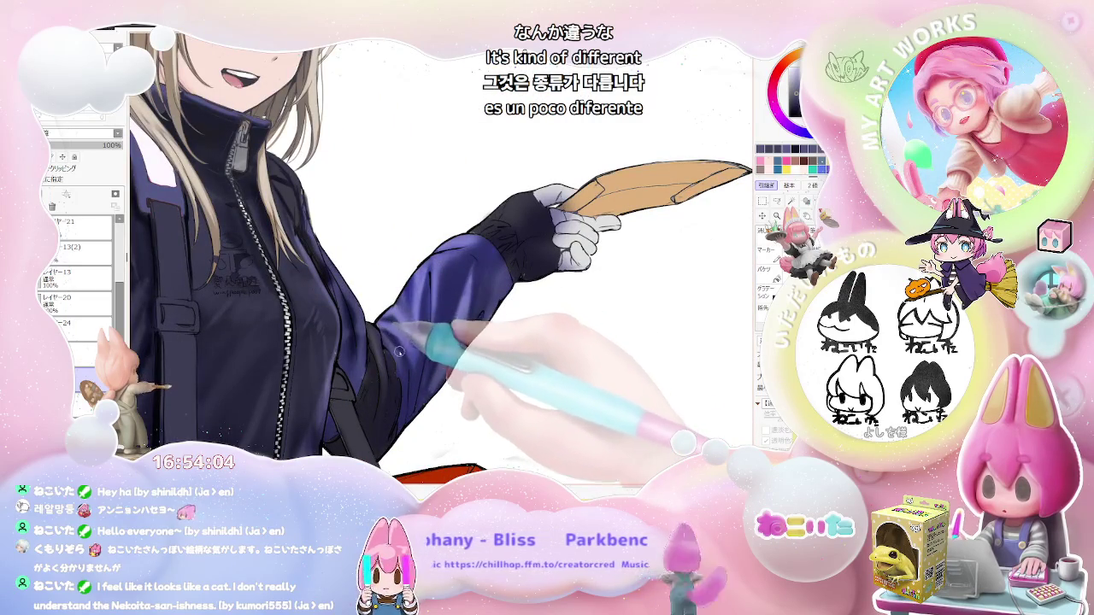
Zoom between the face, arm and quill and the whole figure, then straighten the view.
{"action": "key", "text": "ctrl+minus"}
{"action": "key", "text": "ctrl+minus"}
{"action": "key", "text": "ctrl+minus"}
{"action": "key", "text": "ctrl+minus"}
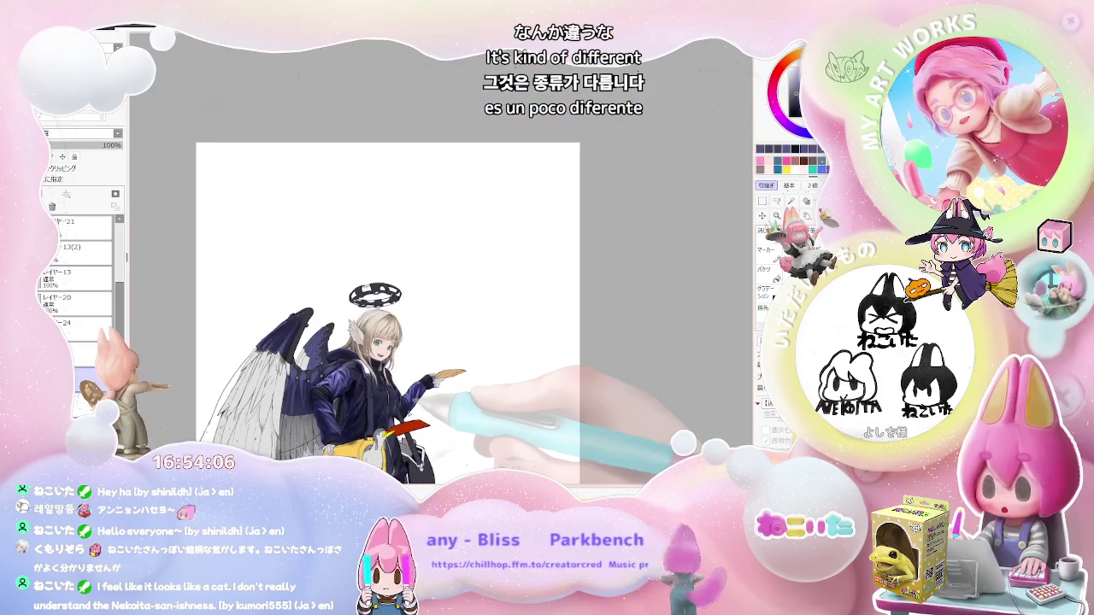
{"action": "key", "text": "ctrl+plus"}
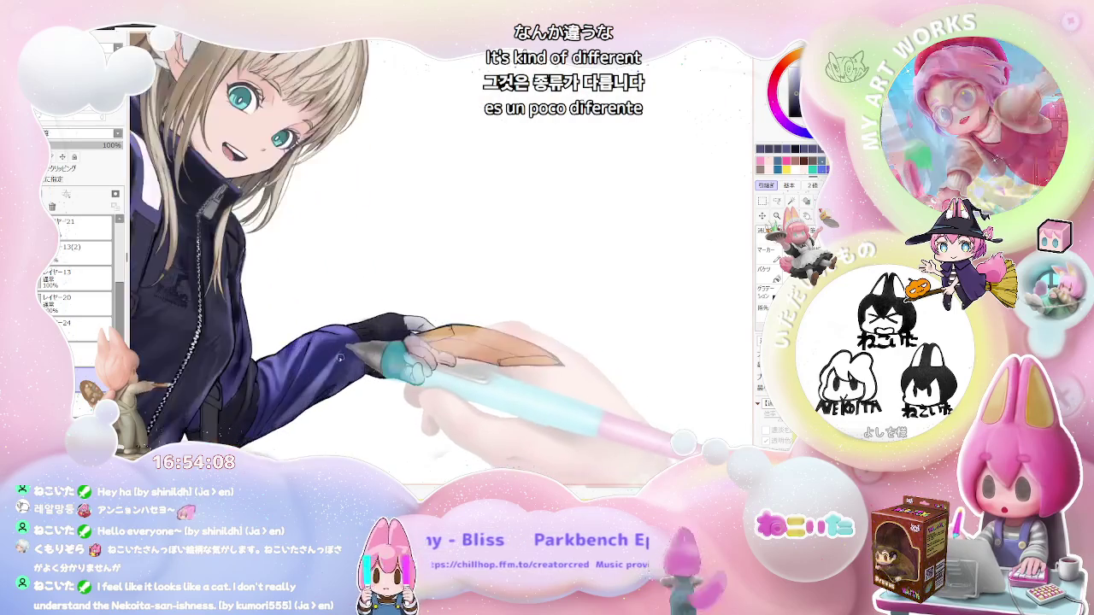
{"action": "key", "text": "ctrl+plus"}
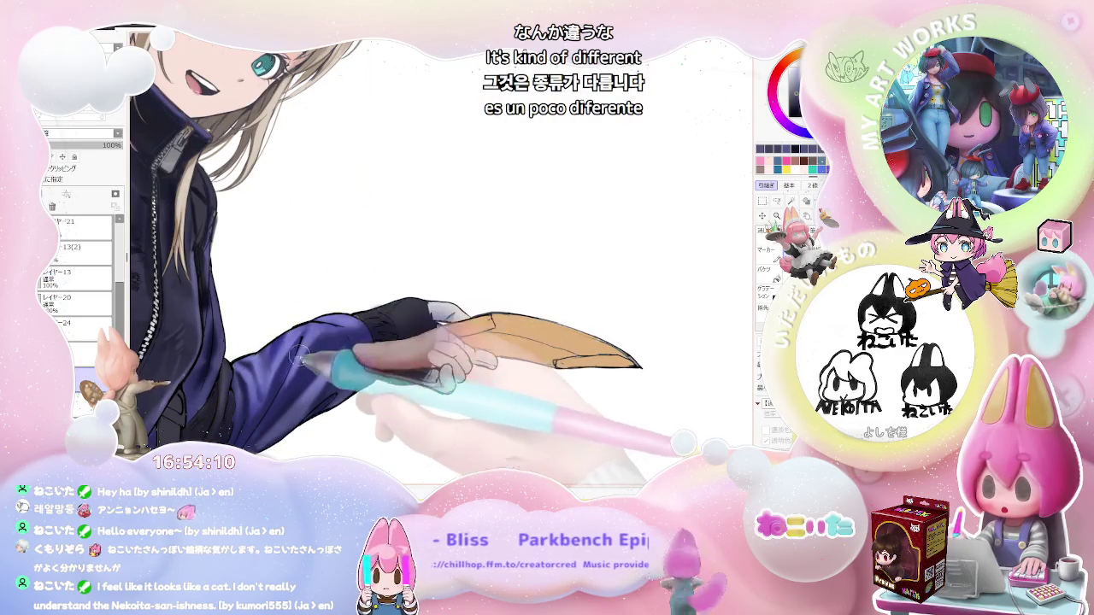
{"action": "key", "text": "ctrl+minus"}
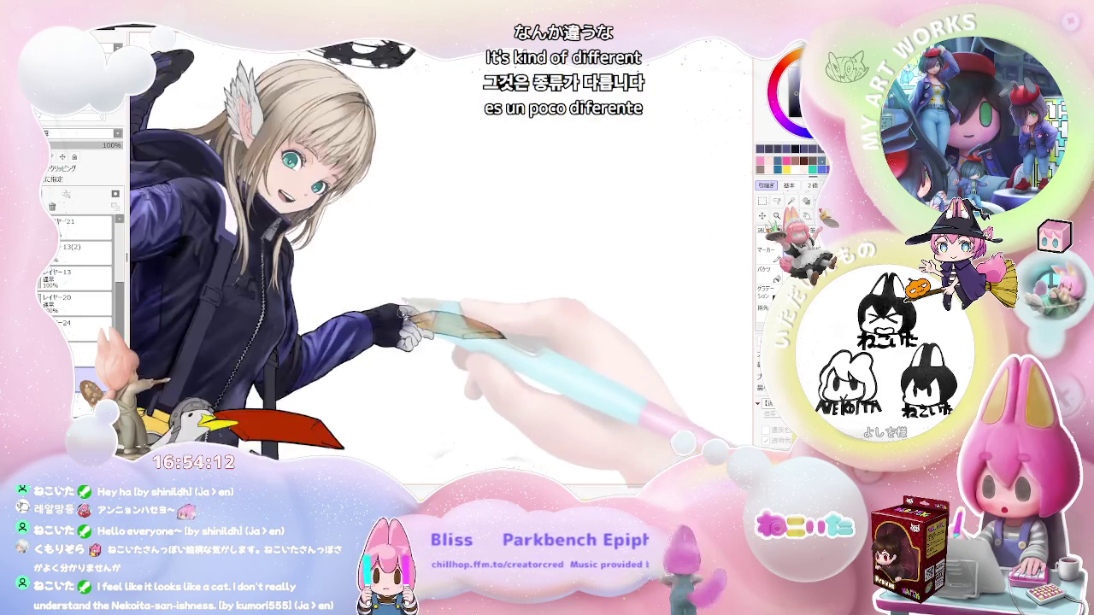
{"action": "key", "text": "ctrl+minus"}
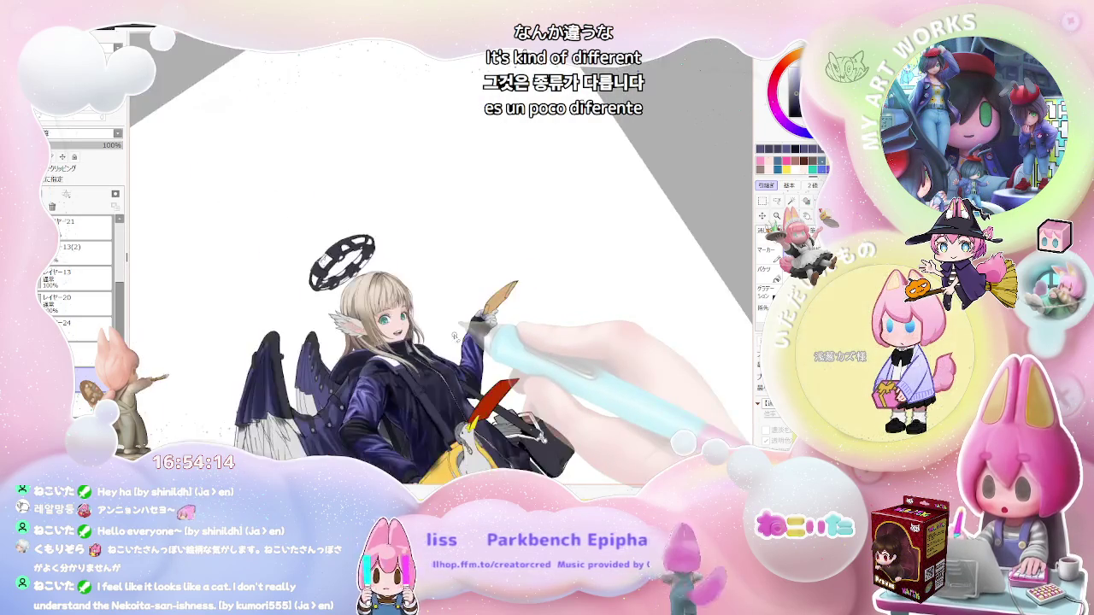
{"action": "key", "text": "ctrl+plus"}
{"action": "key", "text": "ctrl+plus"}
{"action": "key", "text": "ctrl+plus"}
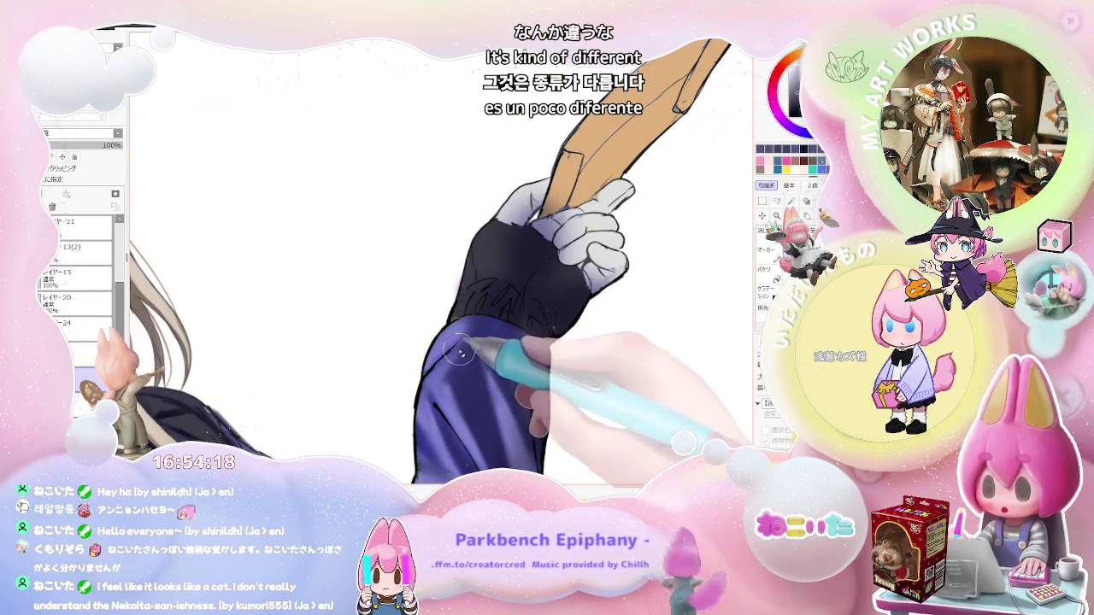
{"action": "key", "text": "ctrl+minus"}
{"action": "key", "text": "ctrl+minus"}
{"action": "key", "text": "ctrl+minus"}
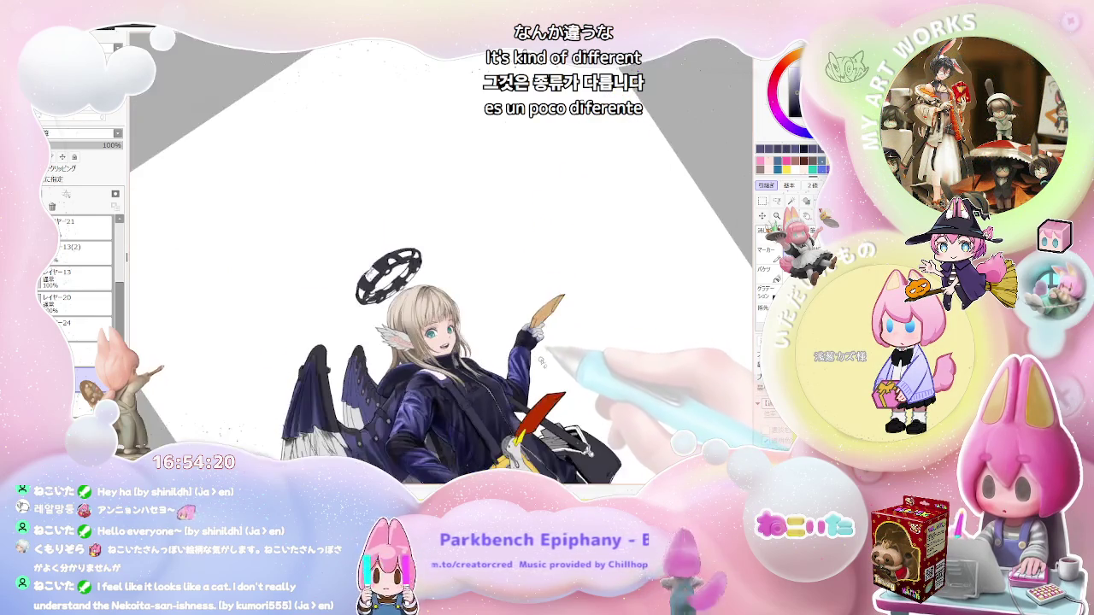
{"action": "key", "text": "Home"}
{"action": "key", "text": "ctrl+plus"}
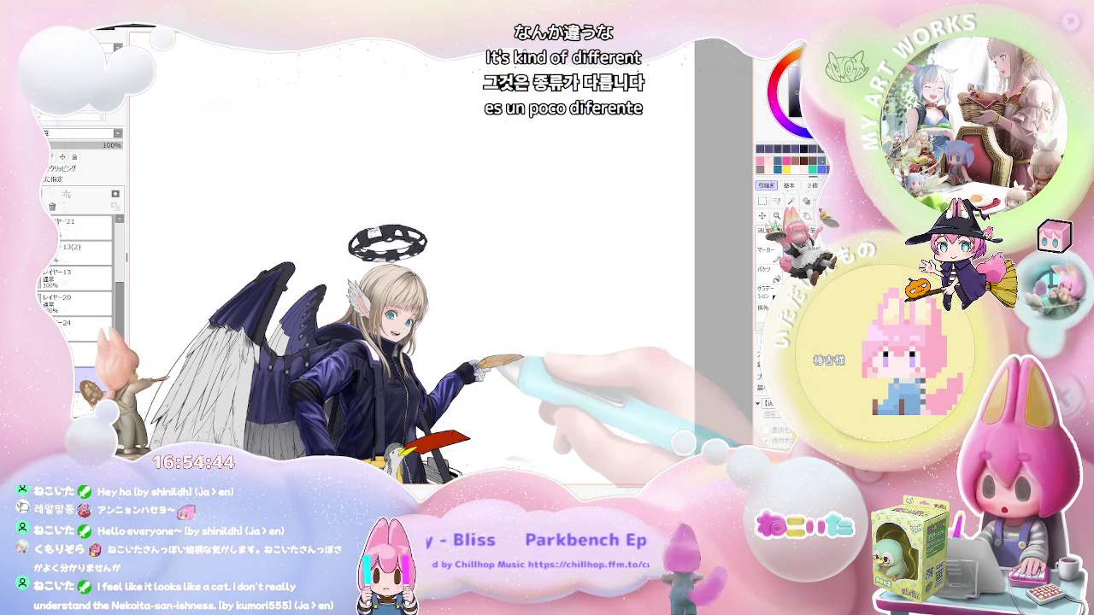
Blend lavender sheen along the outstretched sleeve to its cuff, resizing the brush and rotating the arm horizontal.
{"action": "scroll", "coordinate": [453, 391], "scroll_direction": "up", "scroll_amount": 5}
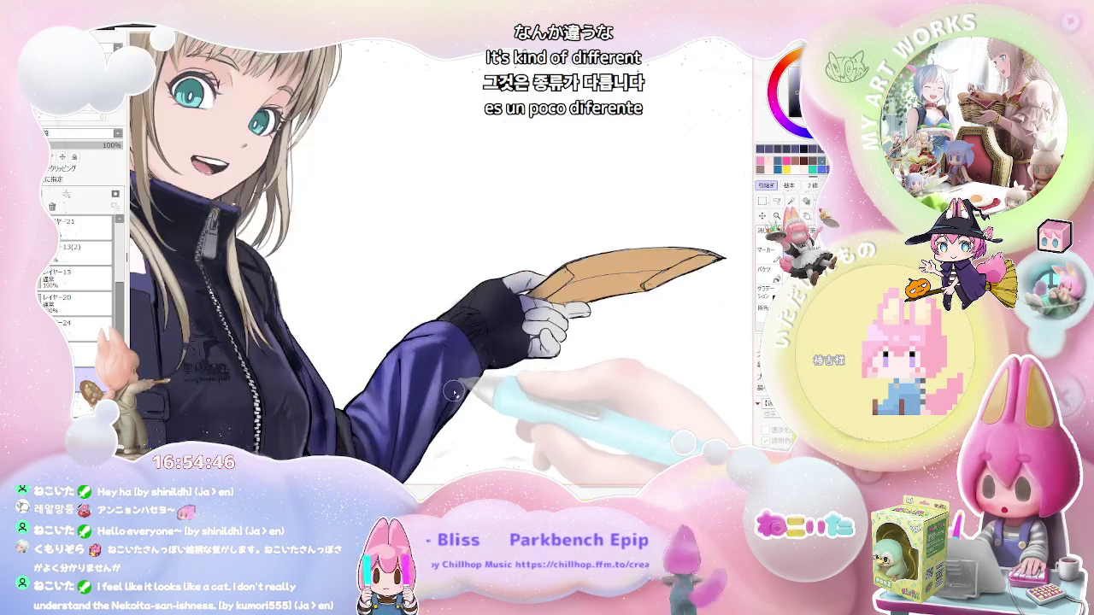
{"action": "scroll", "coordinate": [434, 375], "scroll_direction": "up", "scroll_amount": 2}
{"action": "scroll", "coordinate": [427, 372], "scroll_direction": "up", "scroll_amount": 1}
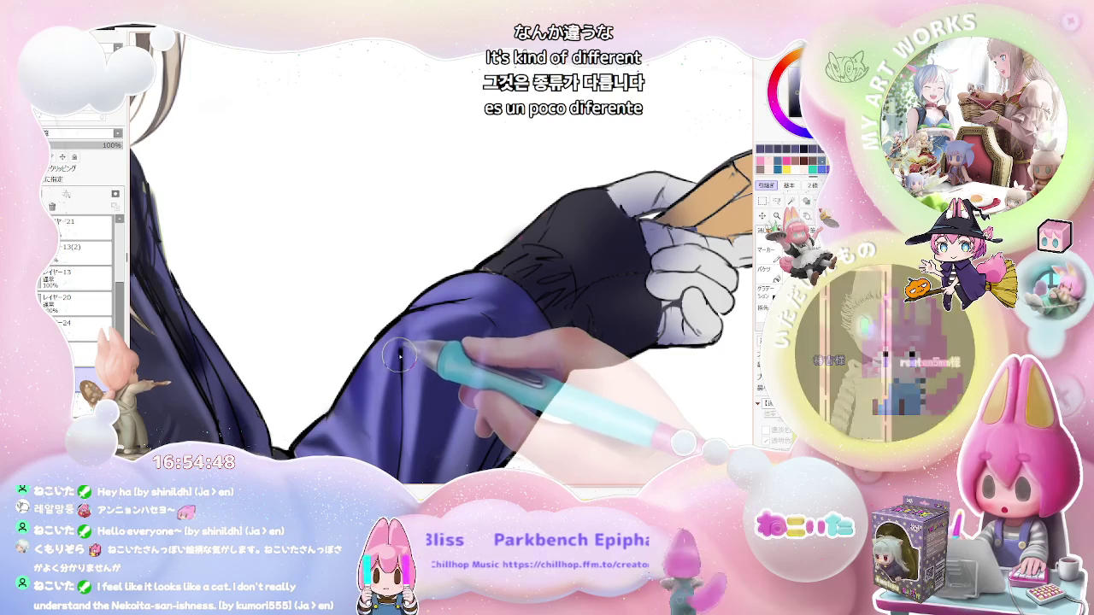
{"action": "scroll", "coordinate": [402, 355], "scroll_direction": "down", "scroll_amount": 2}
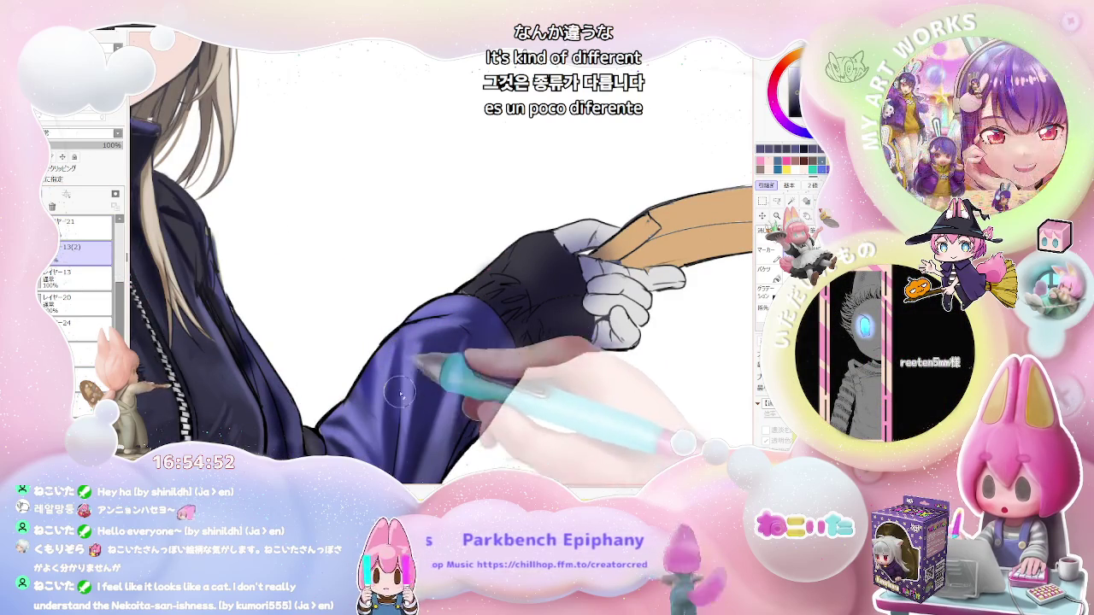
{"action": "scroll", "coordinate": [402, 410], "scroll_direction": "down", "scroll_amount": 1}
{"action": "scroll", "coordinate": [406, 384], "scroll_direction": "down", "scroll_amount": 1}
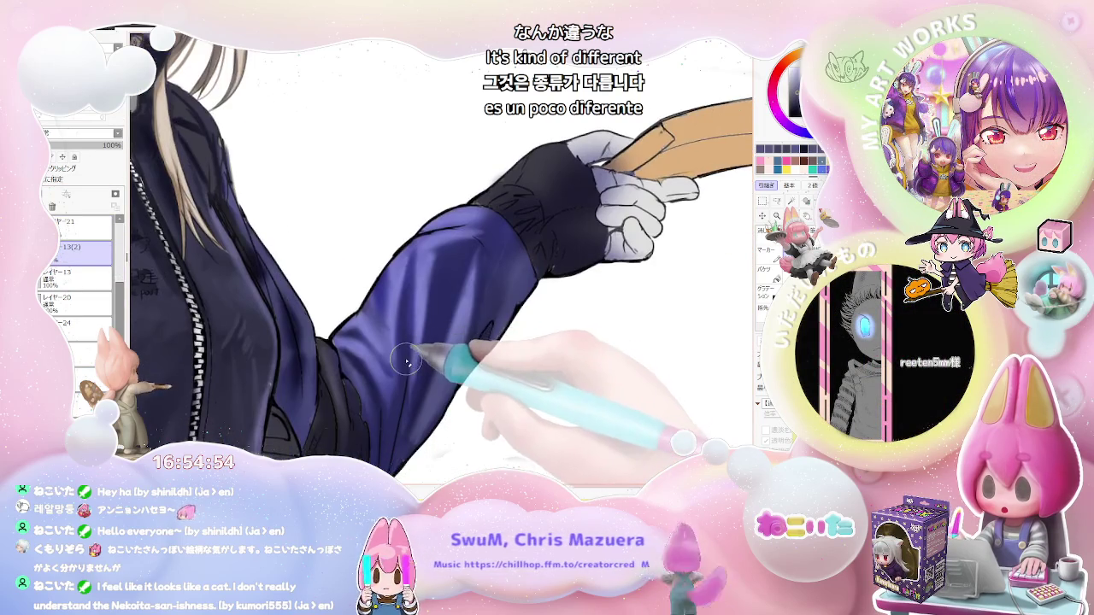
{"action": "scroll", "coordinate": [414, 360], "scroll_direction": "down", "scroll_amount": 1}
{"action": "scroll", "coordinate": [413, 360], "scroll_direction": "down", "scroll_amount": 1}
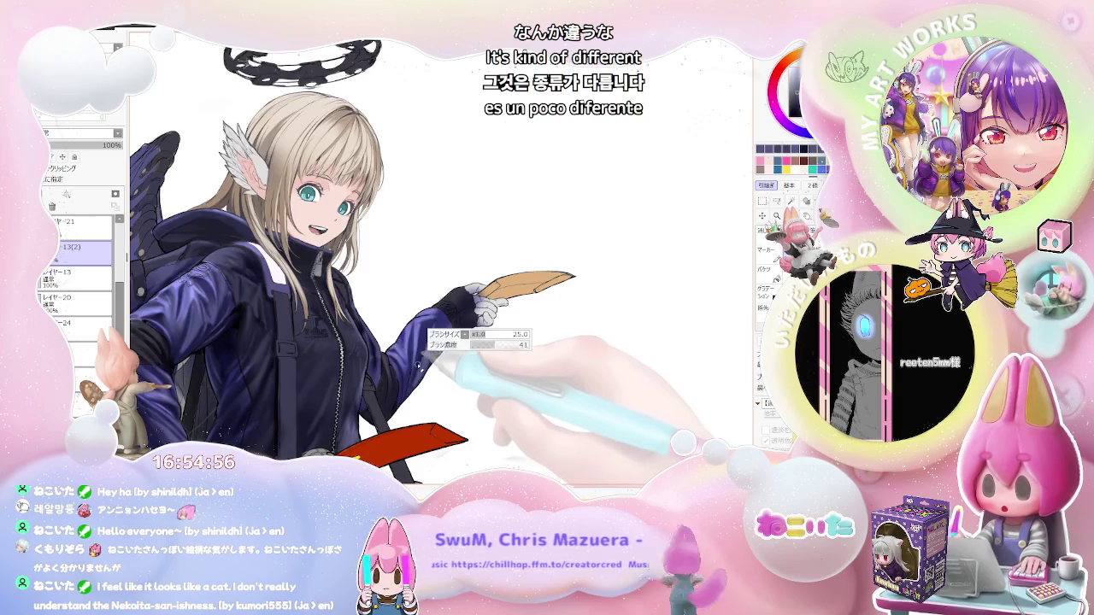
{"action": "scroll", "coordinate": [419, 364], "scroll_direction": "up", "scroll_amount": 2}
{"action": "scroll", "coordinate": [468, 316], "scroll_direction": "up", "scroll_amount": 1}
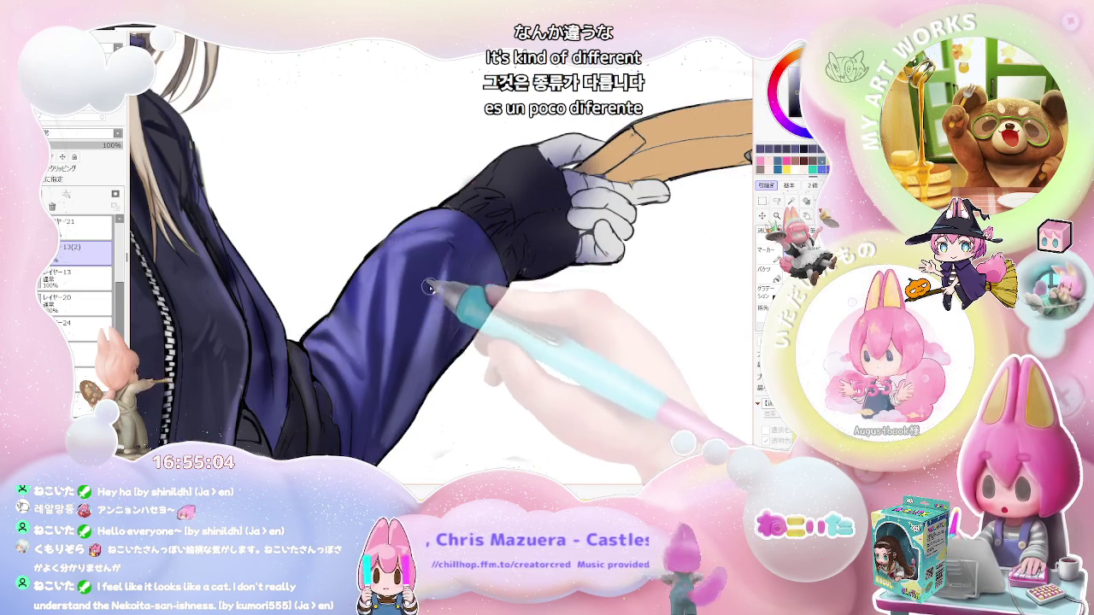
{"action": "left_click_drag", "start_coordinate": [350, 428], "coordinate": [369, 323]}
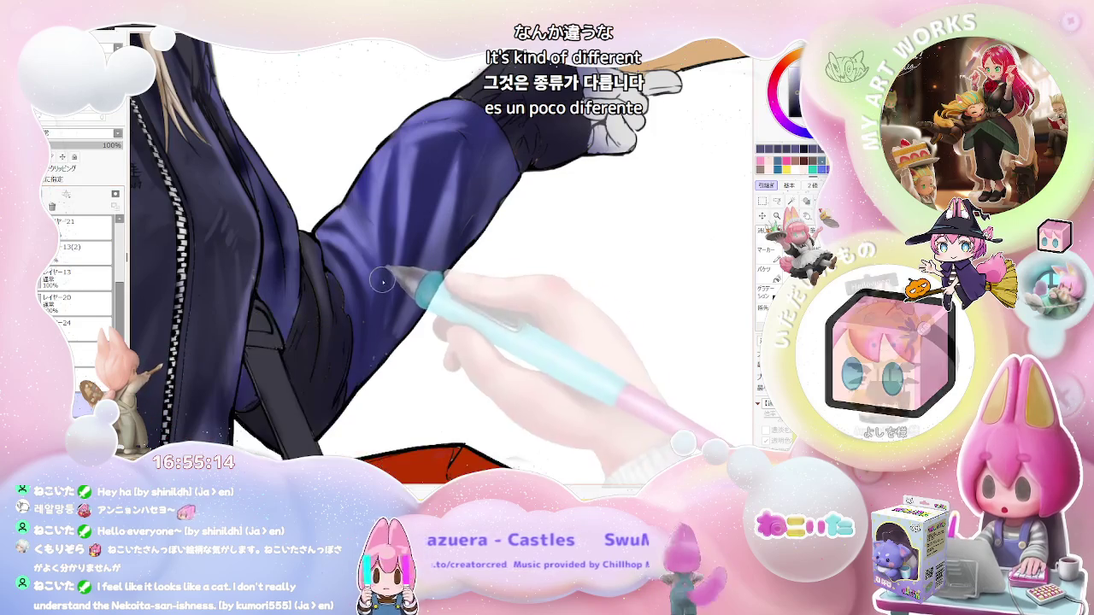
{"action": "left_click_drag", "start_coordinate": [398, 284], "coordinate": [361, 334]}
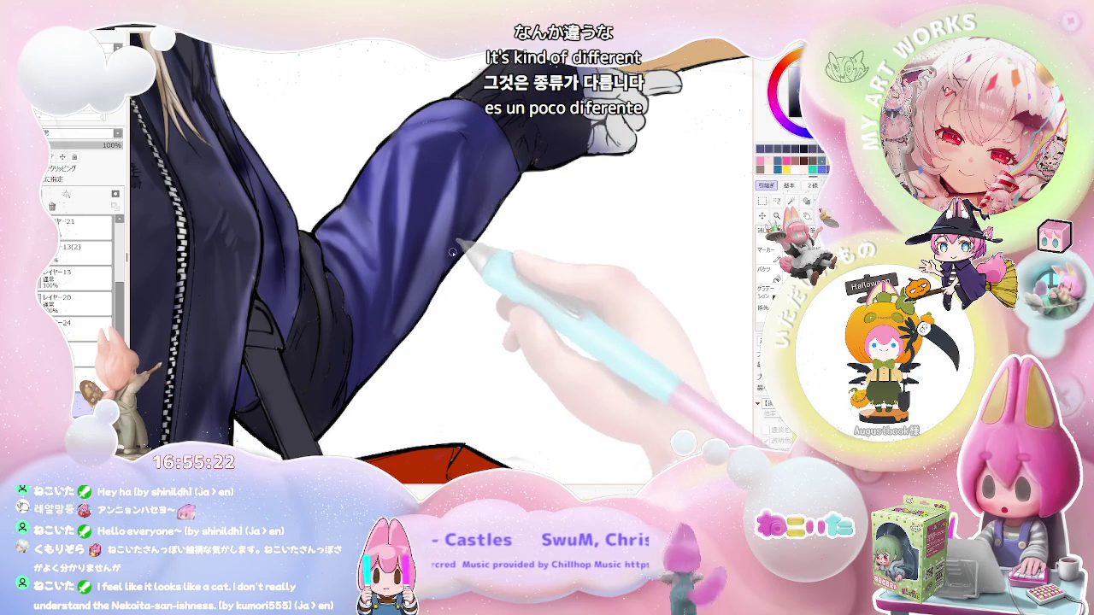
{"action": "key", "text": "End"}
{"action": "scroll", "coordinate": [451, 273], "scroll_direction": "up", "scroll_amount": 2}
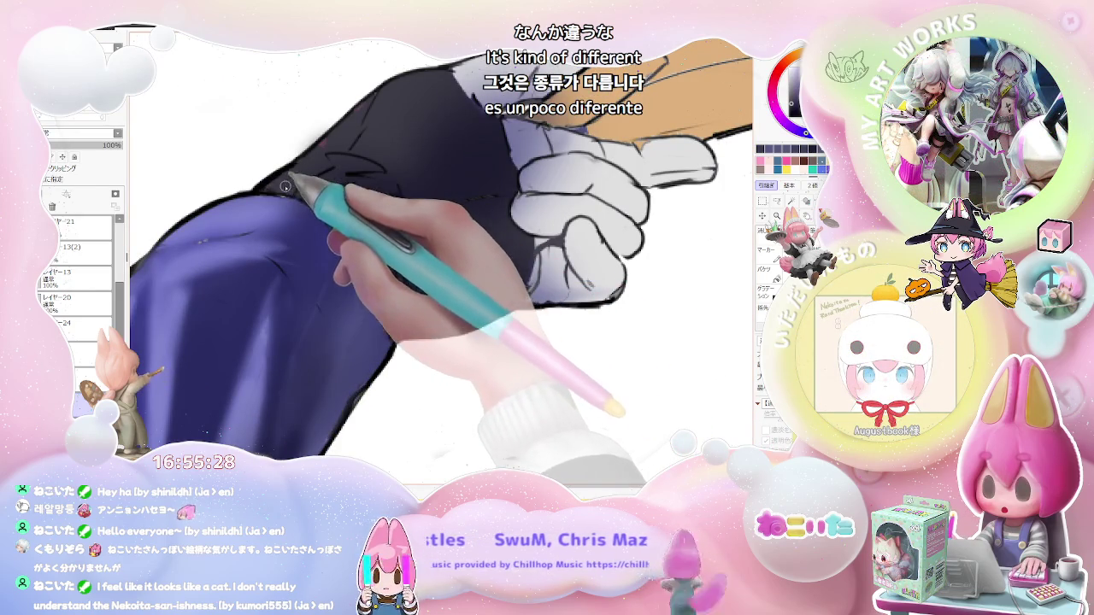
Draw three wrinkle lines on the dark sleeve cuff.
{"action": "left_click_drag", "start_coordinate": [286, 186], "coordinate": [359, 214]}
{"action": "left_click_drag", "start_coordinate": [308, 171], "coordinate": [402, 197]}
{"action": "mouse_move", "coordinate": [367, 153]}
{"action": "left_mouse_down"}
{"action": "mouse_move", "coordinate": [445, 137]}
{"action": "mouse_move", "coordinate": [473, 97]}
{"action": "left_mouse_up"}
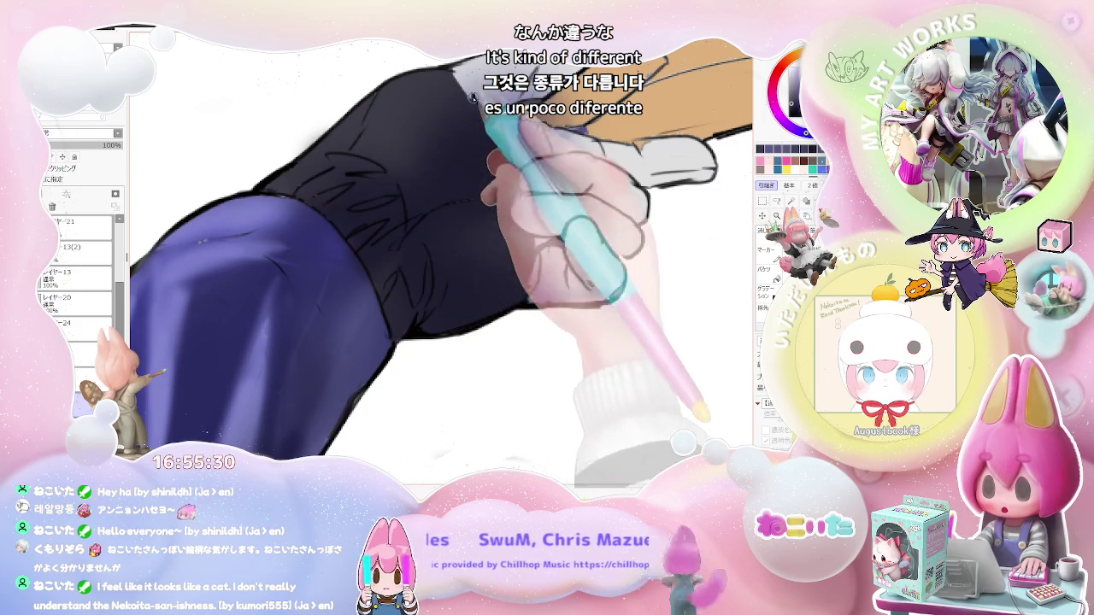
{"action": "scroll", "coordinate": [550, 291], "scroll_direction": "down", "scroll_amount": 1}
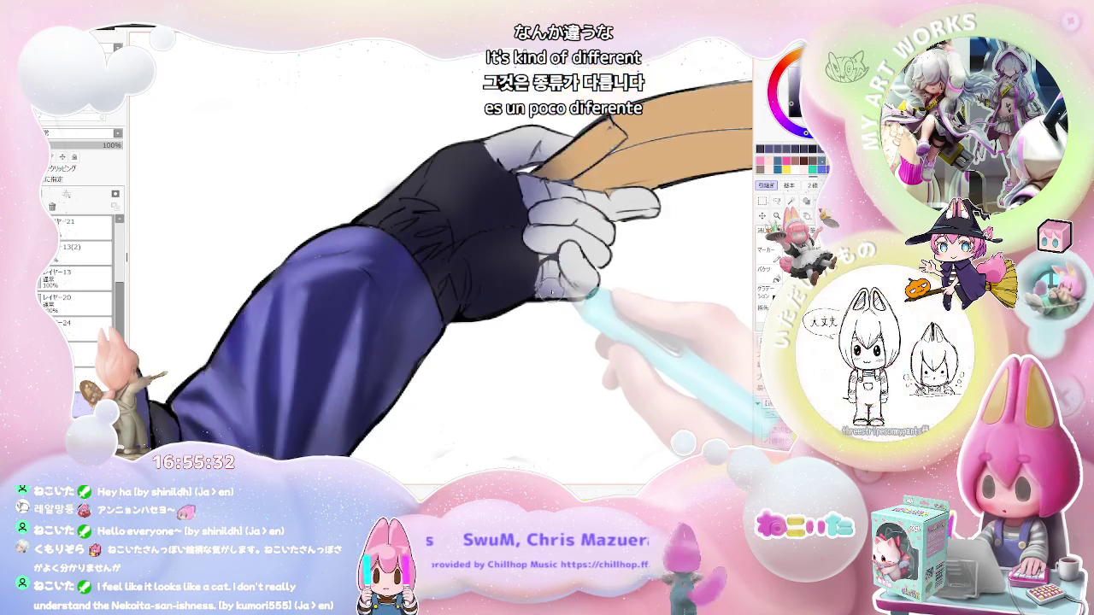
{"action": "scroll", "coordinate": [551, 291], "scroll_direction": "up", "scroll_amount": 1}
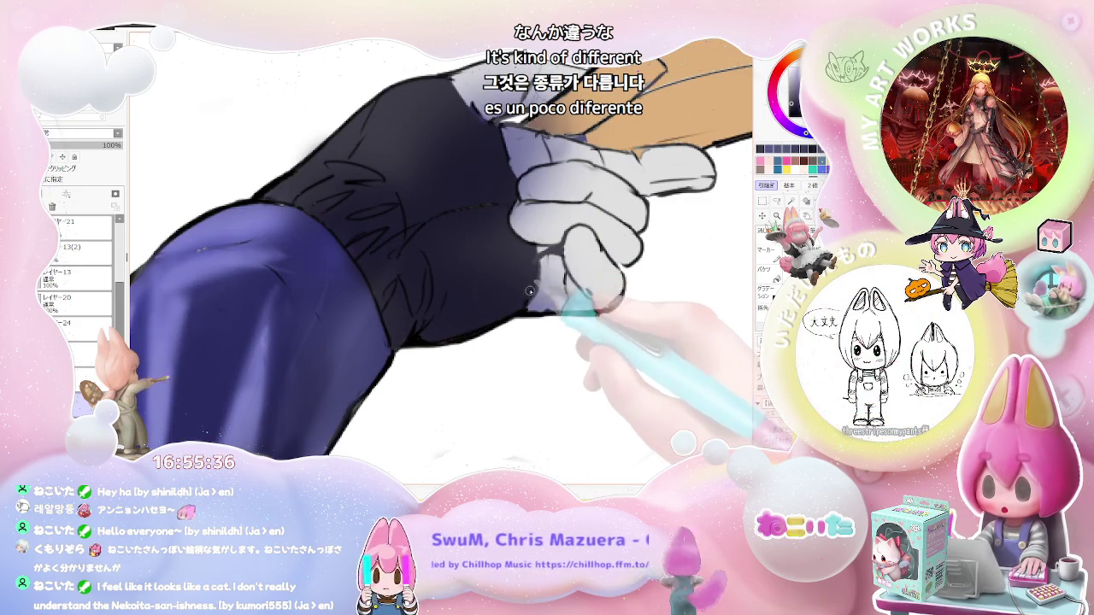
Rotate and zoom the view so the sleeve lies flatter and fills the screen.
{"action": "left_click_drag", "start_coordinate": [530, 291], "coordinate": [414, 307]}
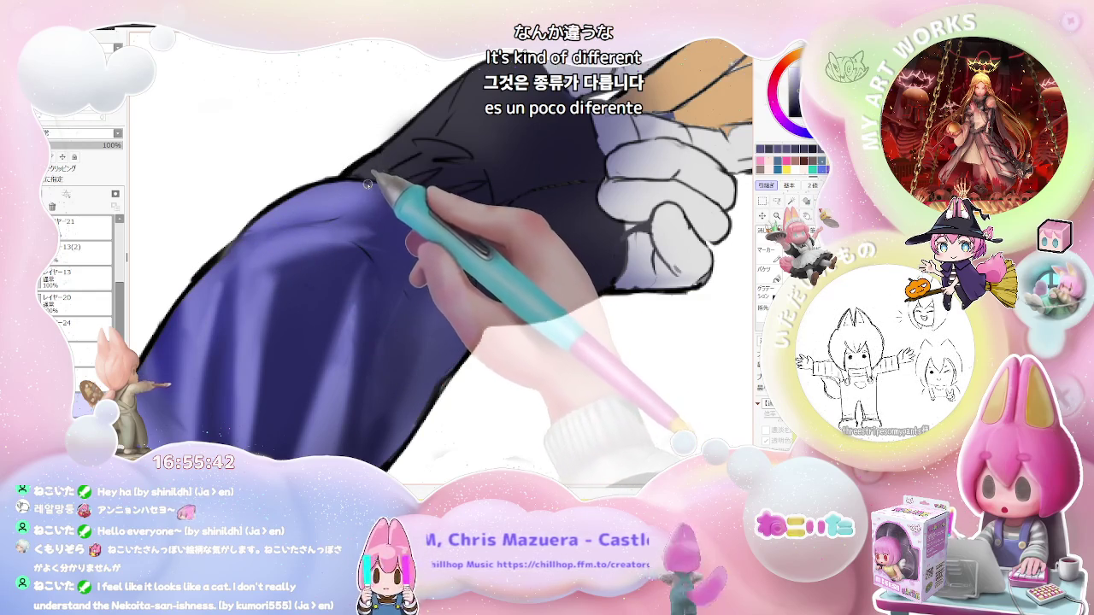
{"action": "left_click_drag", "start_coordinate": [367, 183], "coordinate": [305, 245]}
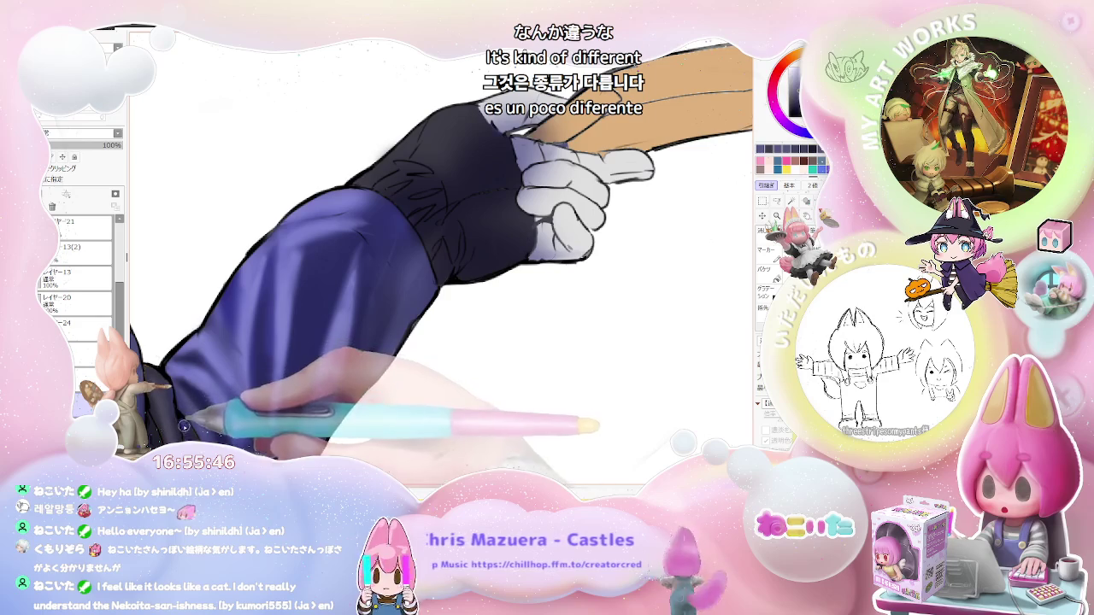
{"action": "left_click_drag", "start_coordinate": [184, 424], "coordinate": [241, 322]}
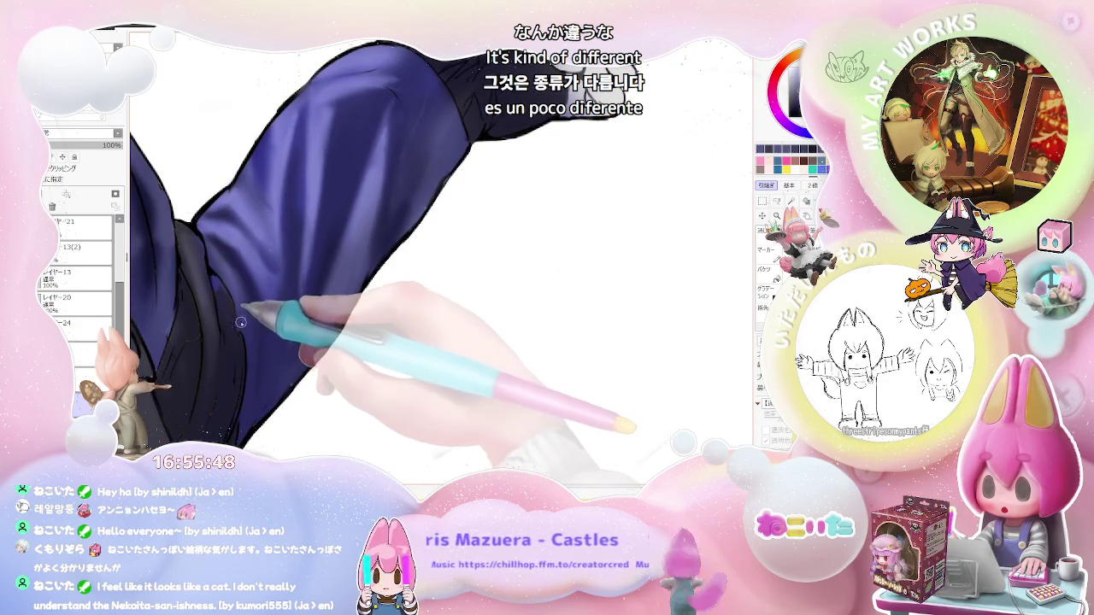
Paint lavender highlights and shadows on the jacket folds beside the dark chest strap.
{"action": "scroll", "coordinate": [319, 331], "scroll_direction": "down", "scroll_amount": 1}
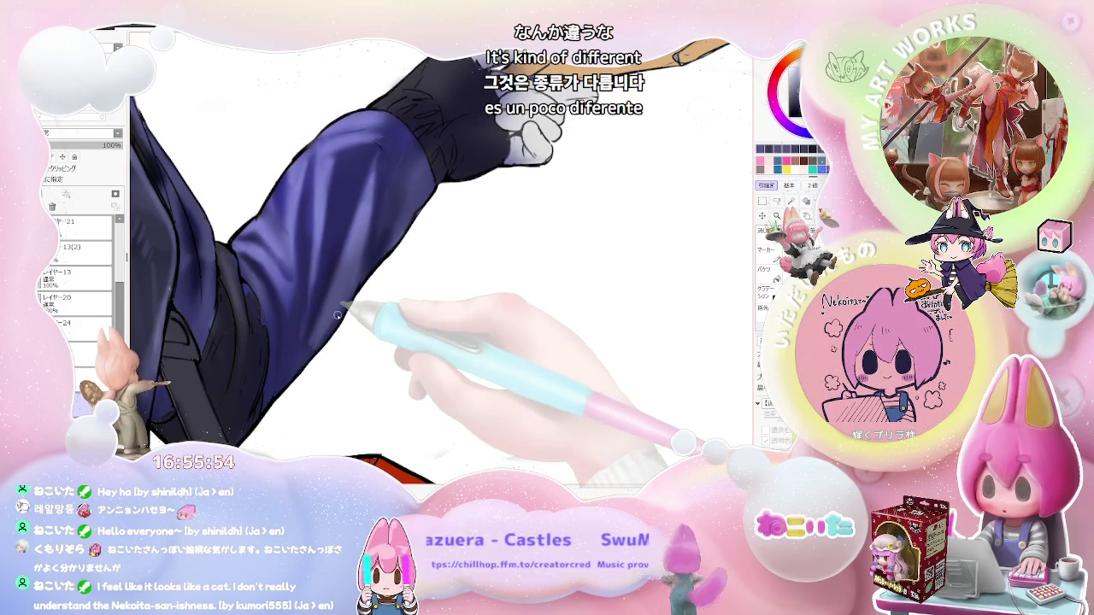
{"action": "scroll", "coordinate": [337, 315], "scroll_direction": "up", "scroll_amount": 2}
{"action": "scroll", "coordinate": [218, 302], "scroll_direction": "up", "scroll_amount": 2}
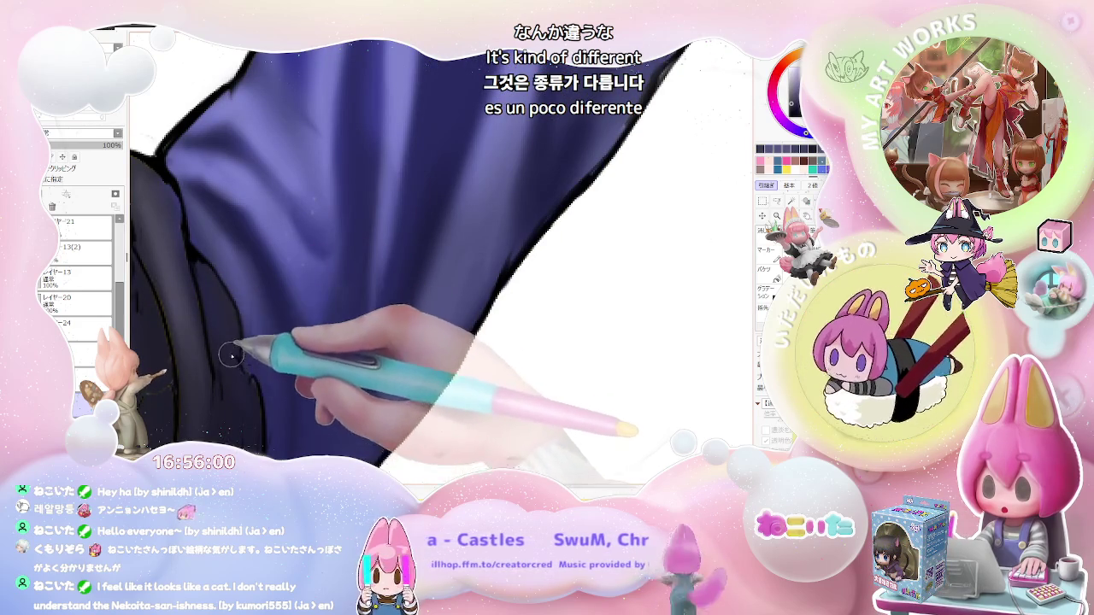
{"action": "scroll", "coordinate": [265, 376], "scroll_direction": "up", "scroll_amount": 1}
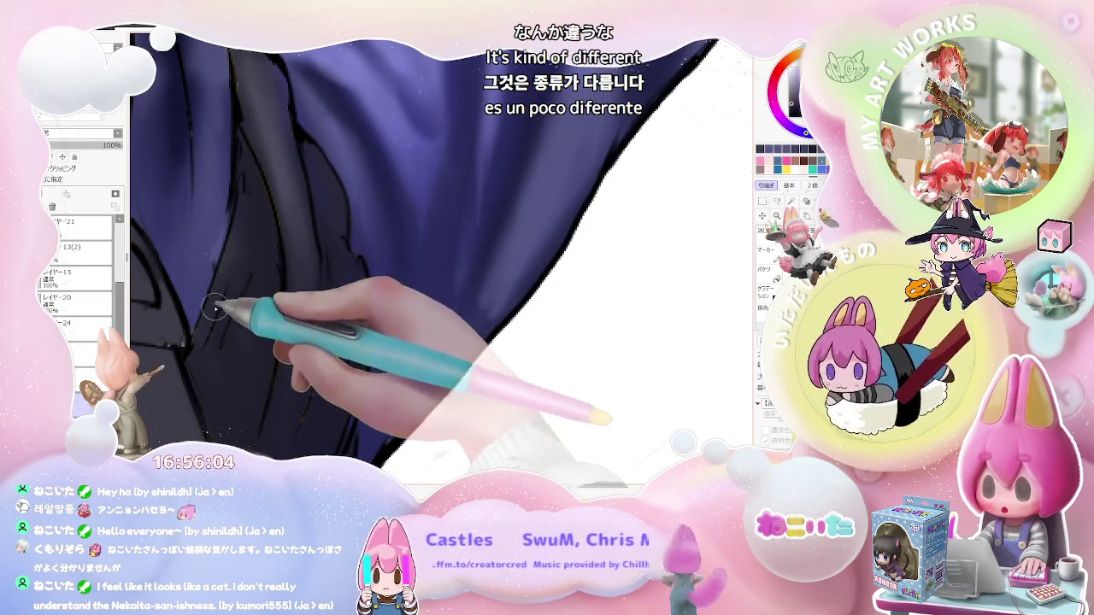
{"action": "scroll", "coordinate": [273, 436], "scroll_direction": "down", "scroll_amount": 1}
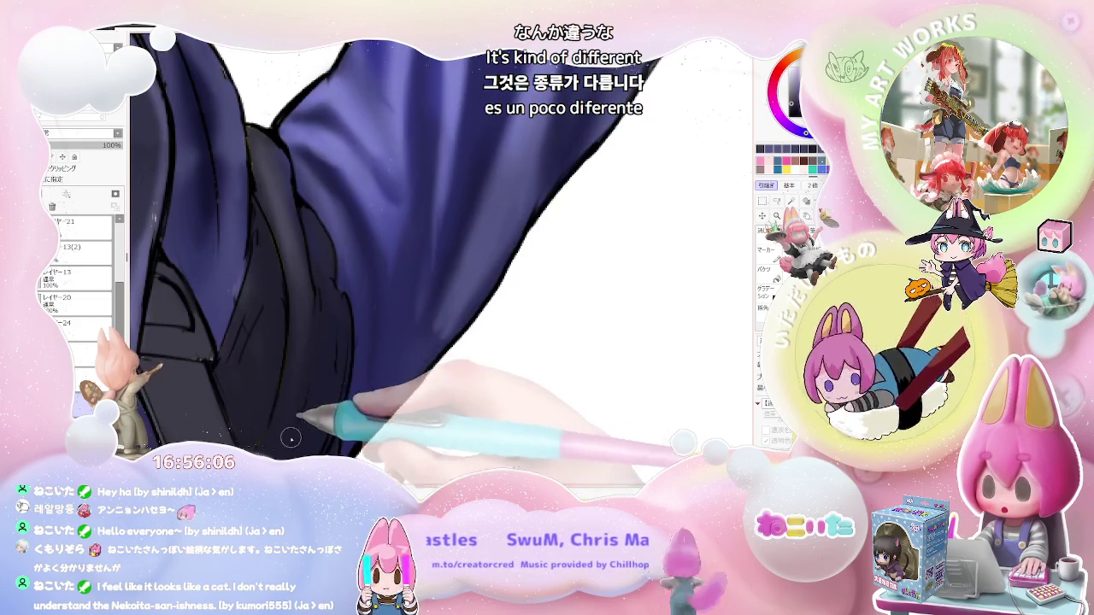
{"action": "scroll", "coordinate": [302, 419], "scroll_direction": "up", "scroll_amount": 1}
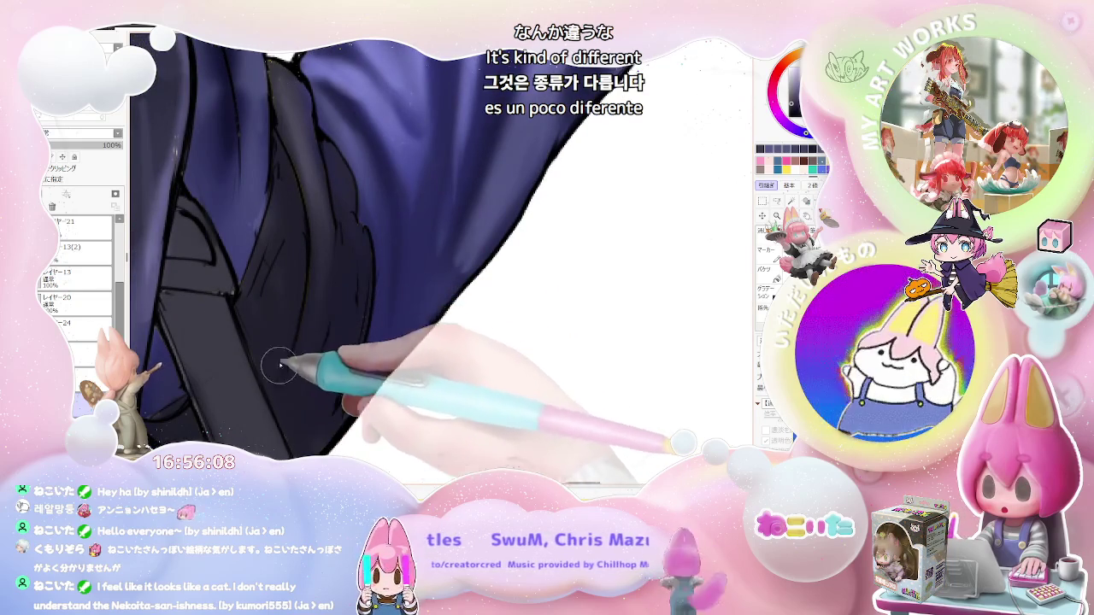
{"action": "scroll", "coordinate": [248, 418], "scroll_direction": "down", "scroll_amount": 1}
{"action": "scroll", "coordinate": [292, 433], "scroll_direction": "up", "scroll_amount": 1}
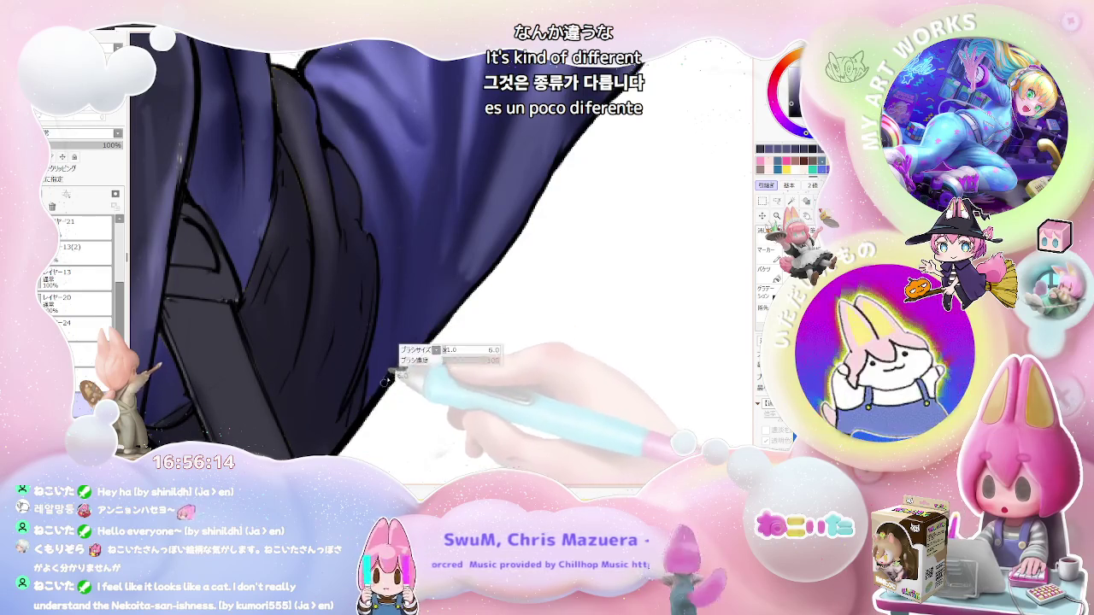
{"action": "scroll", "coordinate": [346, 375], "scroll_direction": "down", "scroll_amount": 1}
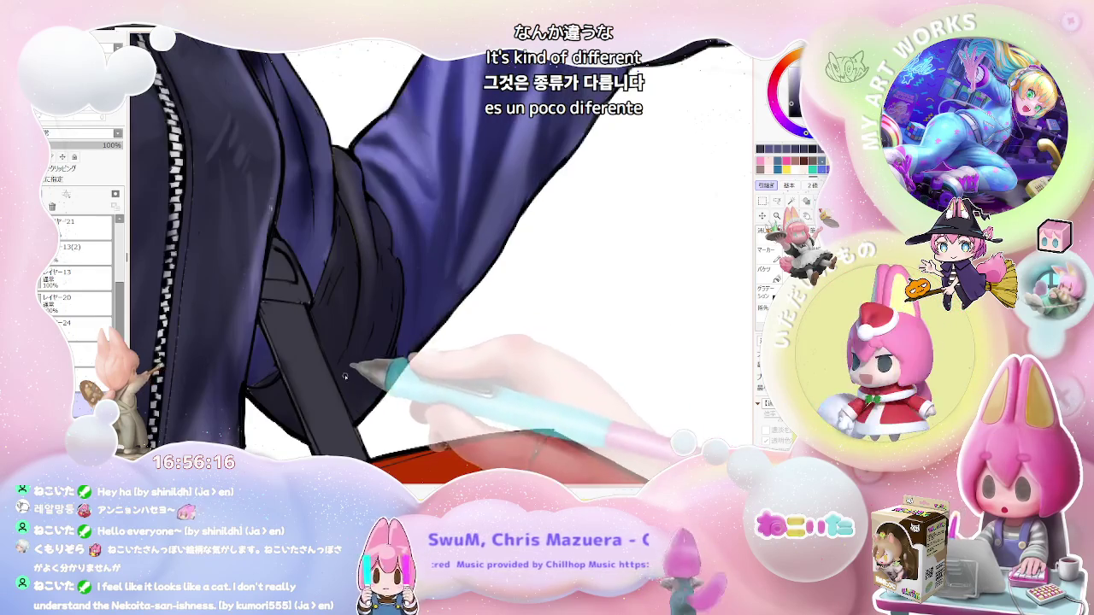
{"action": "scroll", "coordinate": [273, 384], "scroll_direction": "up", "scroll_amount": 1}
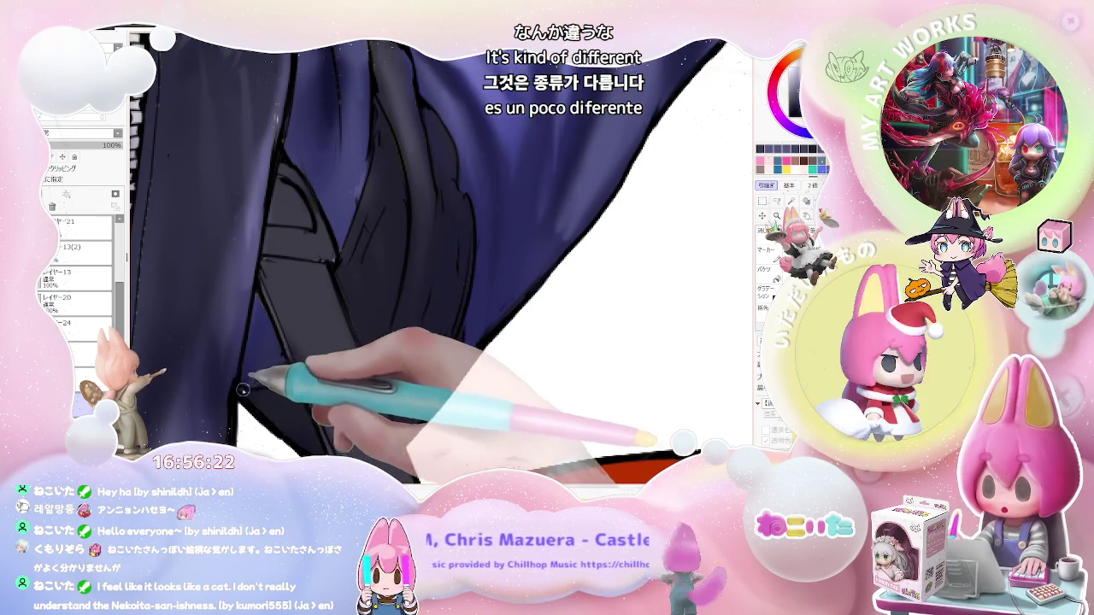
{"action": "scroll", "coordinate": [312, 351], "scroll_direction": "down", "scroll_amount": 1}
{"action": "scroll", "coordinate": [348, 348], "scroll_direction": "up", "scroll_amount": 1}
{"action": "scroll", "coordinate": [308, 299], "scroll_direction": "up", "scroll_amount": 1}
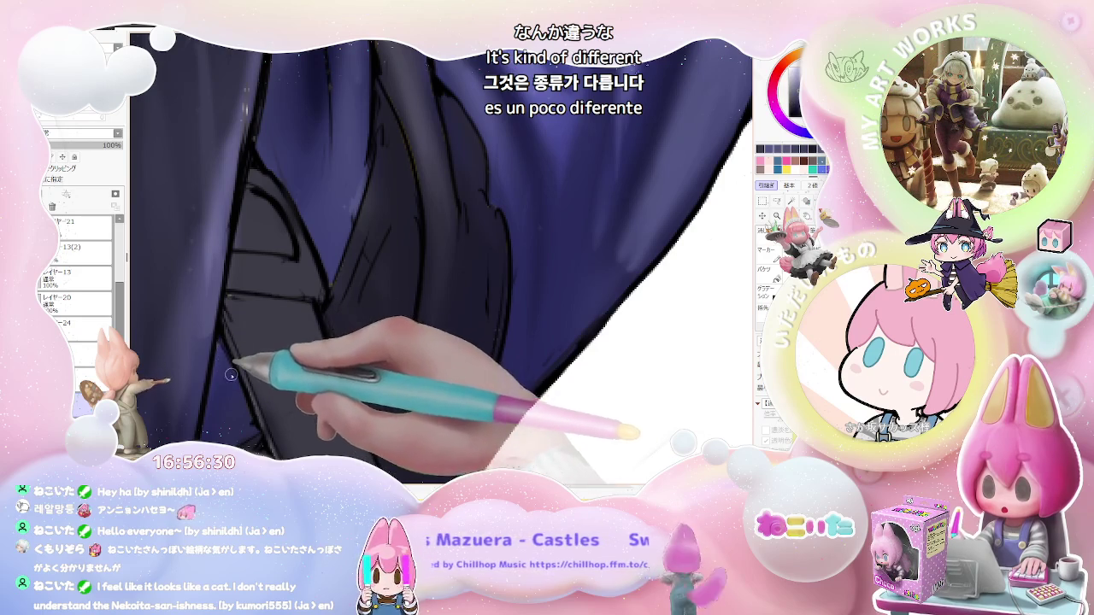
{"action": "left_click_drag", "start_coordinate": [220, 345], "coordinate": [205, 338]}
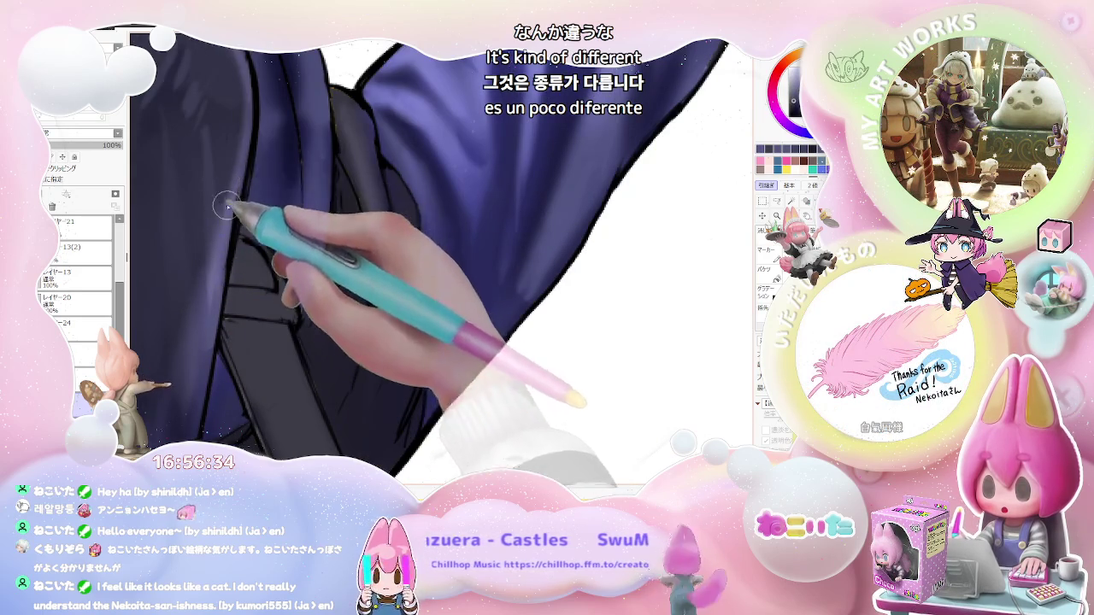
{"action": "scroll", "coordinate": [224, 354], "scroll_direction": "down", "scroll_amount": 5}
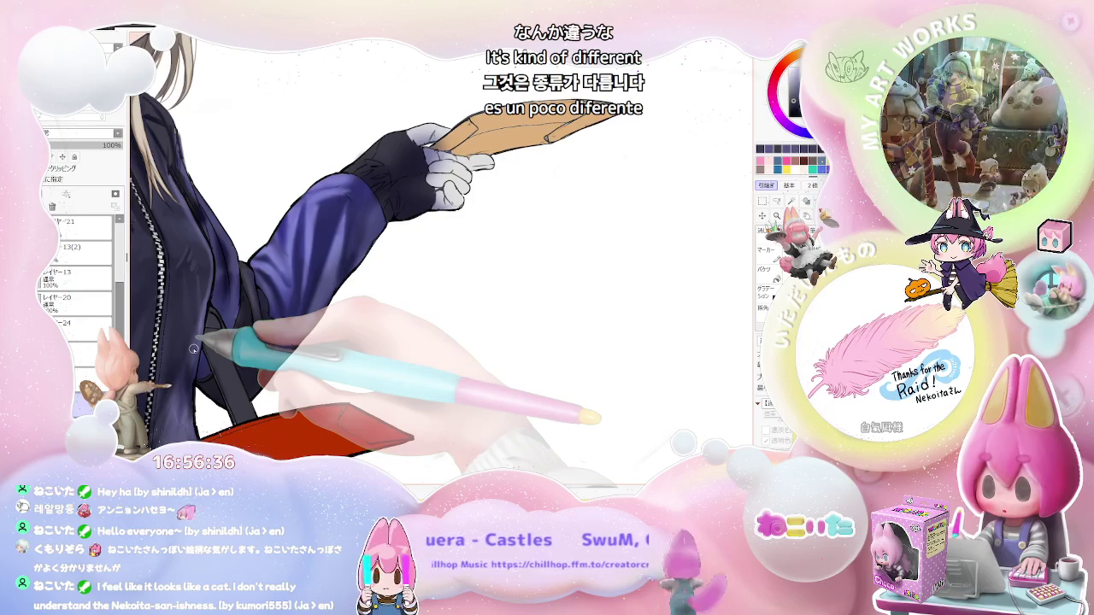
Soften the dark shading on the jacket folds around the chest strap, then zoom out to check.
{"action": "scroll", "coordinate": [194, 349], "scroll_direction": "down", "scroll_amount": 2}
{"action": "scroll", "coordinate": [194, 350], "scroll_direction": "down", "scroll_amount": 2}
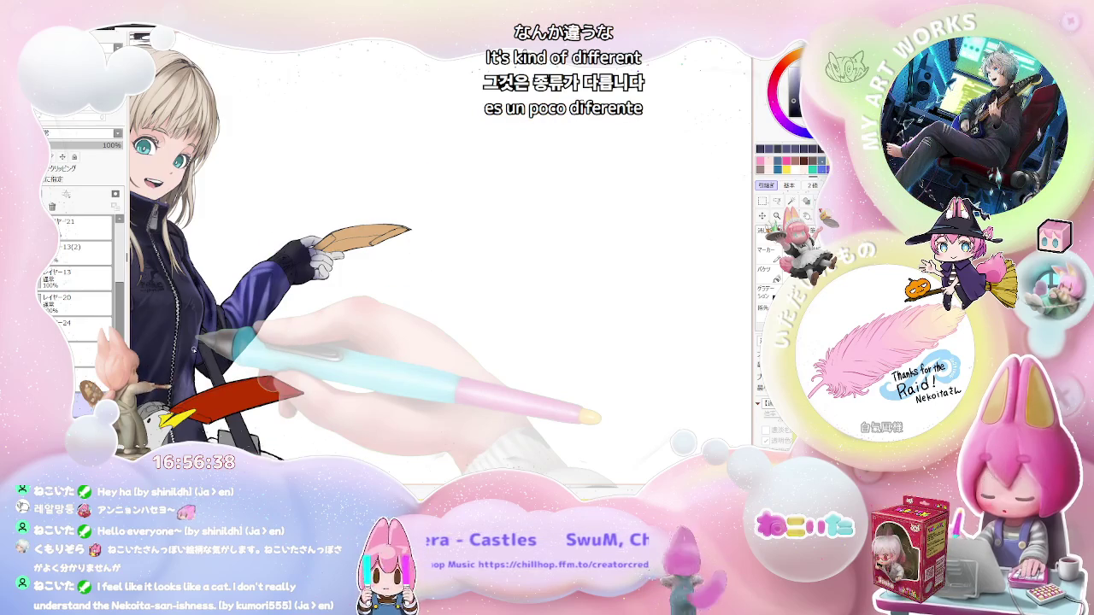
{"action": "scroll", "coordinate": [153, 380], "scroll_direction": "up", "scroll_amount": 2}
{"action": "scroll", "coordinate": [163, 389], "scroll_direction": "up", "scroll_amount": 2}
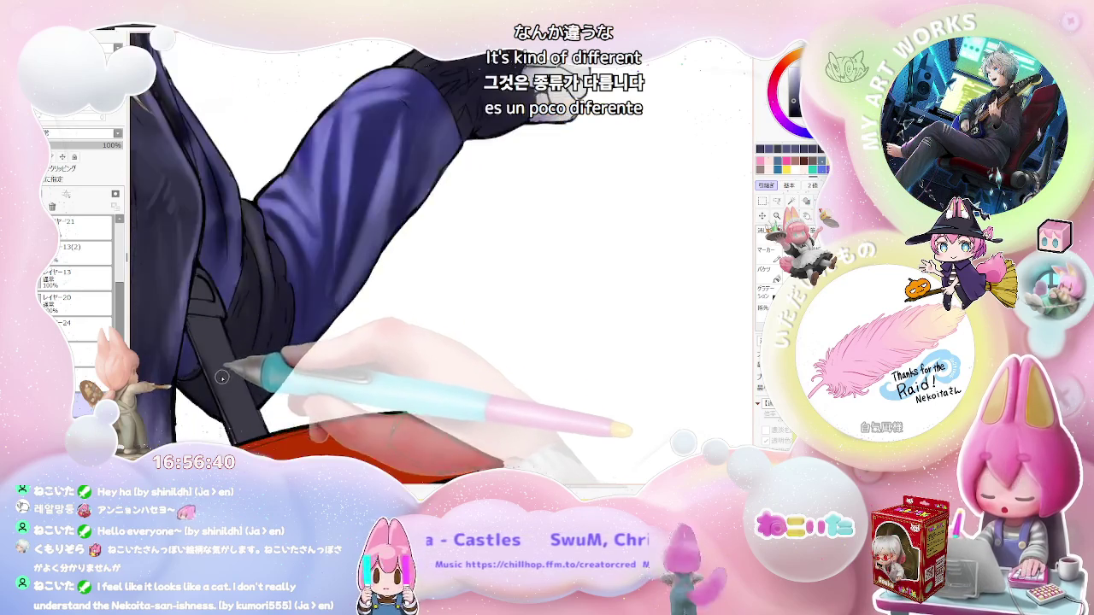
{"action": "scroll", "coordinate": [175, 400], "scroll_direction": "up", "scroll_amount": 2}
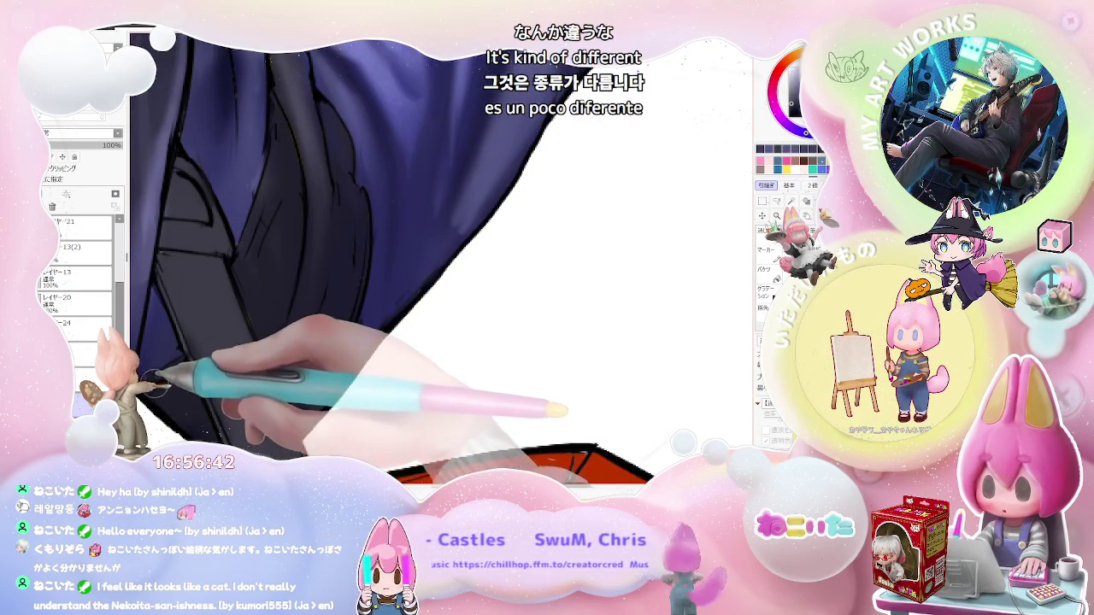
{"action": "scroll", "coordinate": [180, 376], "scroll_direction": "up", "scroll_amount": 2}
{"action": "scroll", "coordinate": [222, 350], "scroll_direction": "up", "scroll_amount": 2}
{"action": "scroll", "coordinate": [256, 335], "scroll_direction": "up", "scroll_amount": 2}
{"action": "scroll", "coordinate": [195, 342], "scroll_direction": "up", "scroll_amount": 2}
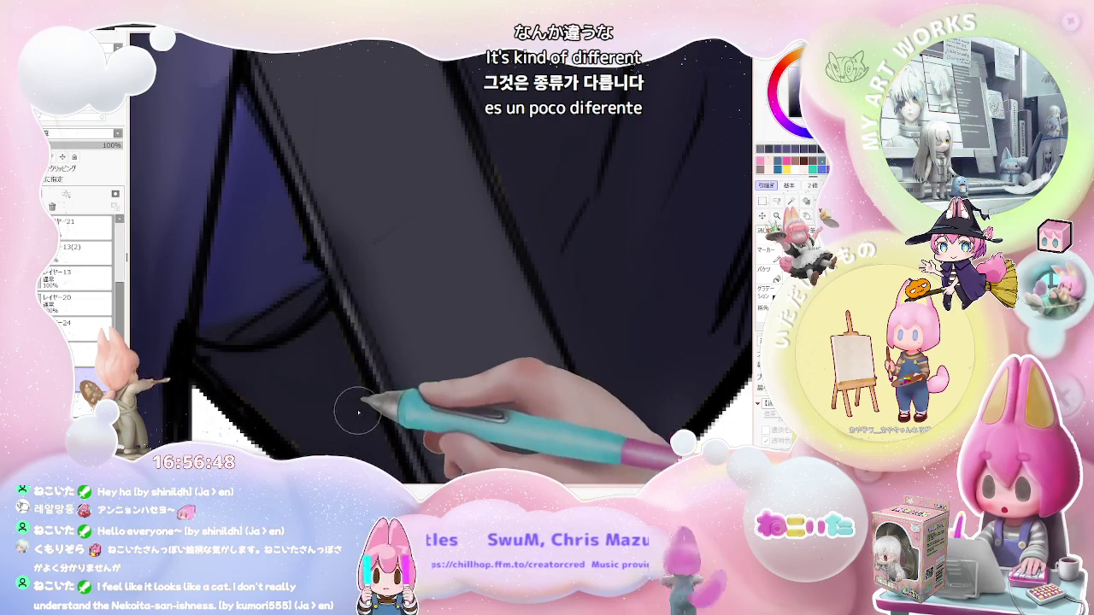
{"action": "scroll", "coordinate": [366, 403], "scroll_direction": "up", "scroll_amount": 2}
{"action": "scroll", "coordinate": [504, 319], "scroll_direction": "down", "scroll_amount": 2}
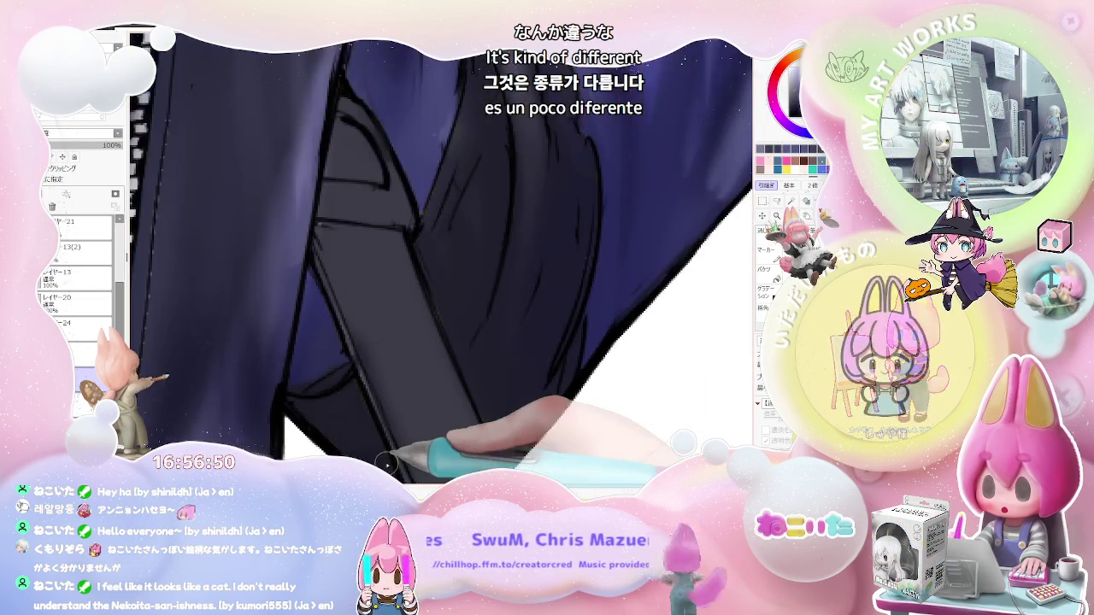
{"action": "scroll", "coordinate": [504, 319], "scroll_direction": "down", "scroll_amount": 1}
{"action": "scroll", "coordinate": [504, 318], "scroll_direction": "up", "scroll_amount": 1}
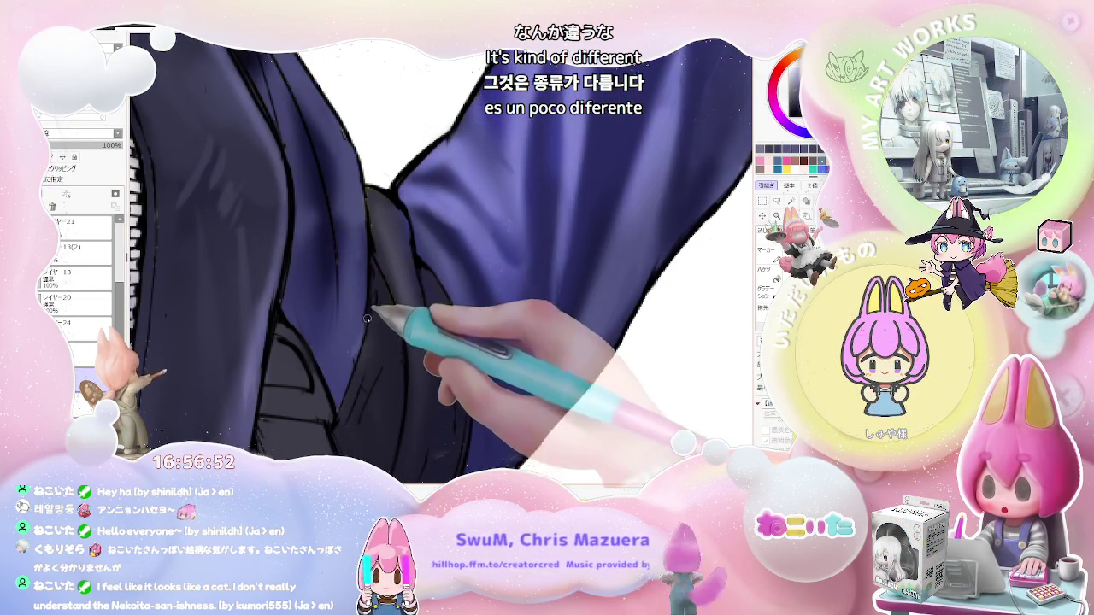
{"action": "scroll", "coordinate": [367, 356], "scroll_direction": "down", "scroll_amount": 3}
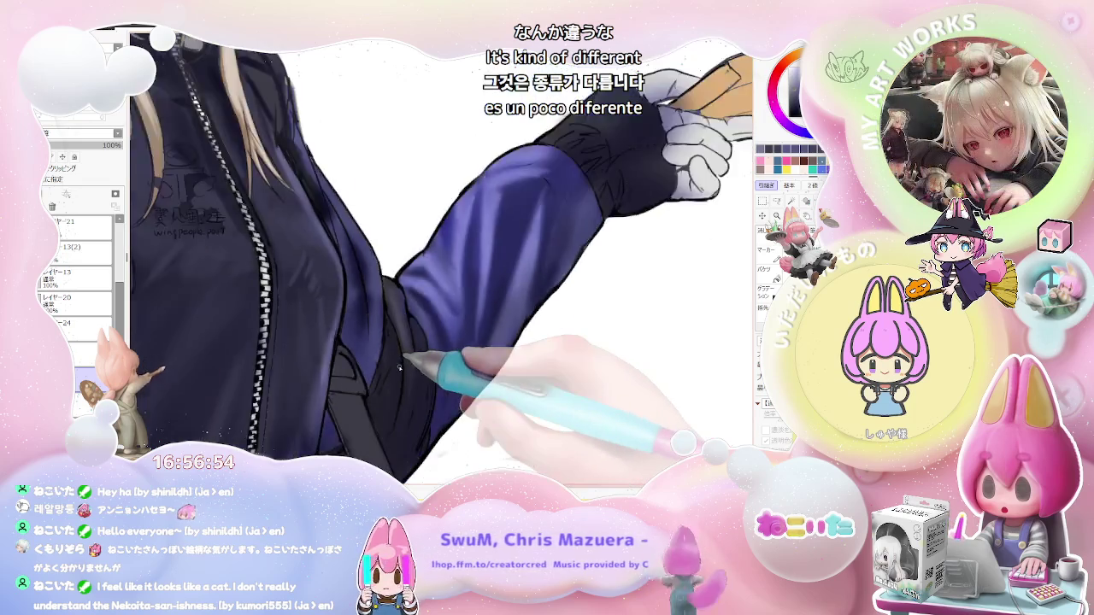
{"action": "scroll", "coordinate": [385, 357], "scroll_direction": "down", "scroll_amount": 2}
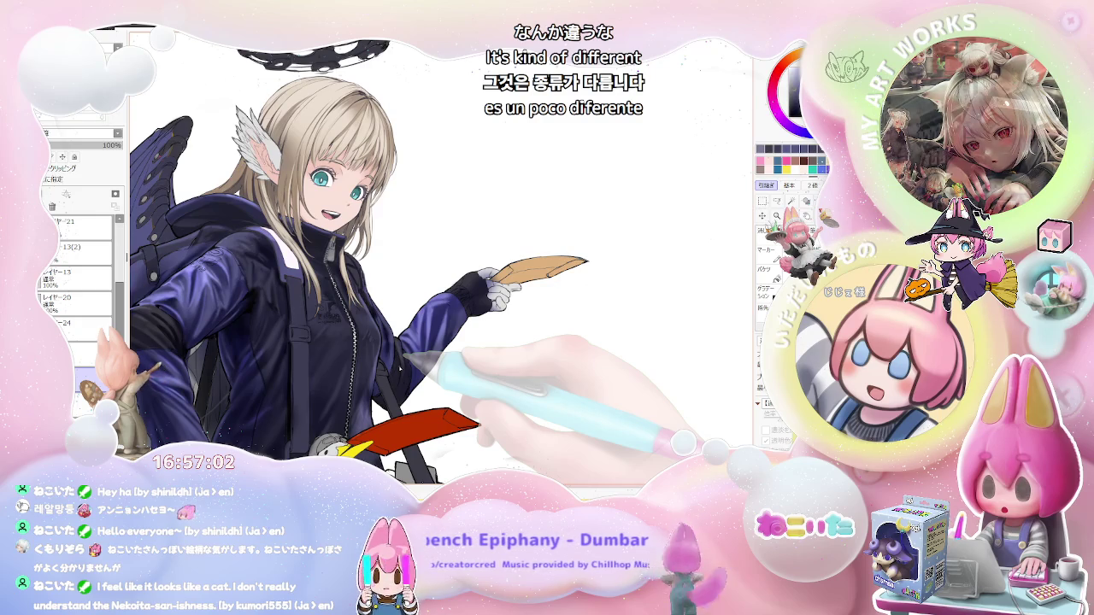
Zoom back and forth between the full winged figure and the jacket chest.
{"action": "scroll", "coordinate": [402, 357], "scroll_direction": "up", "scroll_amount": 2}
{"action": "scroll", "coordinate": [389, 325], "scroll_direction": "up", "scroll_amount": 2}
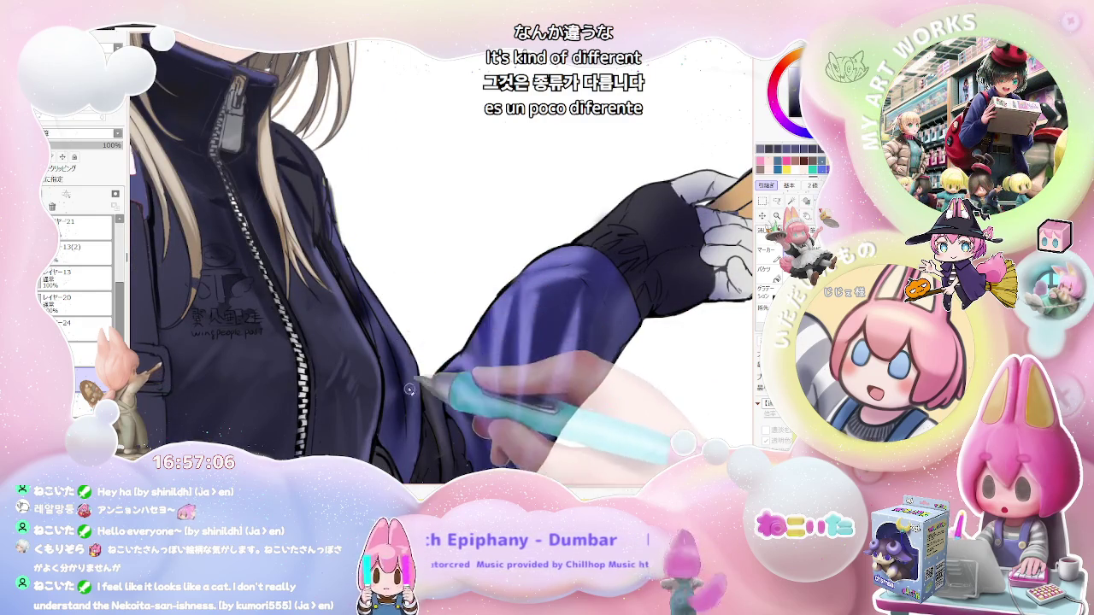
{"action": "scroll", "coordinate": [408, 392], "scroll_direction": "down", "scroll_amount": 2}
{"action": "scroll", "coordinate": [408, 393], "scroll_direction": "down", "scroll_amount": 2}
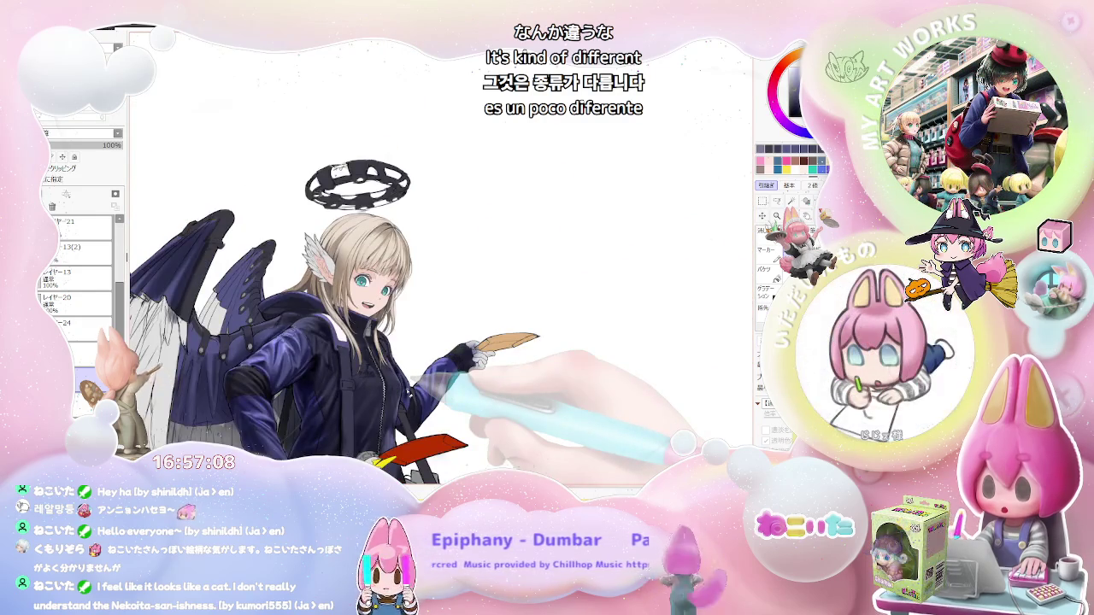
{"action": "scroll", "coordinate": [408, 392], "scroll_direction": "up", "scroll_amount": 1}
{"action": "scroll", "coordinate": [398, 394], "scroll_direction": "up", "scroll_amount": 1}
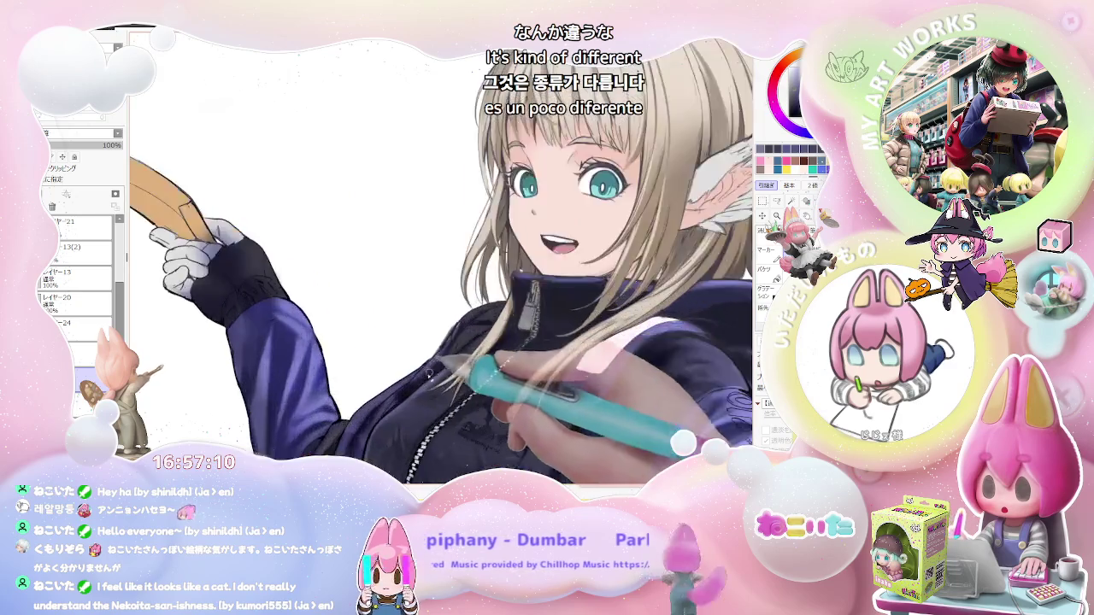
{"action": "scroll", "coordinate": [385, 393], "scroll_direction": "up", "scroll_amount": 1}
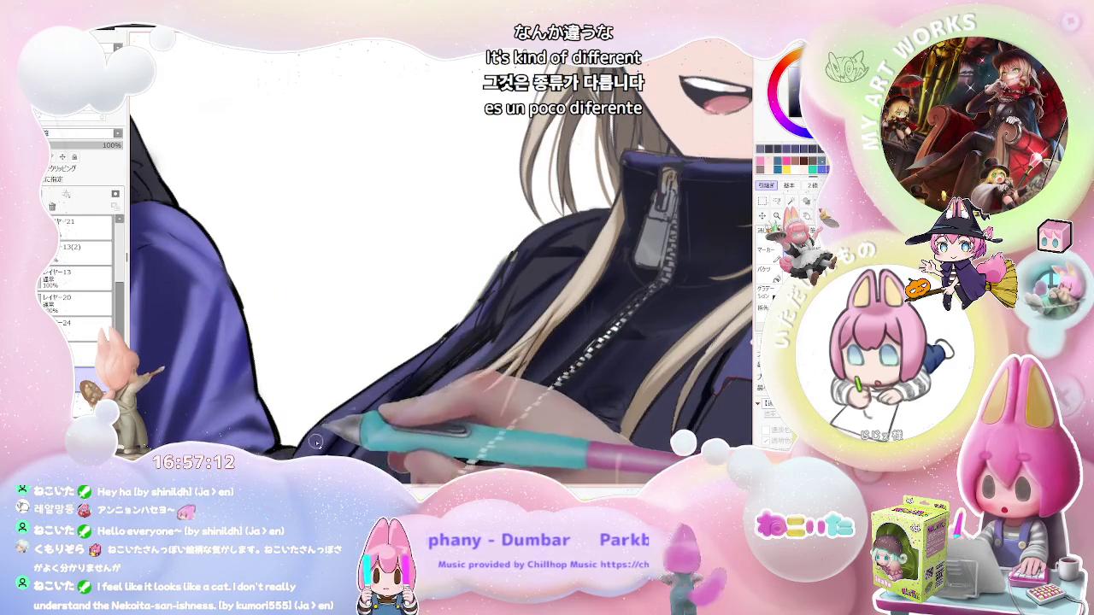
{"action": "scroll", "coordinate": [380, 387], "scroll_direction": "down", "scroll_amount": 1}
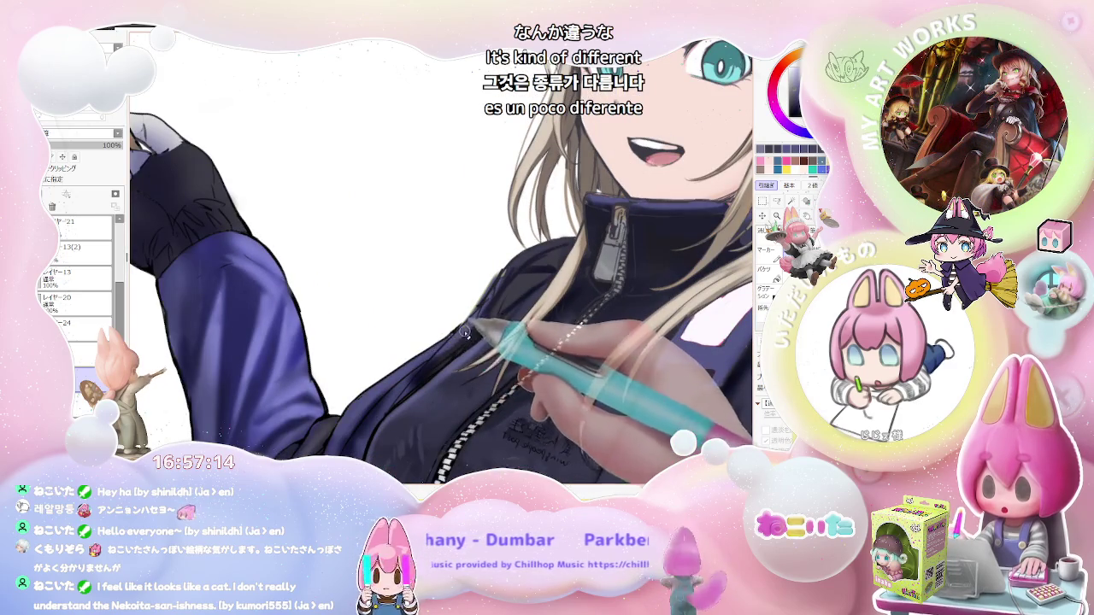
{"action": "scroll", "coordinate": [431, 357], "scroll_direction": "down", "scroll_amount": 2}
{"action": "scroll", "coordinate": [410, 389], "scroll_direction": "down", "scroll_amount": 2}
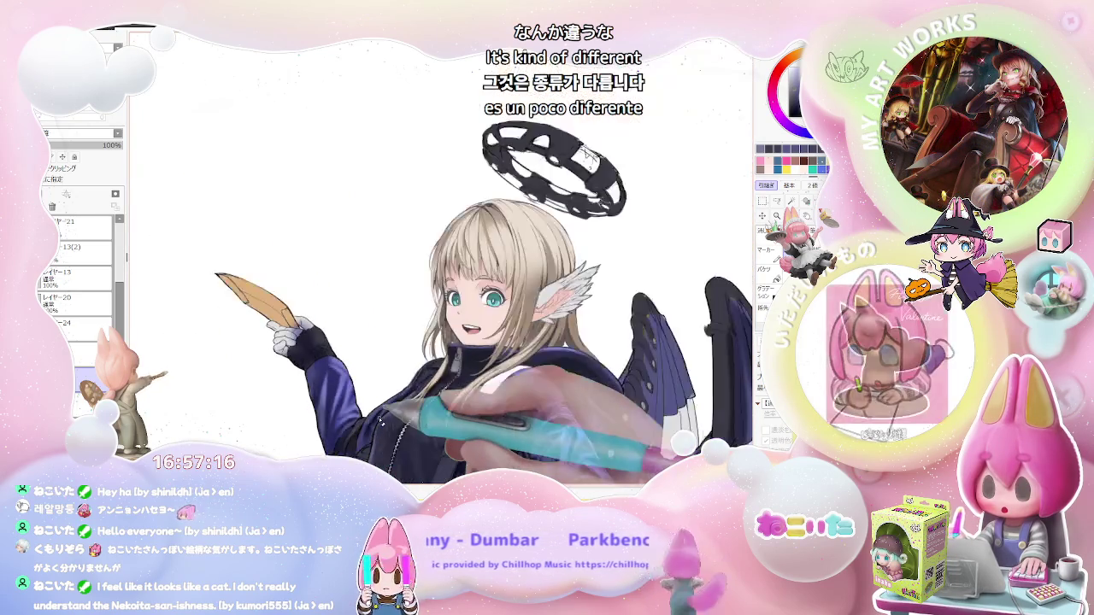
{"action": "scroll", "coordinate": [382, 421], "scroll_direction": "down", "scroll_amount": 1}
Tilt the canvas view sideways and zoom in on the chest beside the zipper.
{"action": "key", "text": "End"}
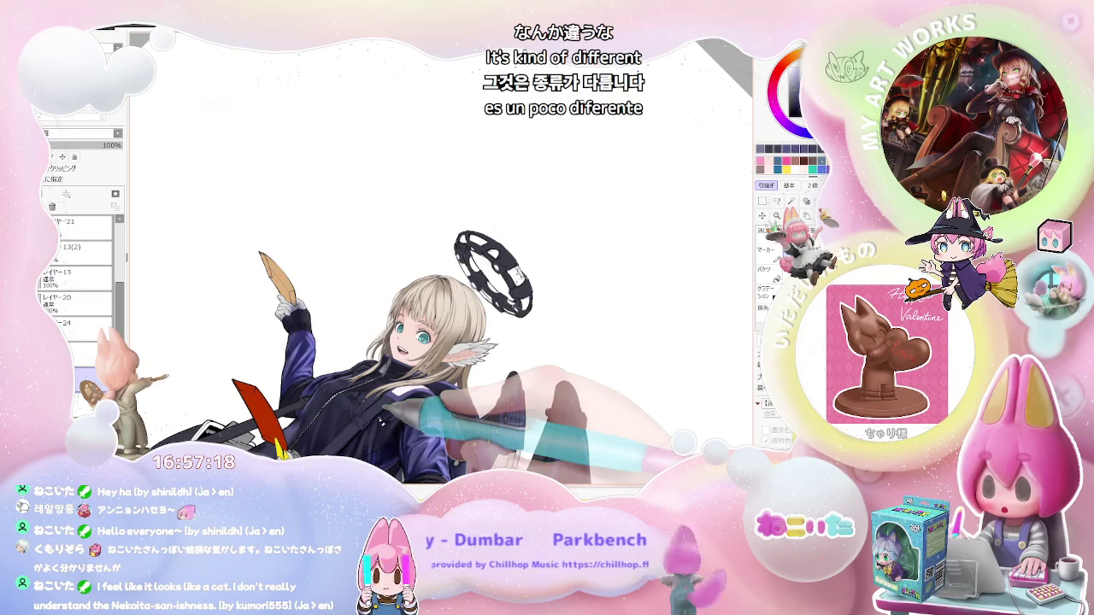
{"action": "scroll", "coordinate": [376, 418], "scroll_direction": "up", "scroll_amount": 2}
{"action": "scroll", "coordinate": [342, 402], "scroll_direction": "up", "scroll_amount": 2}
{"action": "scroll", "coordinate": [308, 384], "scroll_direction": "up", "scroll_amount": 2}
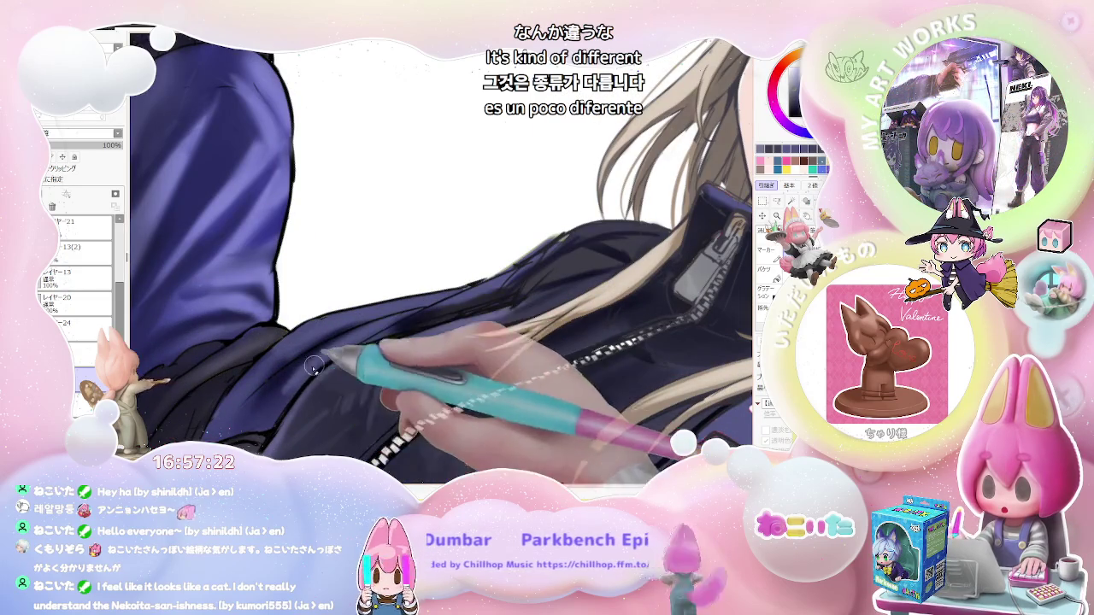
{"action": "scroll", "coordinate": [359, 337], "scroll_direction": "down", "scroll_amount": 2}
{"action": "scroll", "coordinate": [441, 302], "scroll_direction": "down", "scroll_amount": 2}
{"action": "scroll", "coordinate": [441, 302], "scroll_direction": "down", "scroll_amount": 2}
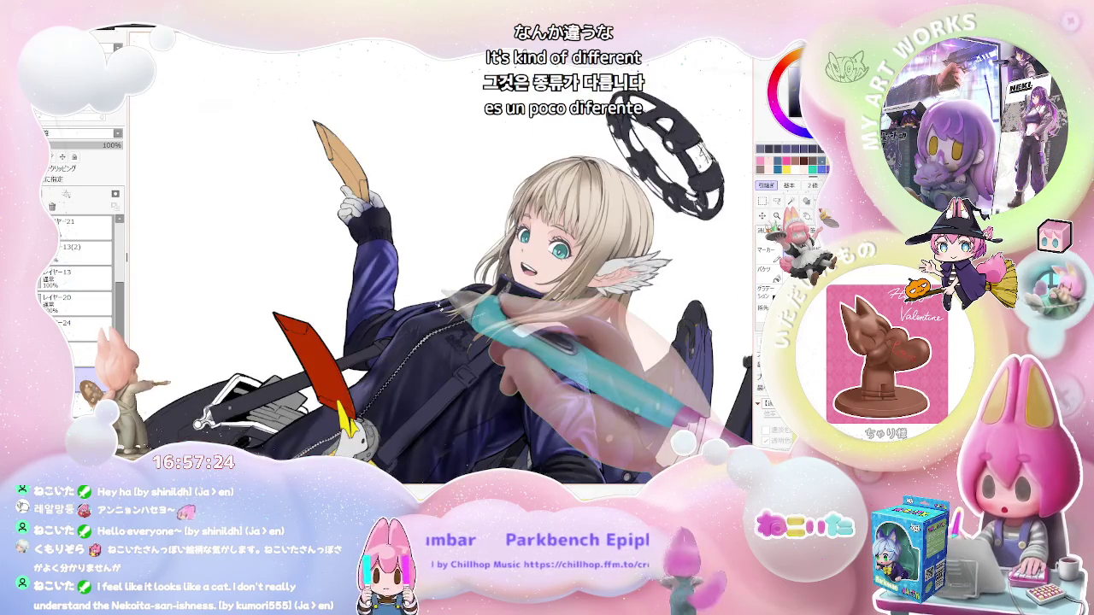
{"action": "scroll", "coordinate": [441, 303], "scroll_direction": "up", "scroll_amount": 2}
{"action": "scroll", "coordinate": [441, 302], "scroll_direction": "up", "scroll_amount": 2}
{"action": "scroll", "coordinate": [472, 326], "scroll_direction": "up", "scroll_amount": 2}
{"action": "scroll", "coordinate": [471, 327], "scroll_direction": "up", "scroll_amount": 2}
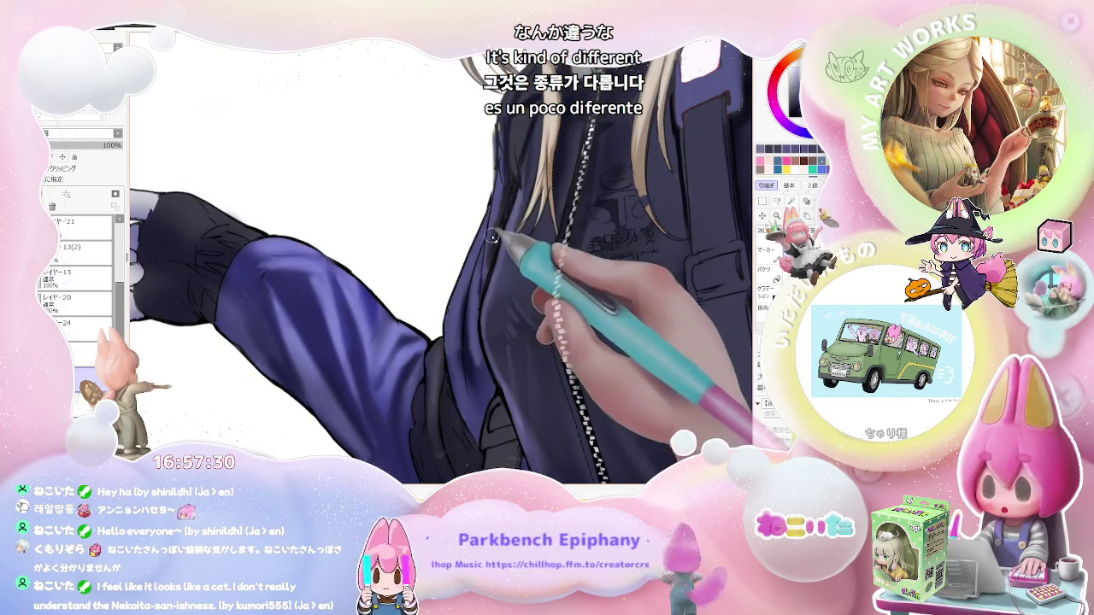
{"action": "scroll", "coordinate": [487, 260], "scroll_direction": "down", "scroll_amount": 2}
{"action": "scroll", "coordinate": [516, 214], "scroll_direction": "down", "scroll_amount": 1}
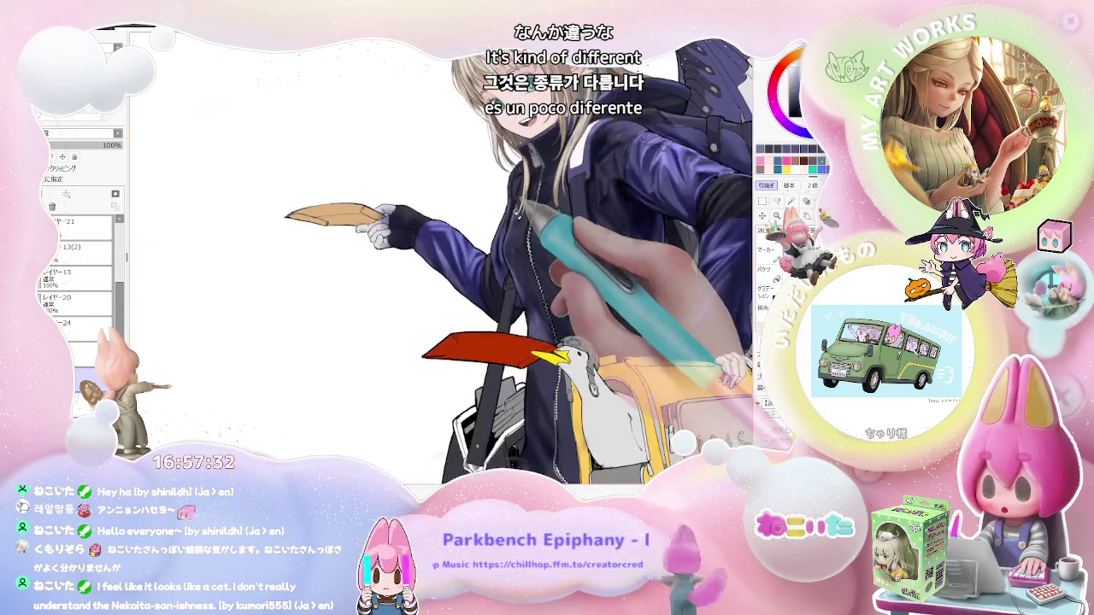
{"action": "scroll", "coordinate": [545, 231], "scroll_direction": "up", "scroll_amount": 1}
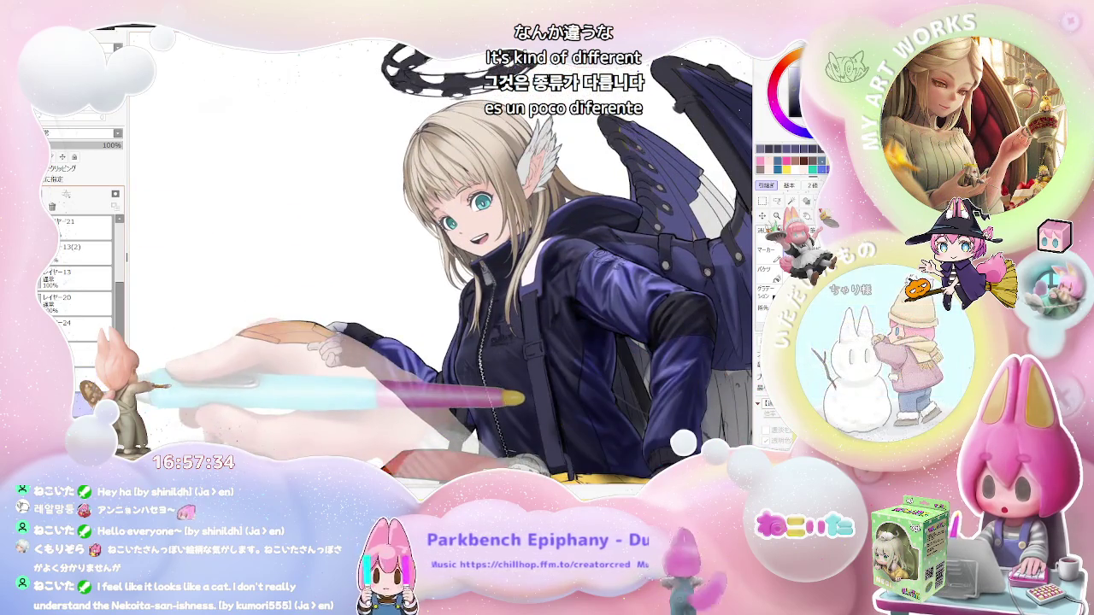
{"action": "scroll", "coordinate": [453, 370], "scroll_direction": "up", "scroll_amount": 2}
{"action": "scroll", "coordinate": [452, 372], "scroll_direction": "up", "scroll_amount": 2}
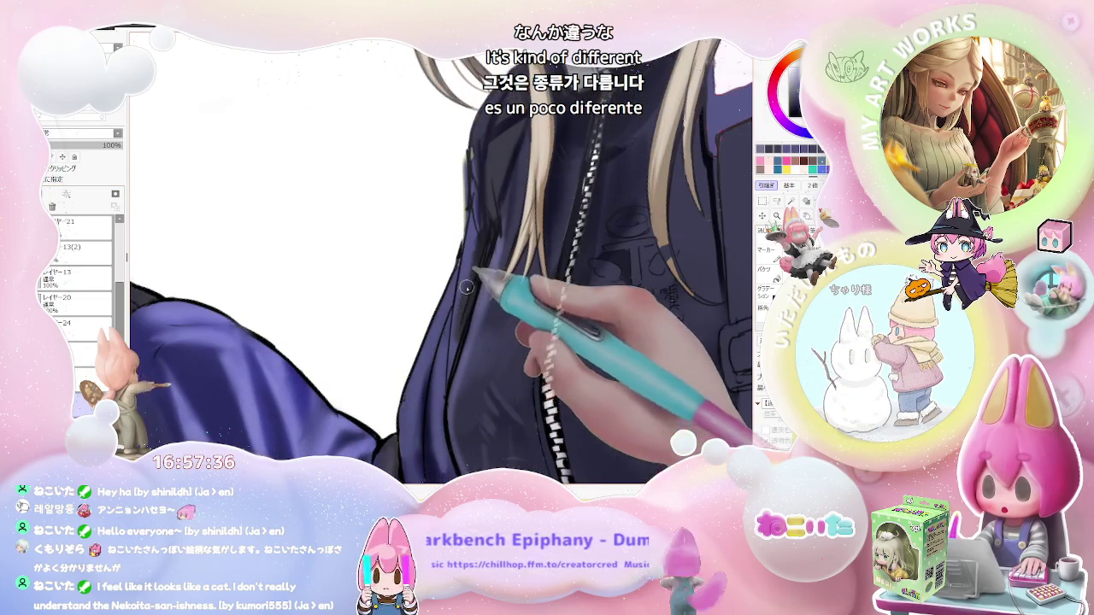
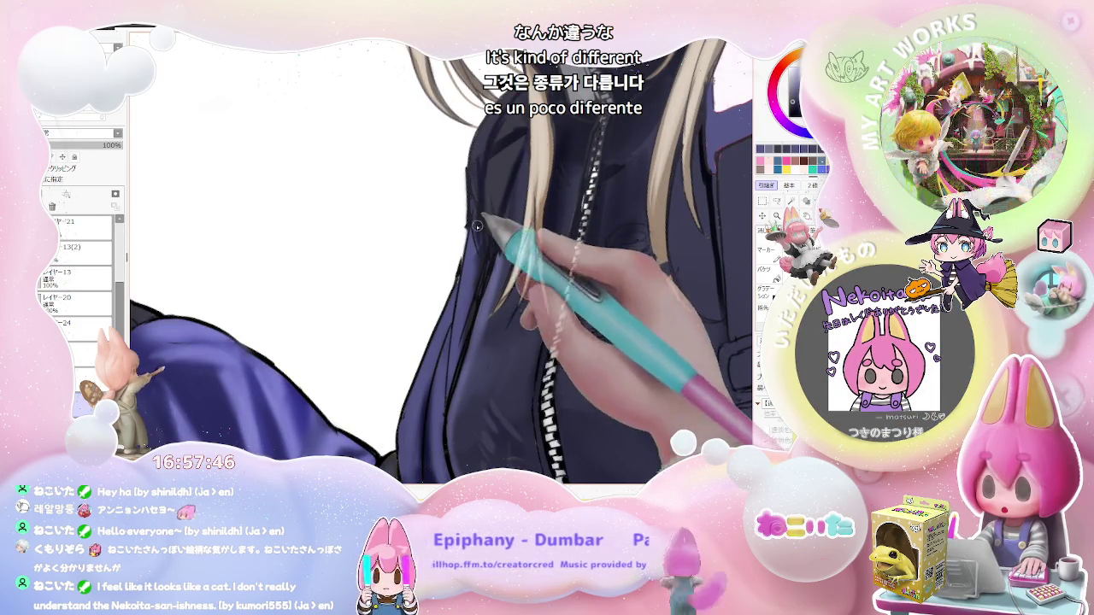
Tilt the canvas upright and zoom in on the navy jacket's sleeve and torso.
{"action": "scroll", "coordinate": [492, 244], "scroll_direction": "down", "scroll_amount": 1}
{"action": "scroll", "coordinate": [504, 235], "scroll_direction": "down", "scroll_amount": 1}
{"action": "scroll", "coordinate": [526, 222], "scroll_direction": "down", "scroll_amount": 1}
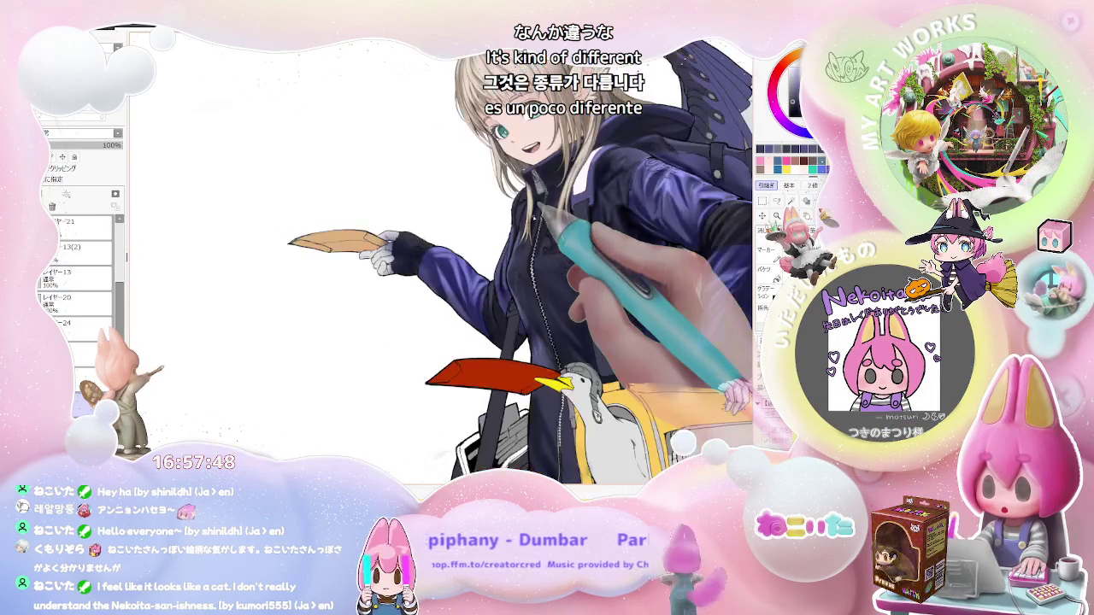
{"action": "key", "text": "End"}
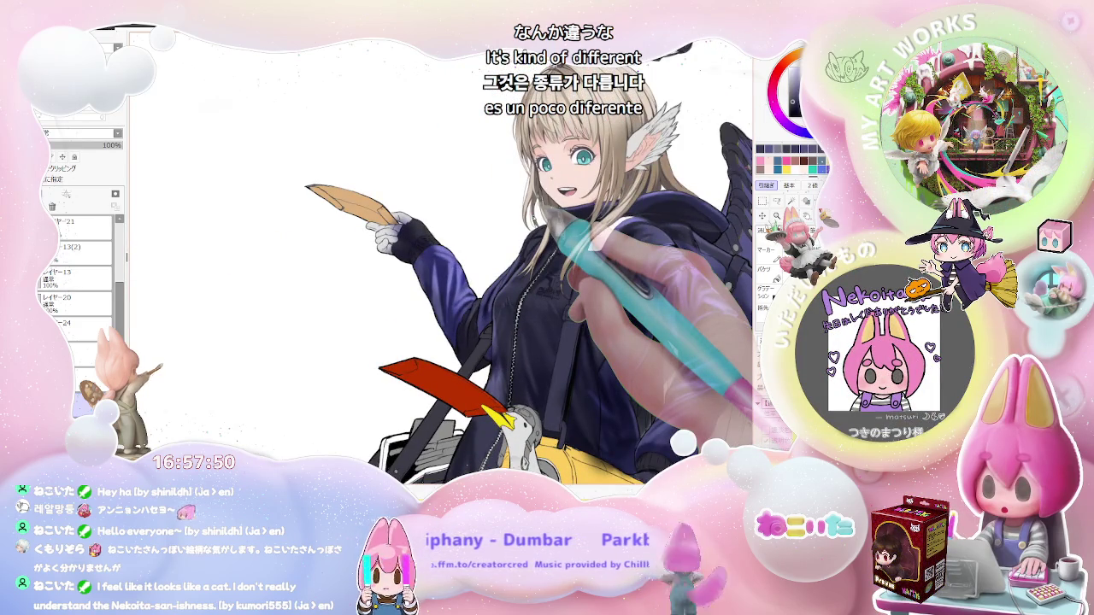
{"action": "scroll", "coordinate": [534, 265], "scroll_direction": "up", "scroll_amount": 1}
{"action": "scroll", "coordinate": [510, 295], "scroll_direction": "up", "scroll_amount": 1}
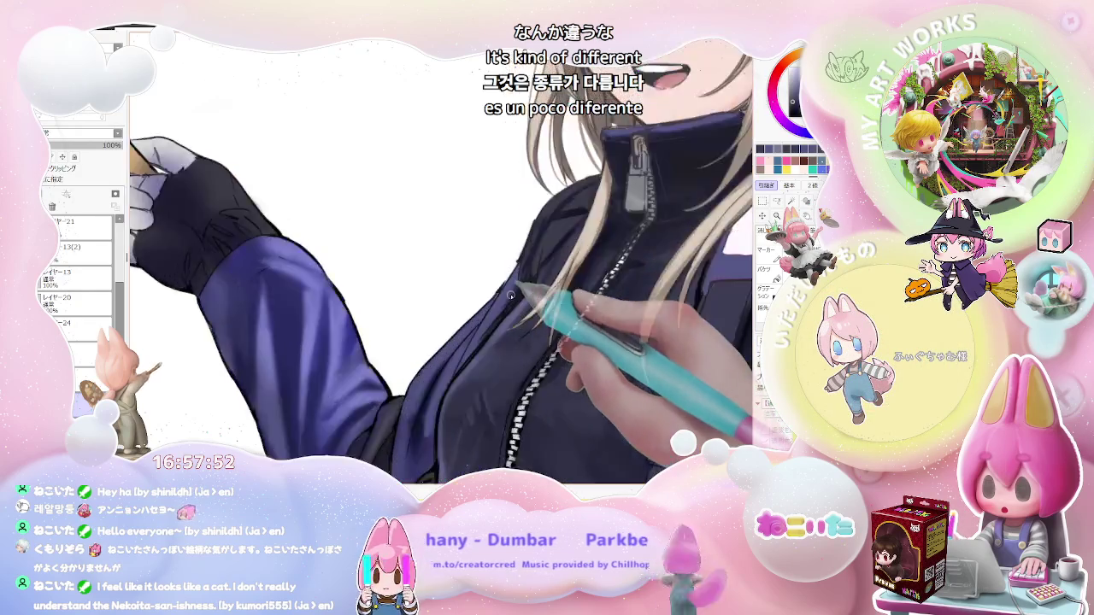
{"action": "scroll", "coordinate": [512, 295], "scroll_direction": "up", "scroll_amount": 1}
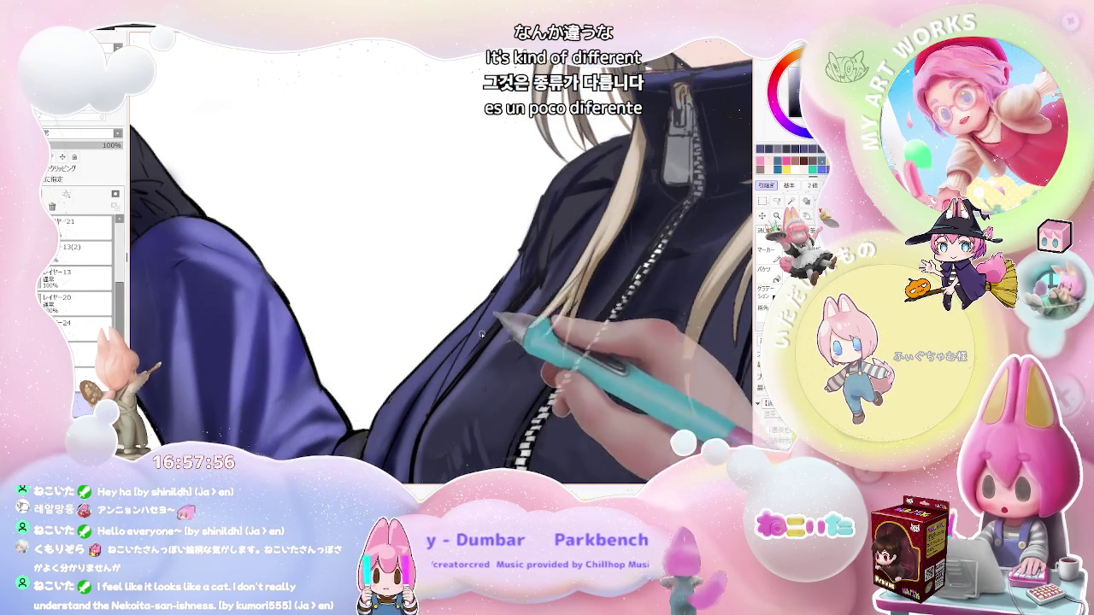
{"action": "scroll", "coordinate": [482, 334], "scroll_direction": "down", "scroll_amount": 1}
{"action": "scroll", "coordinate": [471, 346], "scroll_direction": "down", "scroll_amount": 1}
{"action": "scroll", "coordinate": [458, 361], "scroll_direction": "down", "scroll_amount": 1}
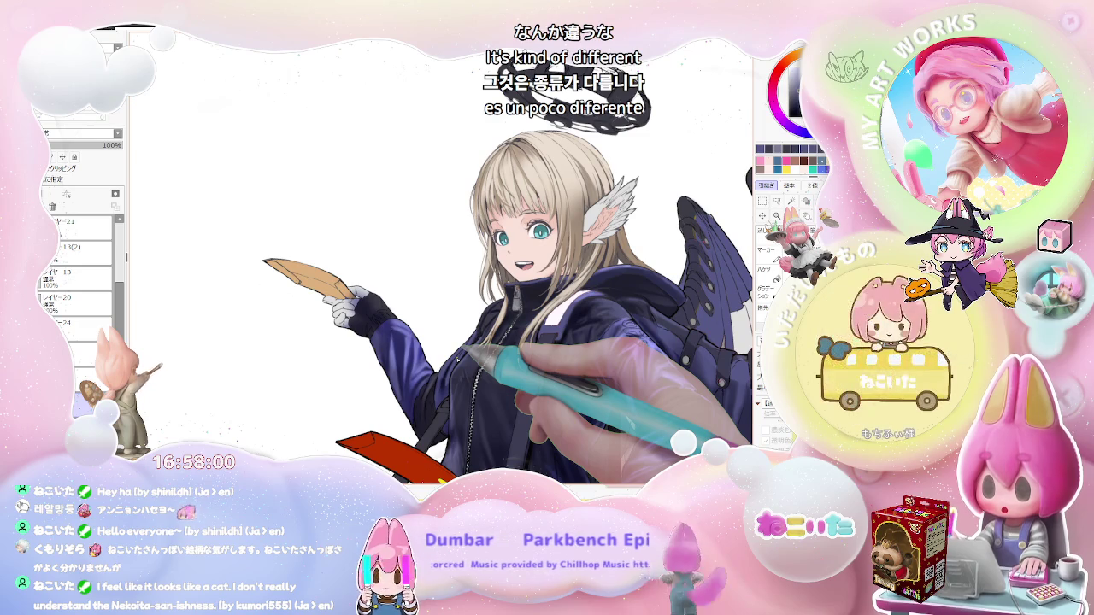
{"action": "scroll", "coordinate": [459, 359], "scroll_direction": "down", "scroll_amount": 1}
{"action": "scroll", "coordinate": [479, 350], "scroll_direction": "down", "scroll_amount": 1}
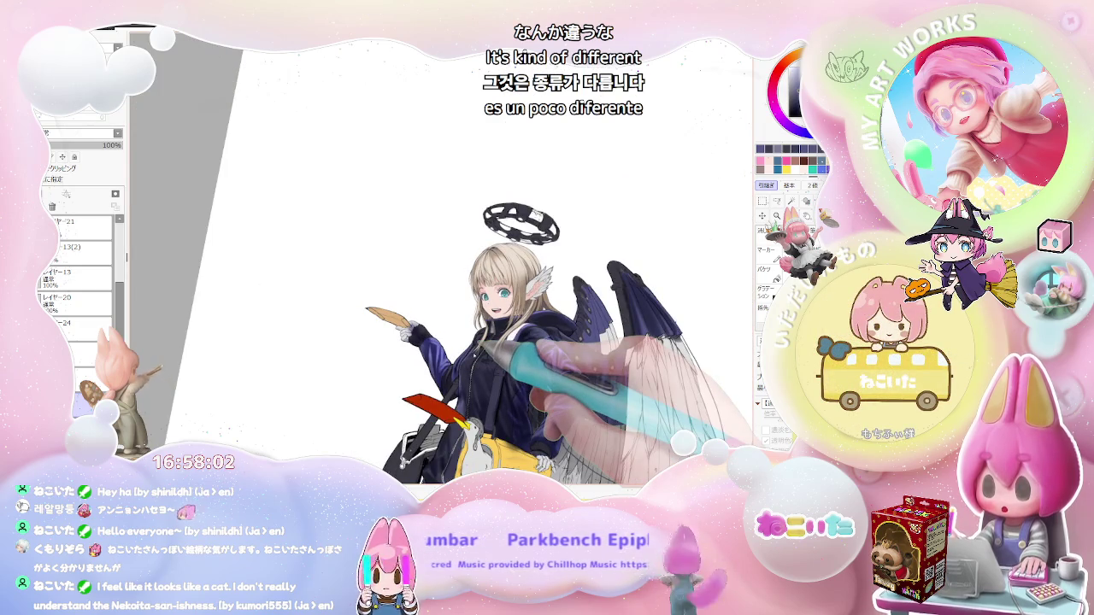
{"action": "scroll", "coordinate": [510, 349], "scroll_direction": "up", "scroll_amount": 1}
{"action": "scroll", "coordinate": [462, 359], "scroll_direction": "up", "scroll_amount": 2}
{"action": "scroll", "coordinate": [439, 366], "scroll_direction": "up", "scroll_amount": 2}
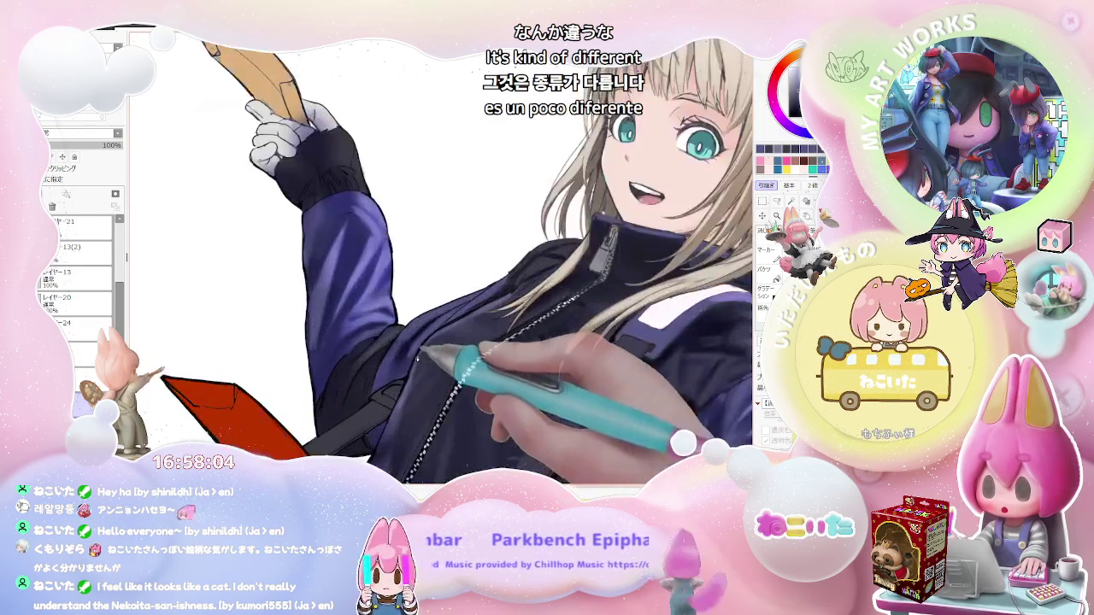
{"action": "scroll", "coordinate": [418, 360], "scroll_direction": "up", "scroll_amount": 1}
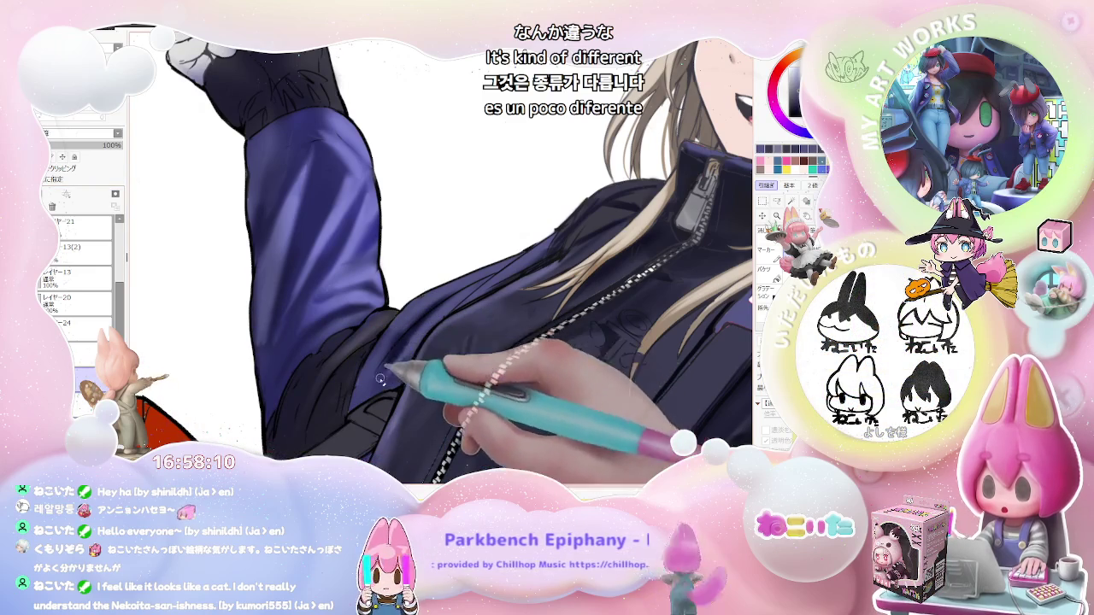
{"action": "scroll", "coordinate": [407, 357], "scroll_direction": "down", "scroll_amount": 1}
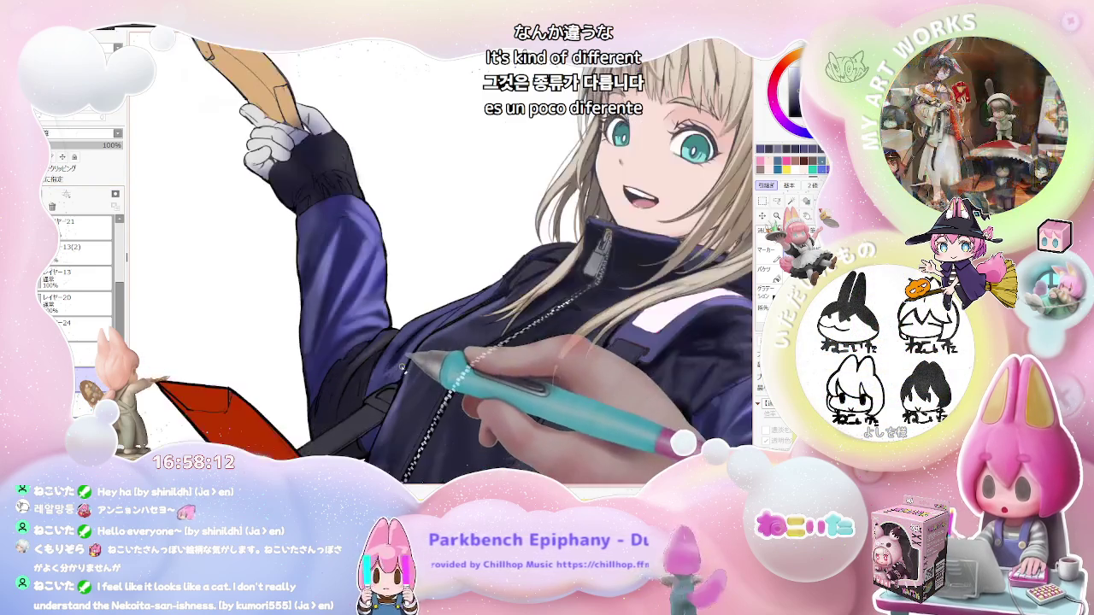
{"action": "scroll", "coordinate": [407, 359], "scroll_direction": "down", "scroll_amount": 1}
{"action": "scroll", "coordinate": [409, 358], "scroll_direction": "down", "scroll_amount": 1}
{"action": "scroll", "coordinate": [403, 360], "scroll_direction": "up", "scroll_amount": 2}
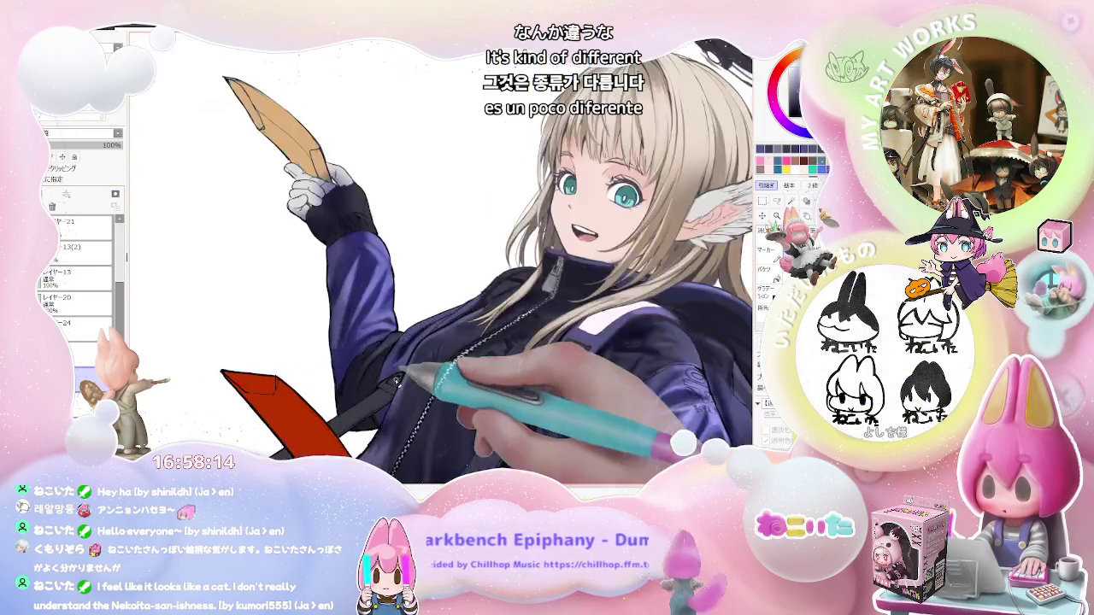
{"action": "scroll", "coordinate": [399, 362], "scroll_direction": "up", "scroll_amount": 2}
Enlarge the brush to size 33 and shade the jacket chest beside the zipper.
{"action": "left_click_drag", "start_coordinate": [395, 363], "coordinate": [358, 394]}
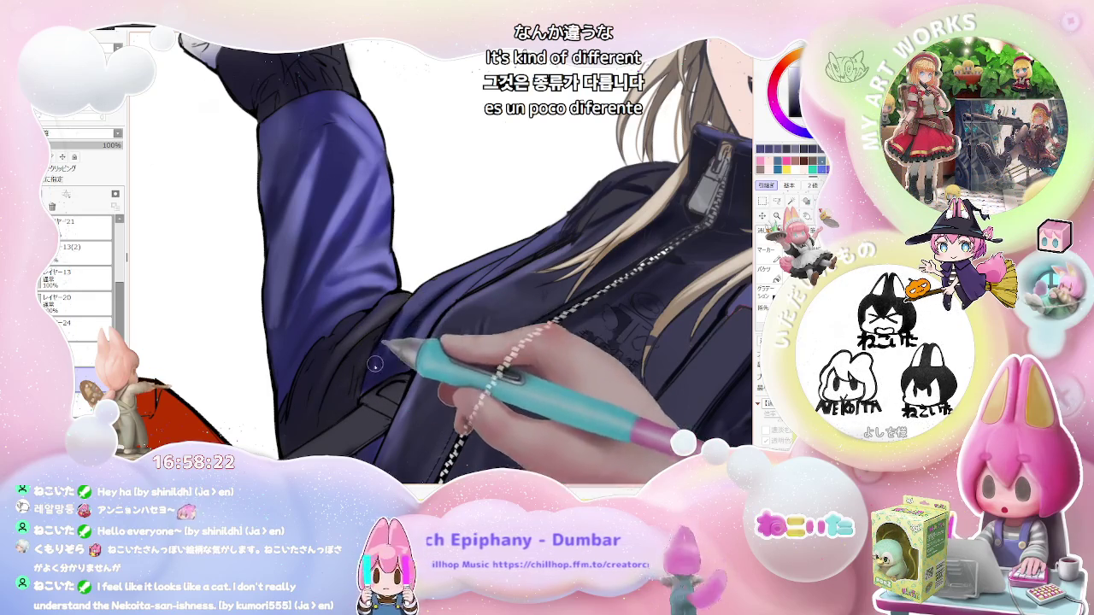
{"action": "scroll", "coordinate": [374, 387], "scroll_direction": "down", "scroll_amount": 3}
{"action": "scroll", "coordinate": [424, 338], "scroll_direction": "up", "scroll_amount": 3}
{"action": "scroll", "coordinate": [423, 338], "scroll_direction": "up", "scroll_amount": 2}
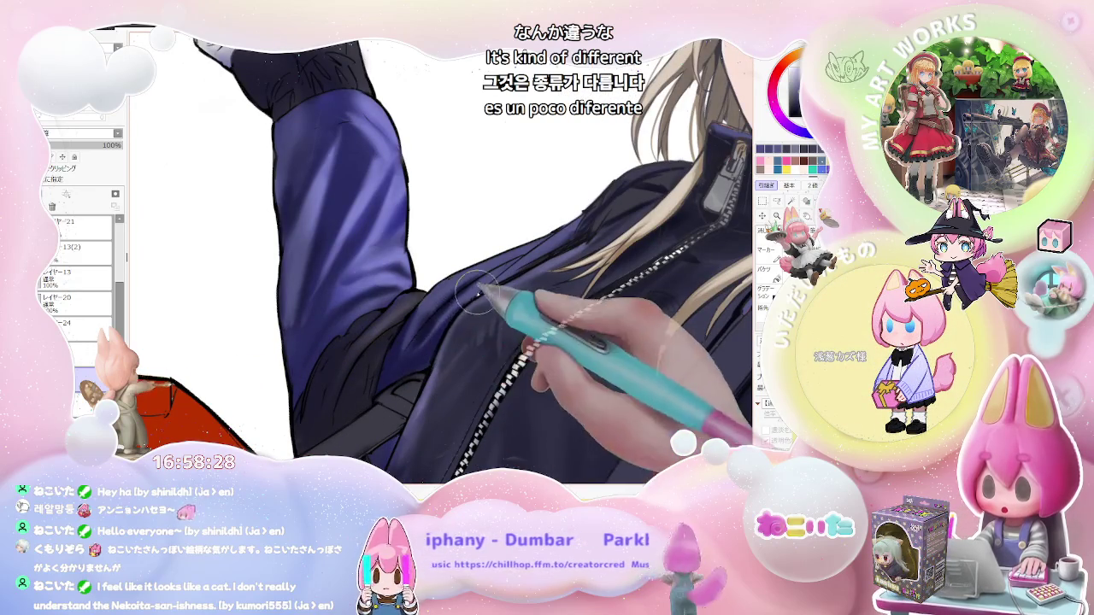
{"action": "scroll", "coordinate": [487, 284], "scroll_direction": "down", "scroll_amount": 2}
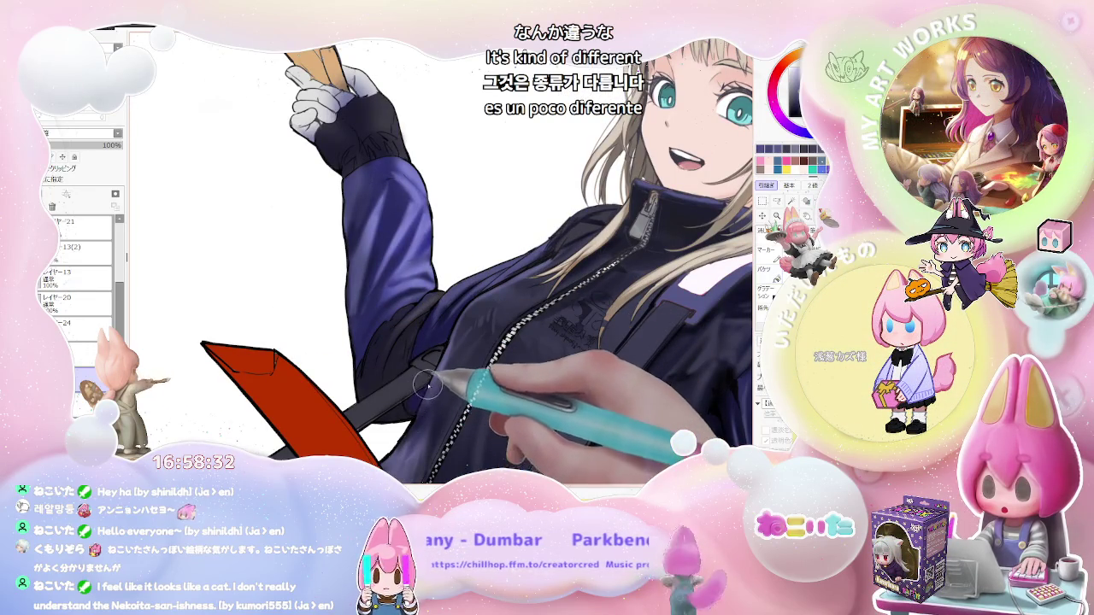
{"action": "scroll", "coordinate": [427, 387], "scroll_direction": "down", "scroll_amount": 1}
{"action": "scroll", "coordinate": [428, 393], "scroll_direction": "down", "scroll_amount": 1}
{"action": "scroll", "coordinate": [432, 403], "scroll_direction": "down", "scroll_amount": 1}
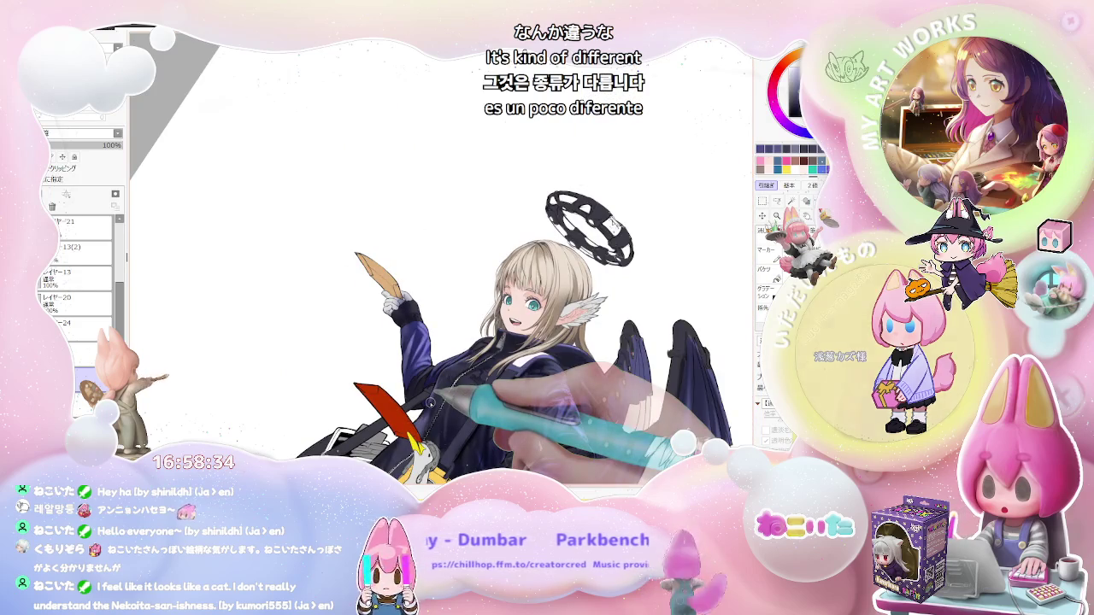
{"action": "key", "text": "End"}
{"action": "key", "text": "End"}
{"action": "key", "text": "End"}
{"action": "key", "text": "End"}
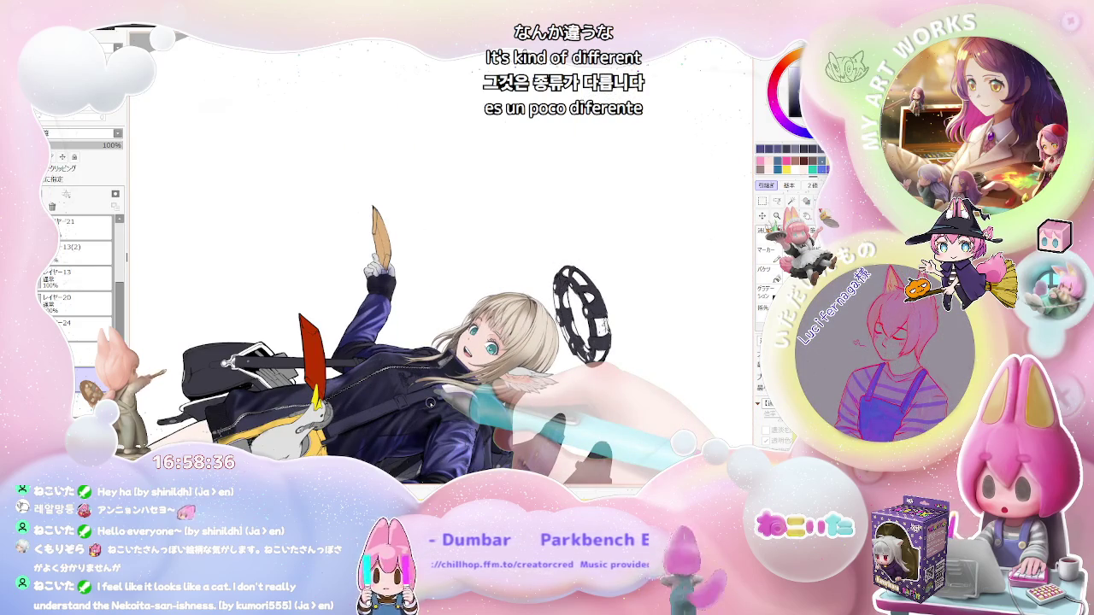
Return the canvas view upright and zoom in closely on the jacket sleeve.
{"action": "key", "text": "Home"}
{"action": "scroll", "coordinate": [431, 403], "scroll_direction": "up", "scroll_amount": 1}
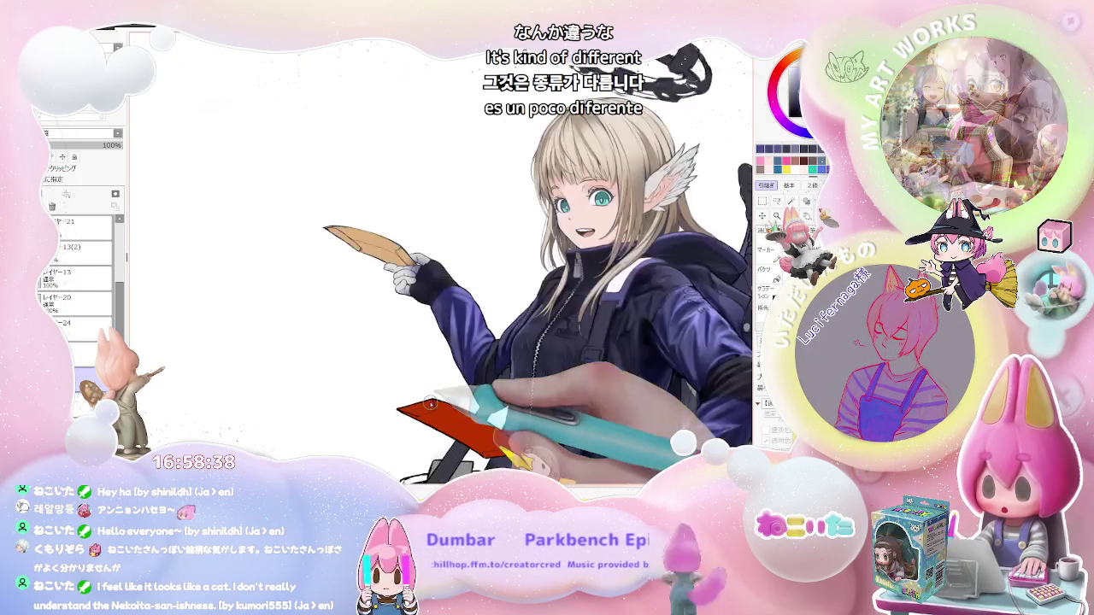
{"action": "scroll", "coordinate": [432, 404], "scroll_direction": "up", "scroll_amount": 1}
{"action": "scroll", "coordinate": [427, 400], "scroll_direction": "up", "scroll_amount": 1}
{"action": "scroll", "coordinate": [379, 367], "scroll_direction": "up", "scroll_amount": 1}
{"action": "scroll", "coordinate": [359, 333], "scroll_direction": "up", "scroll_amount": 1}
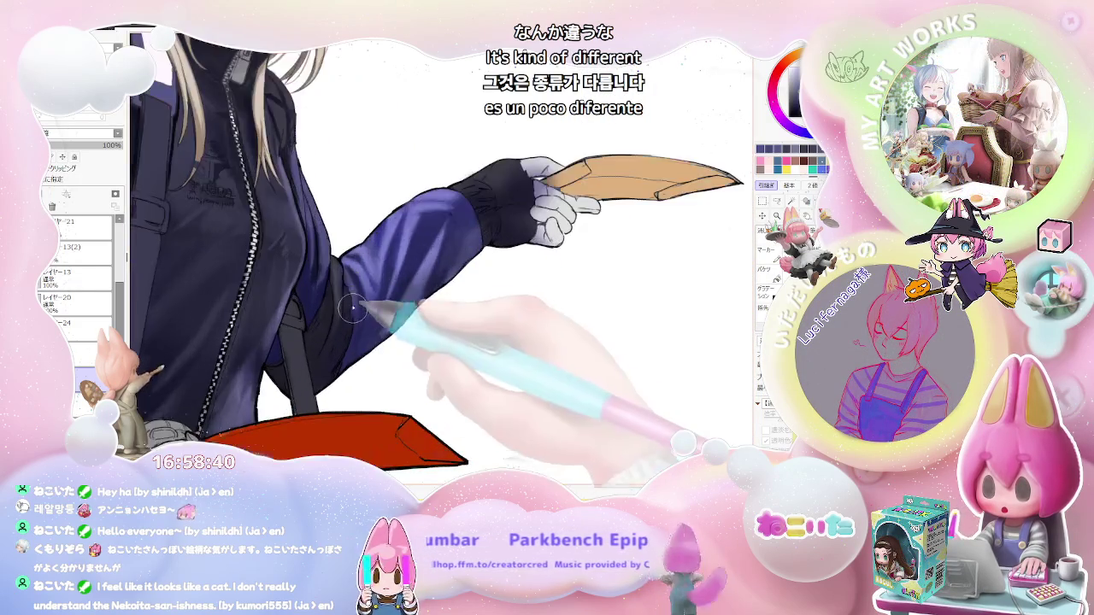
{"action": "scroll", "coordinate": [343, 278], "scroll_direction": "up", "scroll_amount": 1}
{"action": "scroll", "coordinate": [343, 278], "scroll_direction": "up", "scroll_amount": 1}
Shrink the brush to size 13 and paint deeper shadows under the outstretched arm.
{"action": "key", "text": "bracketleft"}
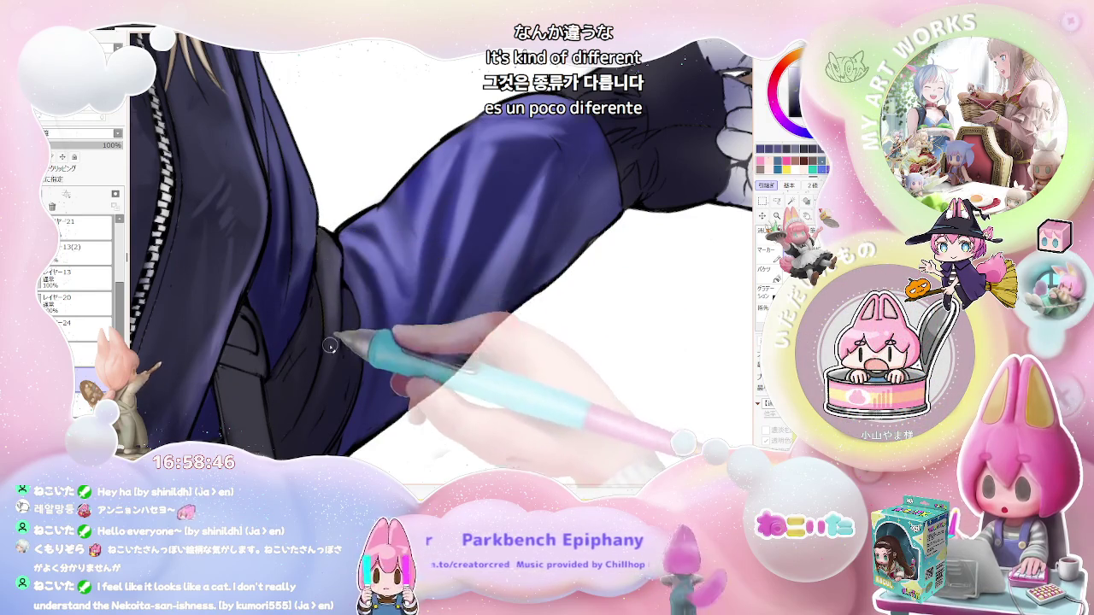
{"action": "scroll", "coordinate": [325, 282], "scroll_direction": "down", "scroll_amount": 1}
{"action": "scroll", "coordinate": [314, 320], "scroll_direction": "down", "scroll_amount": 1}
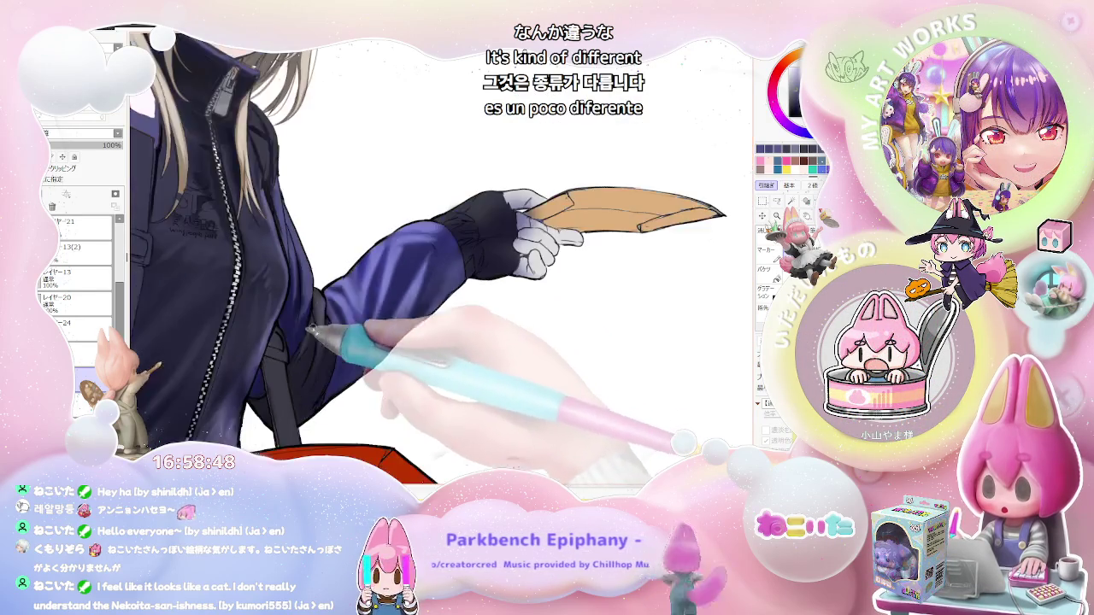
{"action": "scroll", "coordinate": [342, 329], "scroll_direction": "down", "scroll_amount": 1}
{"action": "scroll", "coordinate": [373, 339], "scroll_direction": "down", "scroll_amount": 1}
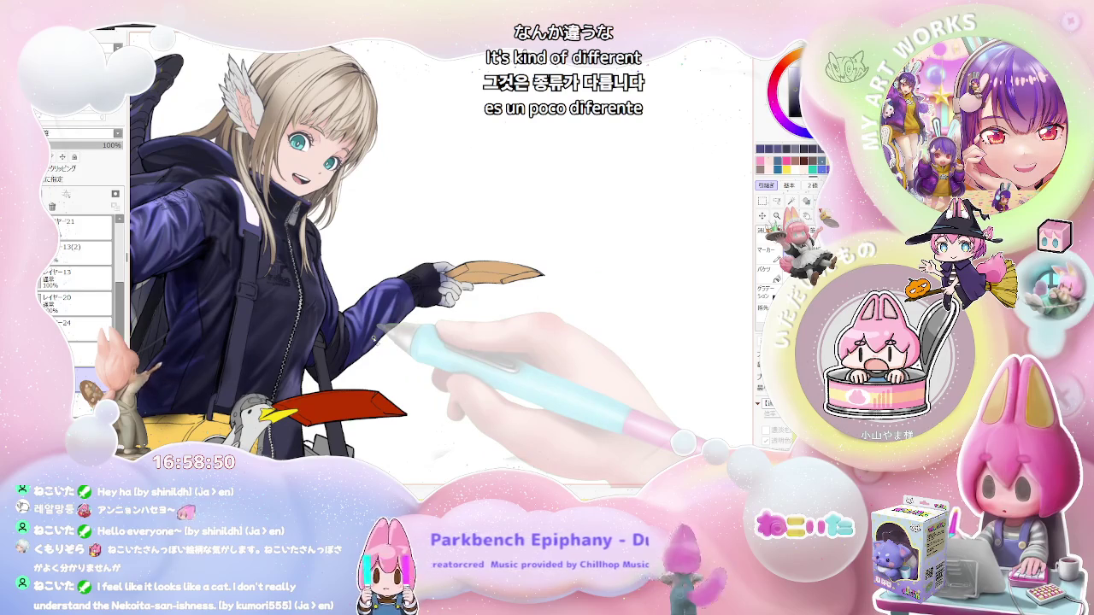
{"action": "key", "text": "ctrl+Tab"}
{"action": "key", "text": "ctrl+Tab"}
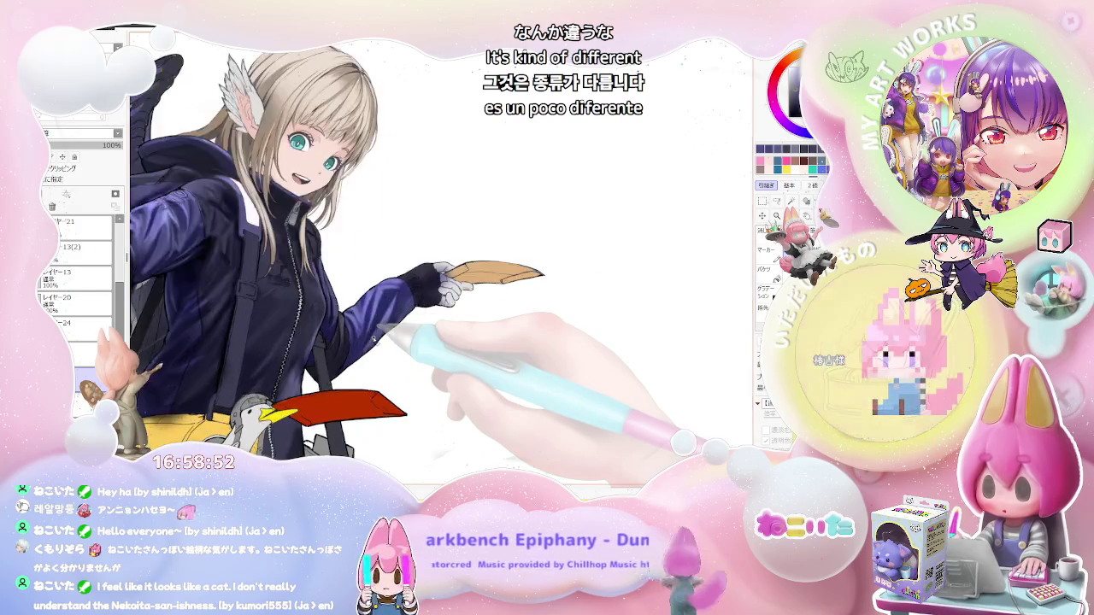
{"action": "scroll", "coordinate": [372, 339], "scroll_direction": "up", "scroll_amount": 2}
{"action": "scroll", "coordinate": [297, 295], "scroll_direction": "up", "scroll_amount": 1}
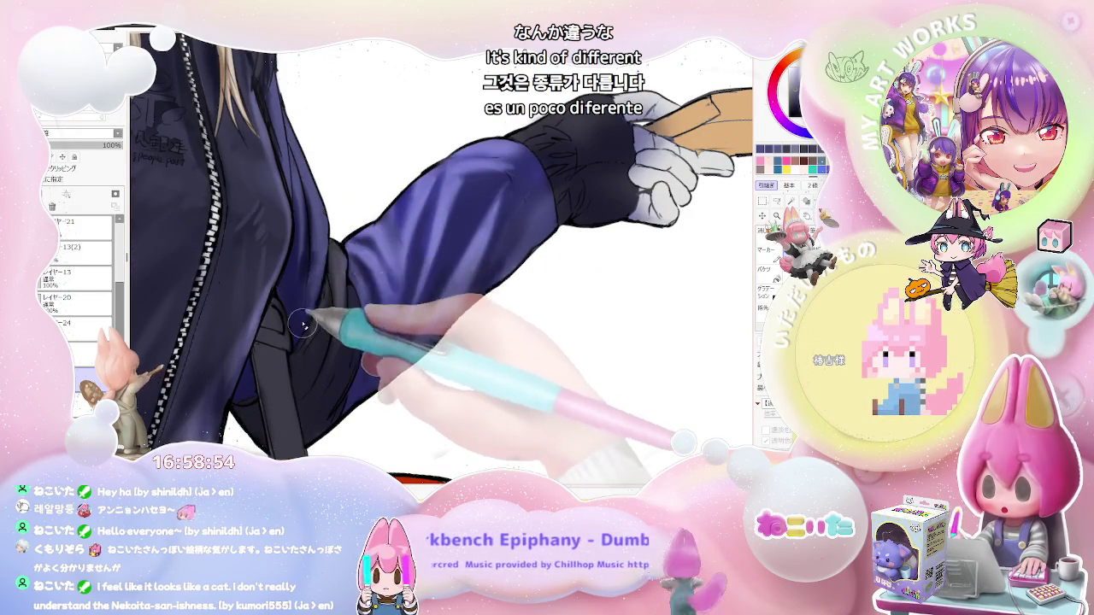
{"action": "scroll", "coordinate": [296, 339], "scroll_direction": "down", "scroll_amount": 1}
{"action": "scroll", "coordinate": [316, 327], "scroll_direction": "down", "scroll_amount": 1}
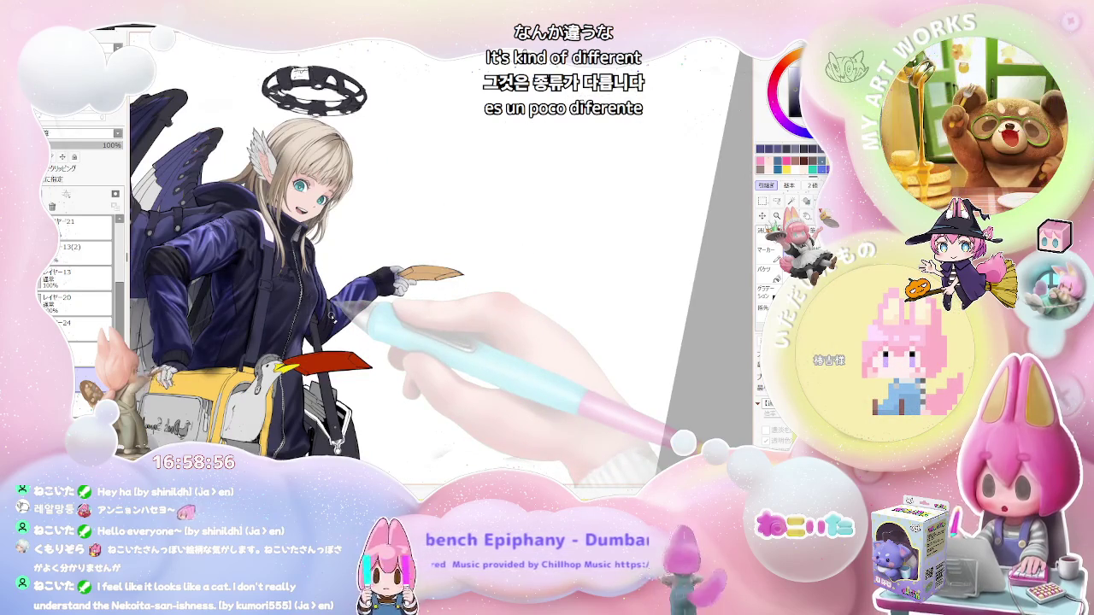
{"action": "scroll", "coordinate": [334, 306], "scroll_direction": "up", "scroll_amount": 2}
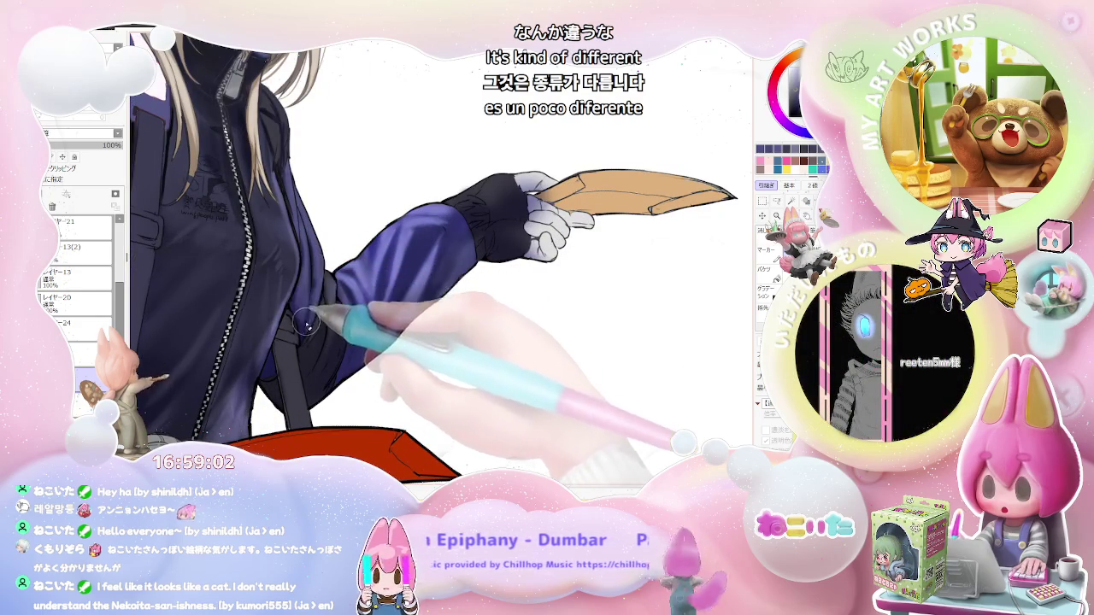
{"action": "scroll", "coordinate": [306, 323], "scroll_direction": "down", "scroll_amount": 1}
{"action": "scroll", "coordinate": [306, 326], "scroll_direction": "down", "scroll_amount": 1}
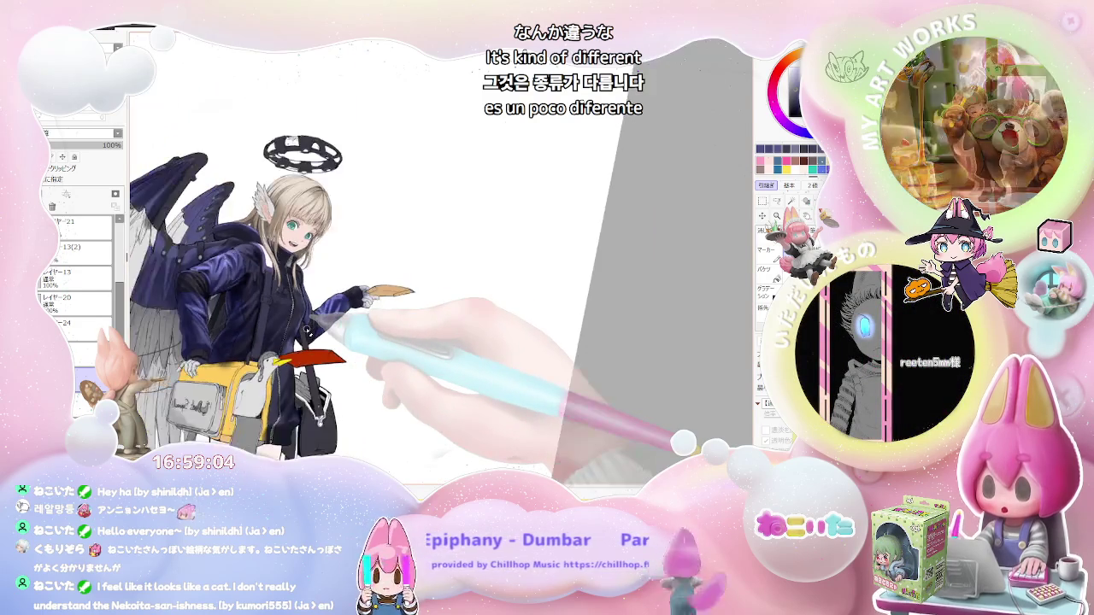
{"action": "scroll", "coordinate": [306, 327], "scroll_direction": "up", "scroll_amount": 1}
{"action": "scroll", "coordinate": [308, 331], "scroll_direction": "up", "scroll_amount": 1}
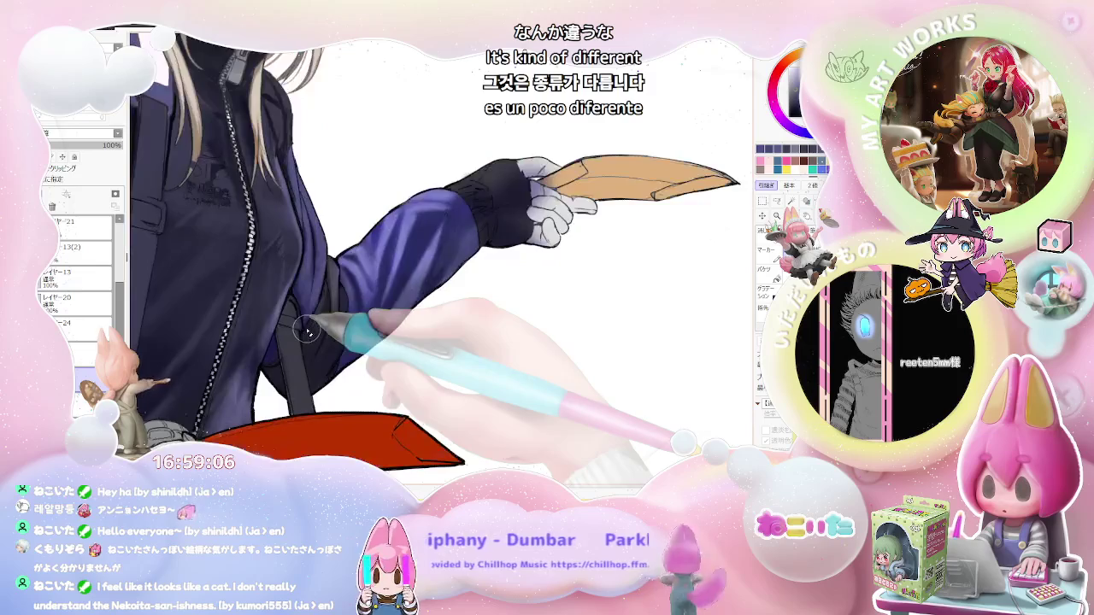
{"action": "scroll", "coordinate": [308, 332], "scroll_direction": "up", "scroll_amount": 1}
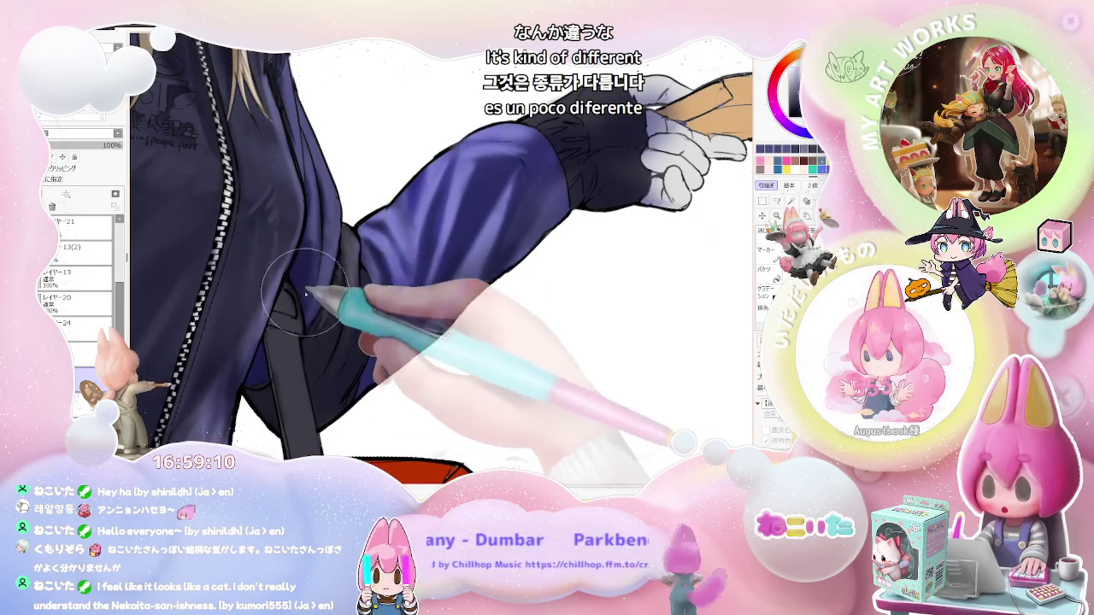
Reset the view upright and mirror it to check the jacket shading.
{"action": "key", "text": "Home"}
{"action": "scroll", "coordinate": [353, 318], "scroll_direction": "down", "scroll_amount": 2}
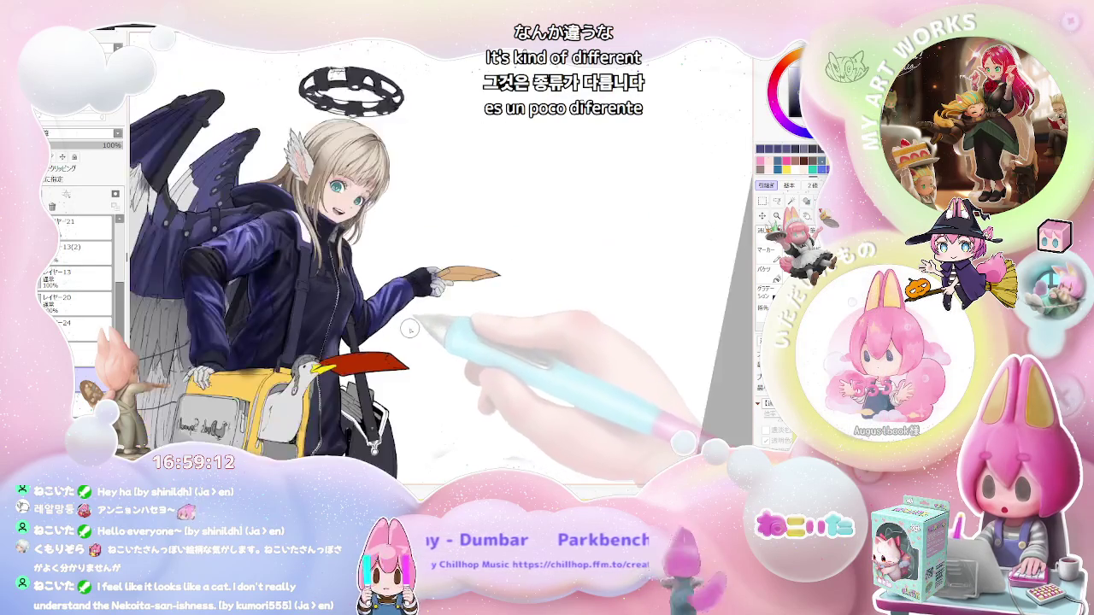
{"action": "scroll", "coordinate": [376, 324], "scroll_direction": "down", "scroll_amount": 1}
{"action": "scroll", "coordinate": [414, 334], "scroll_direction": "down", "scroll_amount": 1}
{"action": "key", "text": "h"}
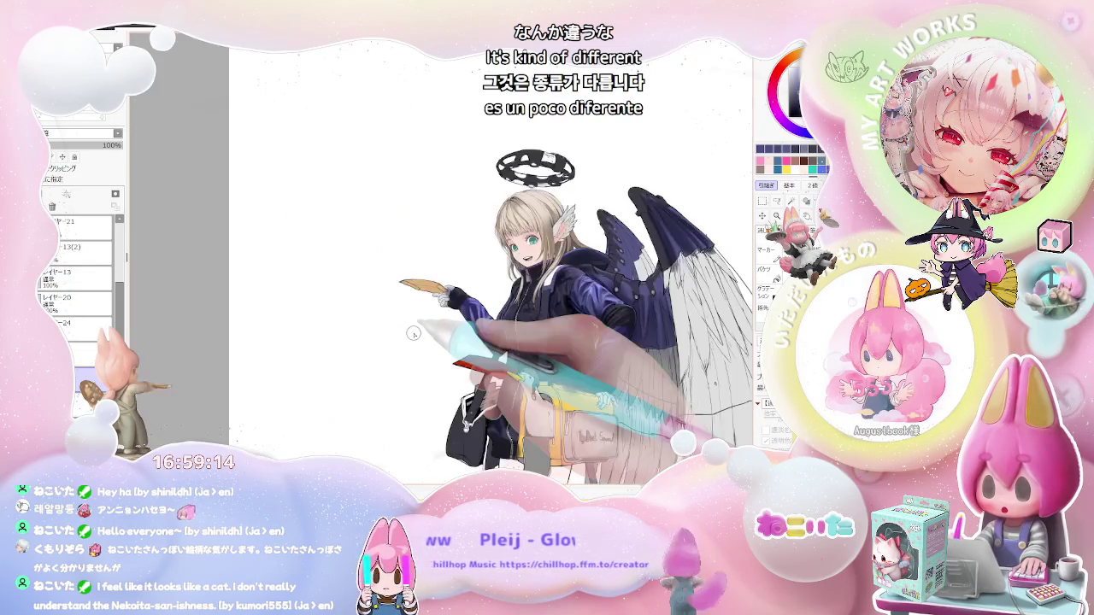
{"action": "scroll", "coordinate": [414, 333], "scroll_direction": "up", "scroll_amount": 2}
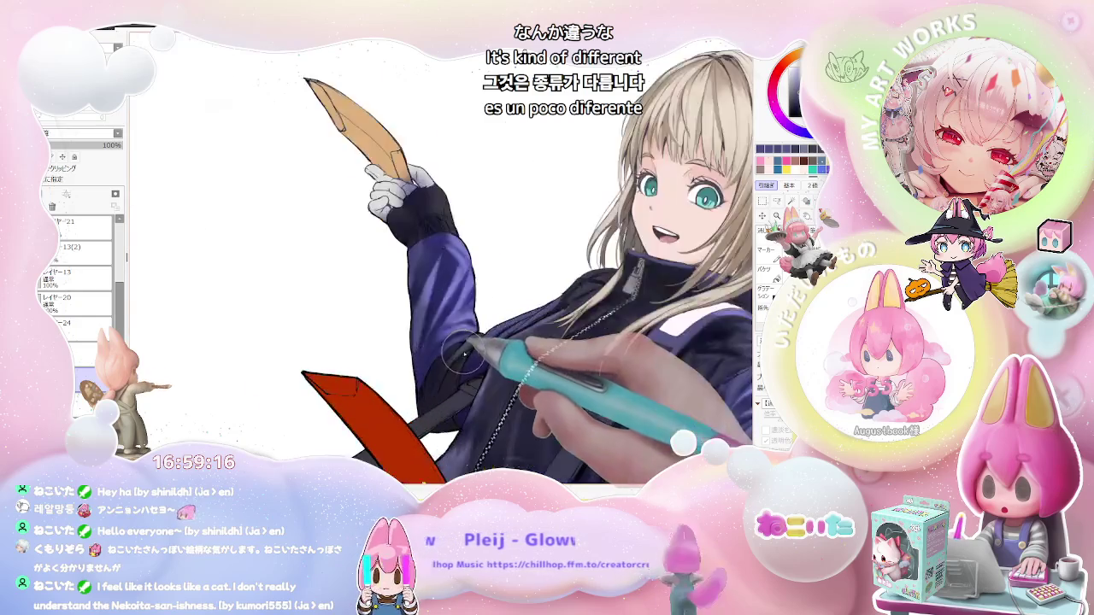
{"action": "scroll", "coordinate": [454, 328], "scroll_direction": "up", "scroll_amount": 3}
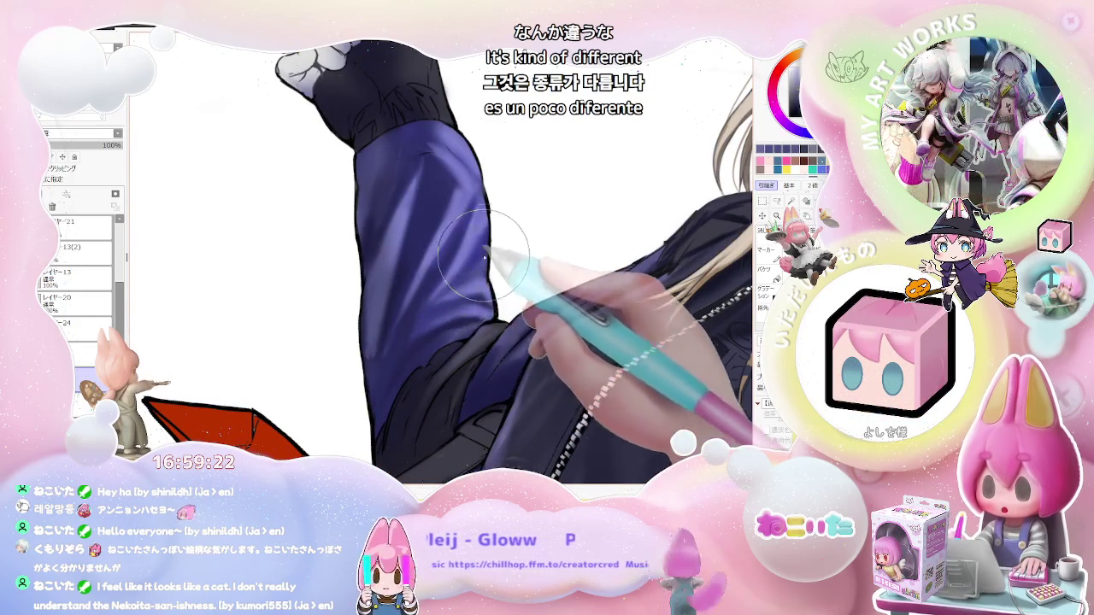
Make the brush much larger and select the layer the sleeve is painted on.
{"action": "scroll", "coordinate": [466, 294], "scroll_direction": "down", "scroll_amount": 2}
{"action": "scroll", "coordinate": [506, 242], "scroll_direction": "down", "scroll_amount": 2}
{"action": "scroll", "coordinate": [505, 242], "scroll_direction": "up", "scroll_amount": 2}
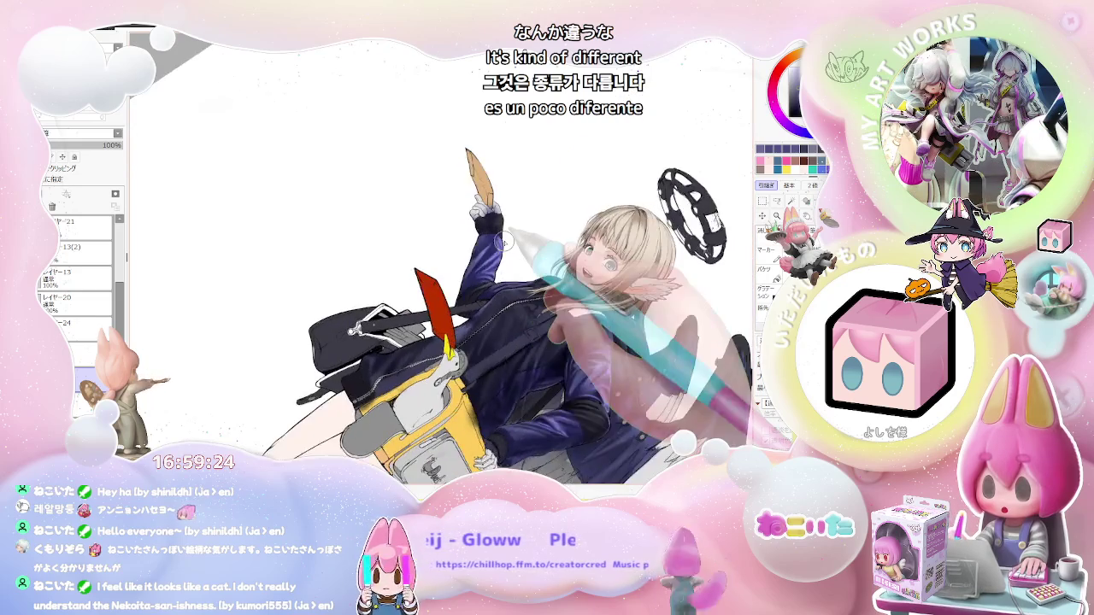
{"action": "scroll", "coordinate": [470, 269], "scroll_direction": "up", "scroll_amount": 2}
{"action": "scroll", "coordinate": [438, 293], "scroll_direction": "up", "scroll_amount": 2}
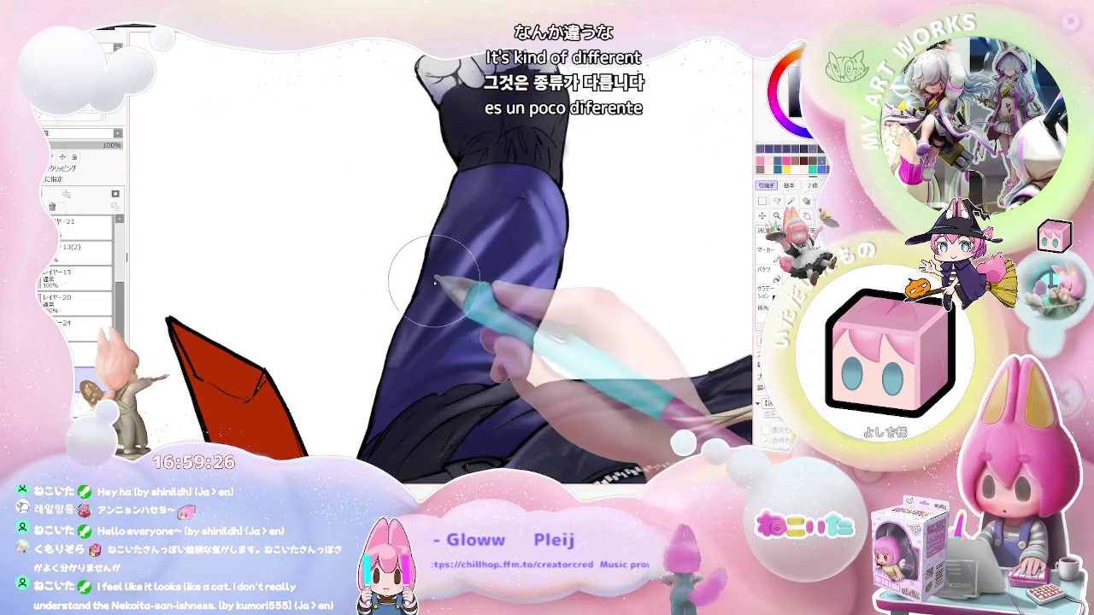
{"action": "scroll", "coordinate": [522, 222], "scroll_direction": "down", "scroll_amount": 2}
{"action": "scroll", "coordinate": [561, 224], "scroll_direction": "down", "scroll_amount": 1}
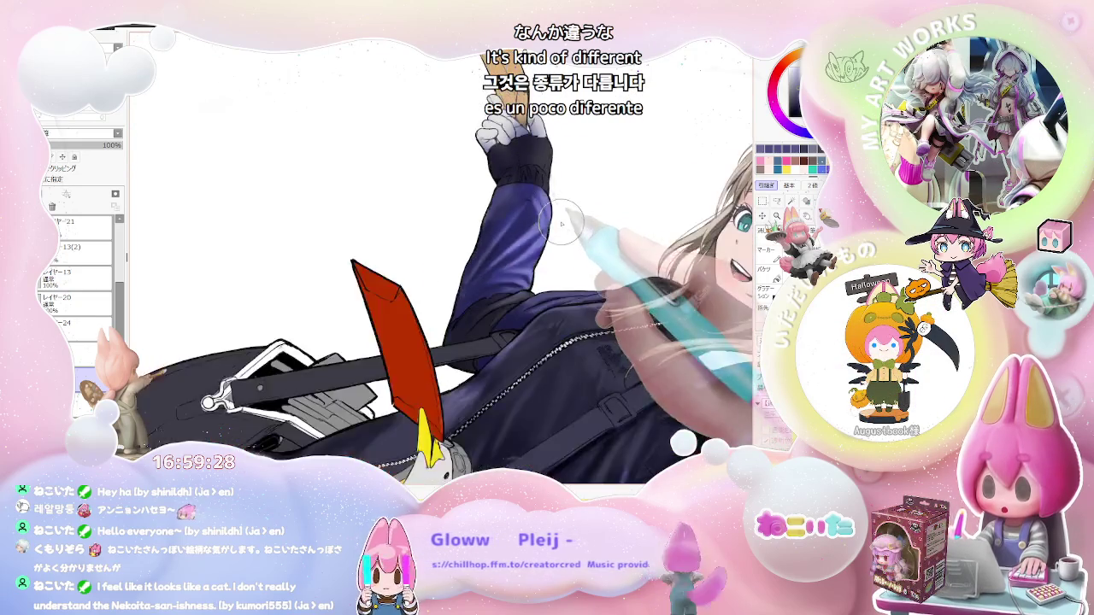
{"action": "scroll", "coordinate": [561, 224], "scroll_direction": "down", "scroll_amount": 2}
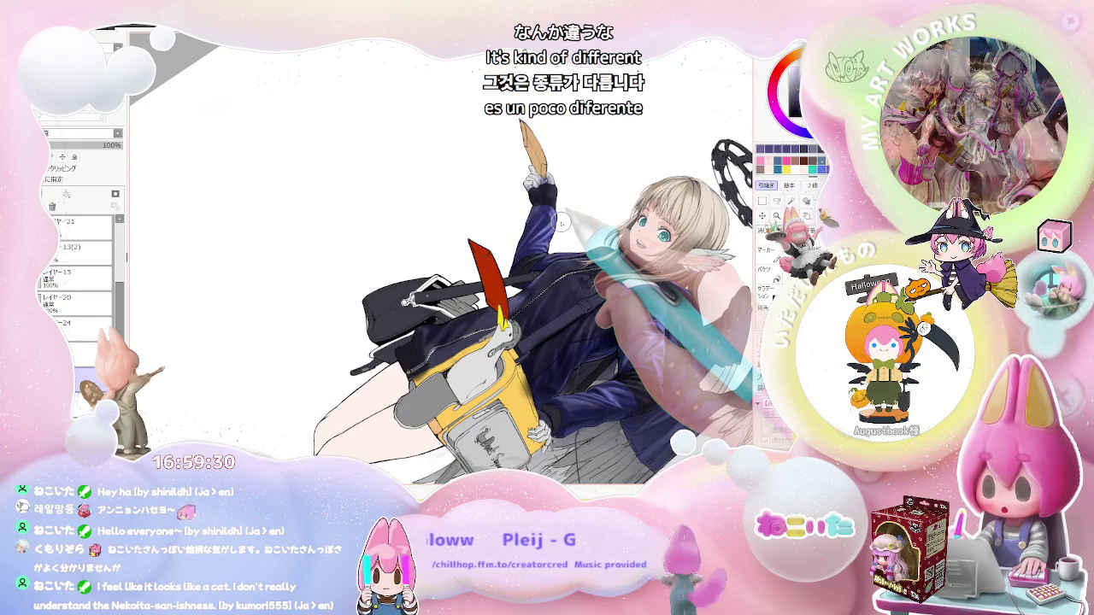
{"action": "scroll", "coordinate": [560, 218], "scroll_direction": "up", "scroll_amount": 1}
{"action": "scroll", "coordinate": [556, 205], "scroll_direction": "up", "scroll_amount": 2}
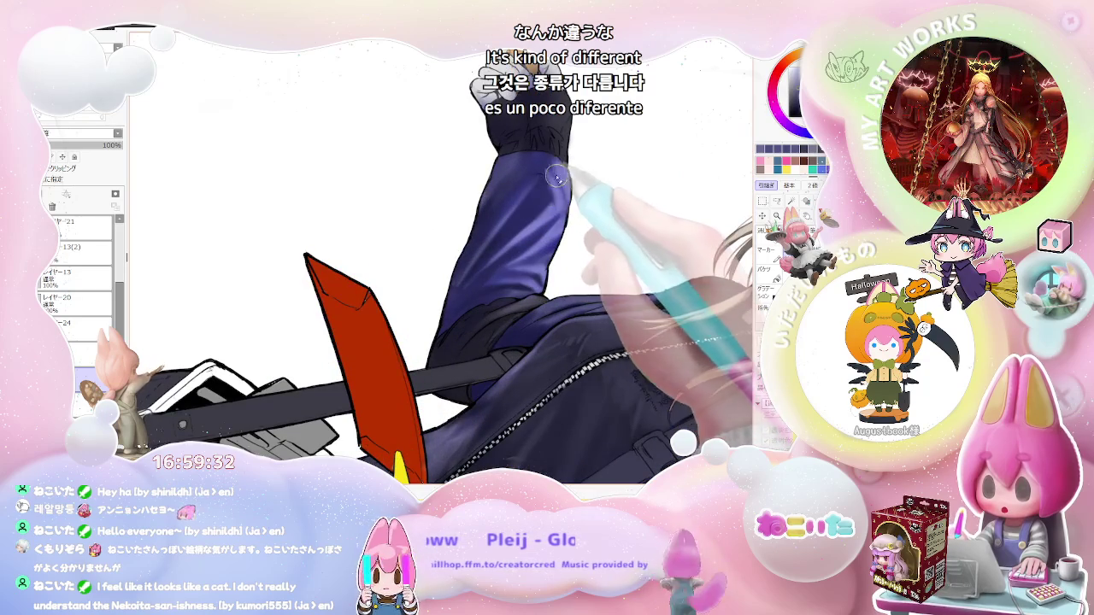
{"action": "key", "text": "bracketright"}
{"action": "key", "text": "bracketright"}
{"action": "key", "text": "bracketright"}
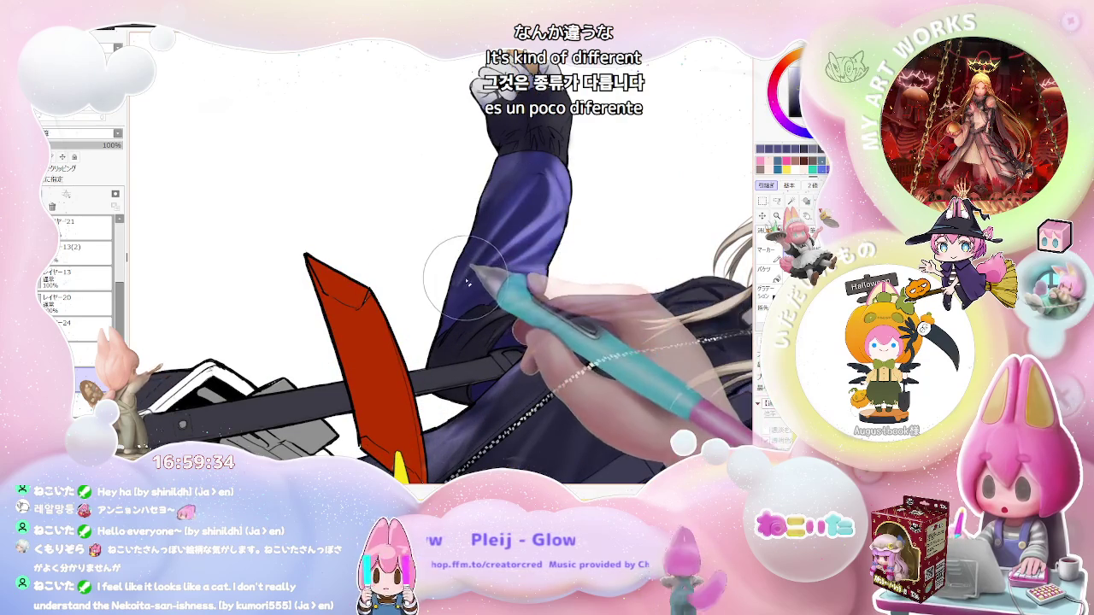
{"action": "left_click", "coordinate": [497, 248], "text": "ctrl+shift"}
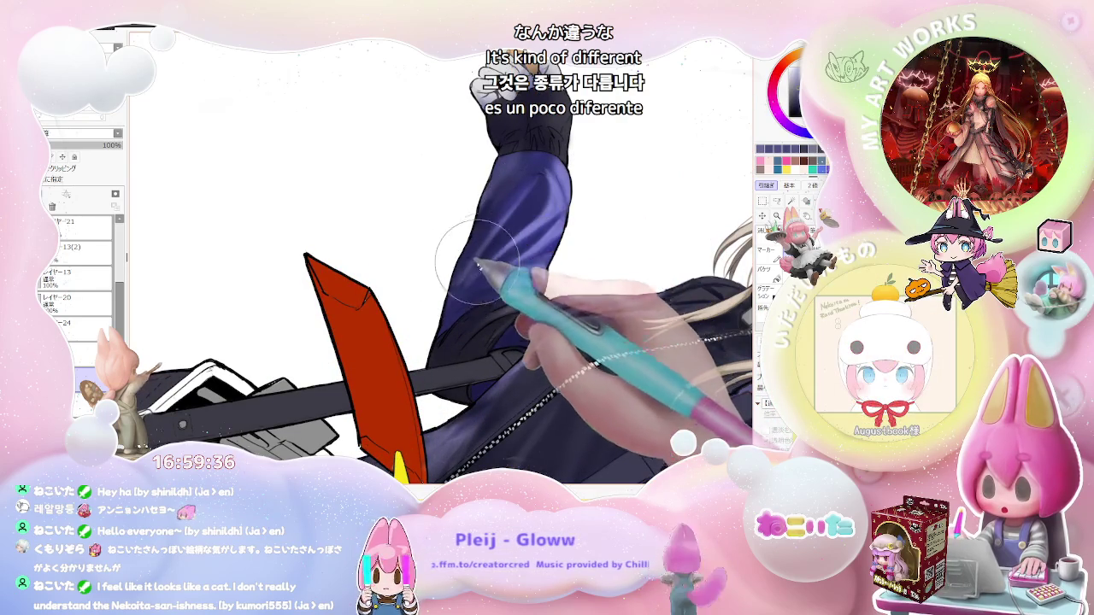
Straighten and mirror the canvas view to inspect the sleeve highlights.
{"action": "scroll", "coordinate": [477, 260], "scroll_direction": "down", "scroll_amount": 1}
{"action": "scroll", "coordinate": [477, 260], "scroll_direction": "down", "scroll_amount": 2}
{"action": "scroll", "coordinate": [477, 260], "scroll_direction": "down", "scroll_amount": 2}
{"action": "scroll", "coordinate": [477, 260], "scroll_direction": "down", "scroll_amount": 1}
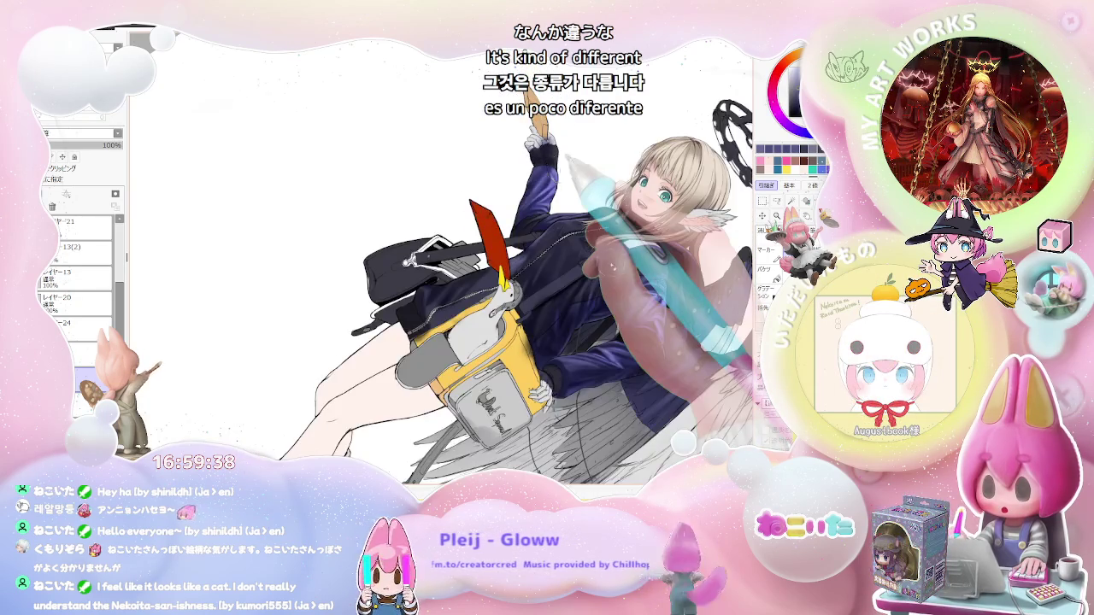
{"action": "key", "text": "Delete"}
{"action": "key", "text": "h"}
{"action": "scroll", "coordinate": [440, 257], "scroll_direction": "up", "scroll_amount": 2}
{"action": "scroll", "coordinate": [368, 312], "scroll_direction": "down", "scroll_amount": 1}
{"action": "scroll", "coordinate": [368, 312], "scroll_direction": "down", "scroll_amount": 1}
{"action": "scroll", "coordinate": [368, 312], "scroll_direction": "up", "scroll_amount": 2}
{"action": "scroll", "coordinate": [368, 312], "scroll_direction": "up", "scroll_amount": 1}
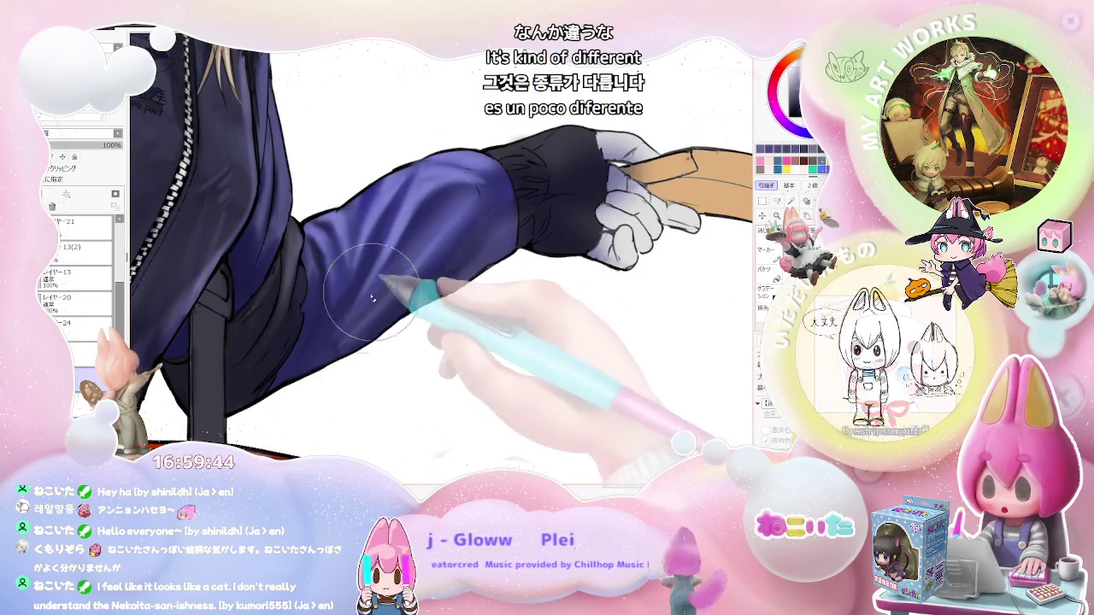
{"action": "scroll", "coordinate": [505, 214], "scroll_direction": "down", "scroll_amount": 2}
{"action": "scroll", "coordinate": [534, 205], "scroll_direction": "down", "scroll_amount": 1}
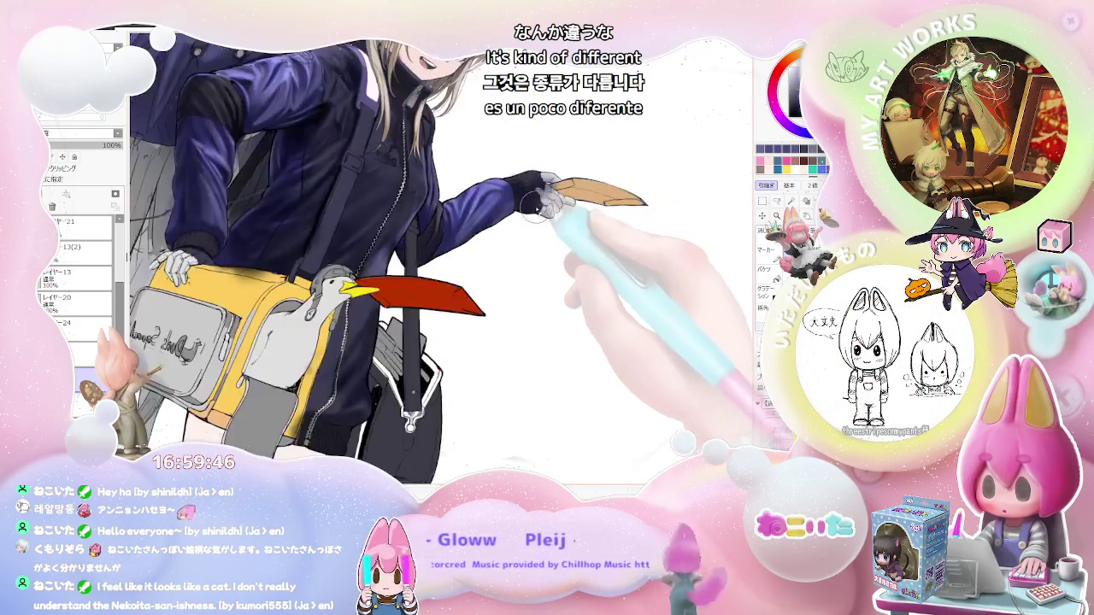
{"action": "scroll", "coordinate": [534, 207], "scroll_direction": "down", "scroll_amount": 1}
{"action": "scroll", "coordinate": [539, 209], "scroll_direction": "down", "scroll_amount": 1}
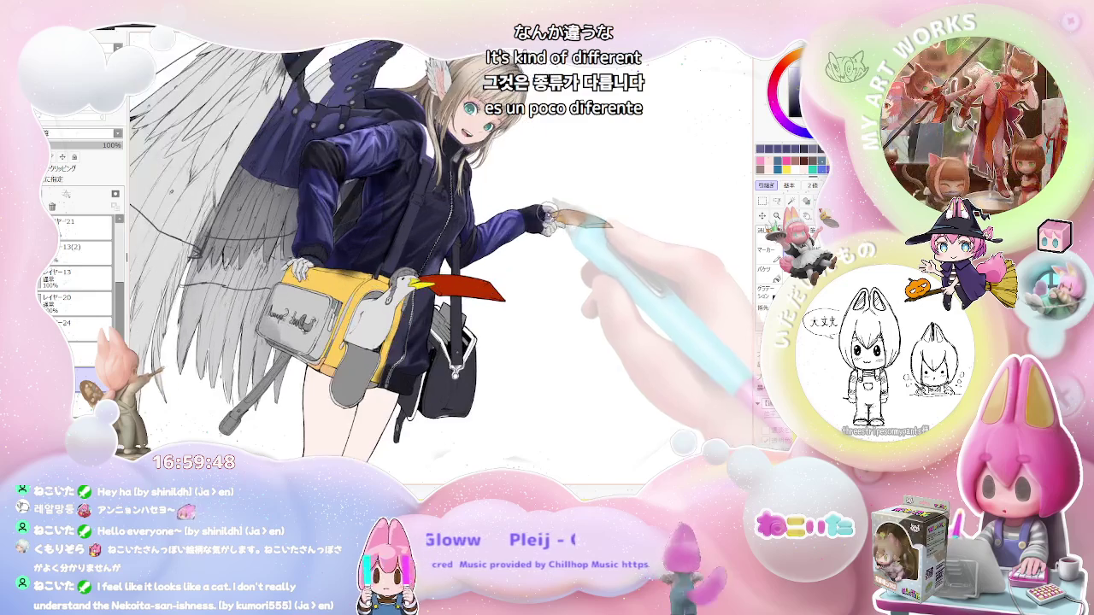
{"action": "scroll", "coordinate": [538, 218], "scroll_direction": "up", "scroll_amount": 1}
{"action": "scroll", "coordinate": [513, 256], "scroll_direction": "up", "scroll_amount": 3}
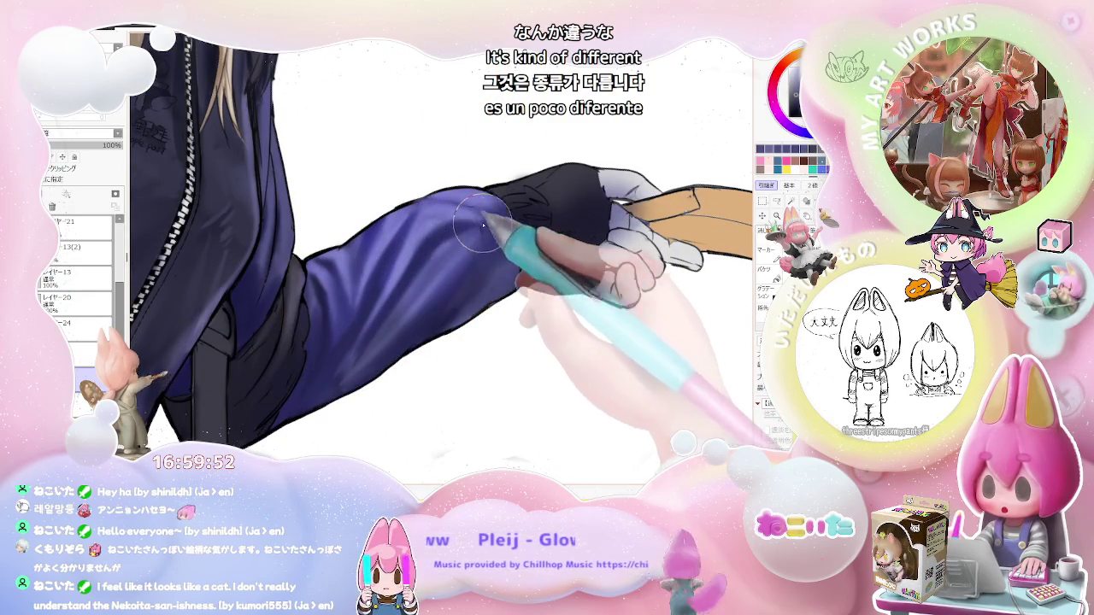
{"action": "scroll", "coordinate": [483, 225], "scroll_direction": "down", "scroll_amount": 2}
{"action": "scroll", "coordinate": [512, 234], "scroll_direction": "up", "scroll_amount": 2}
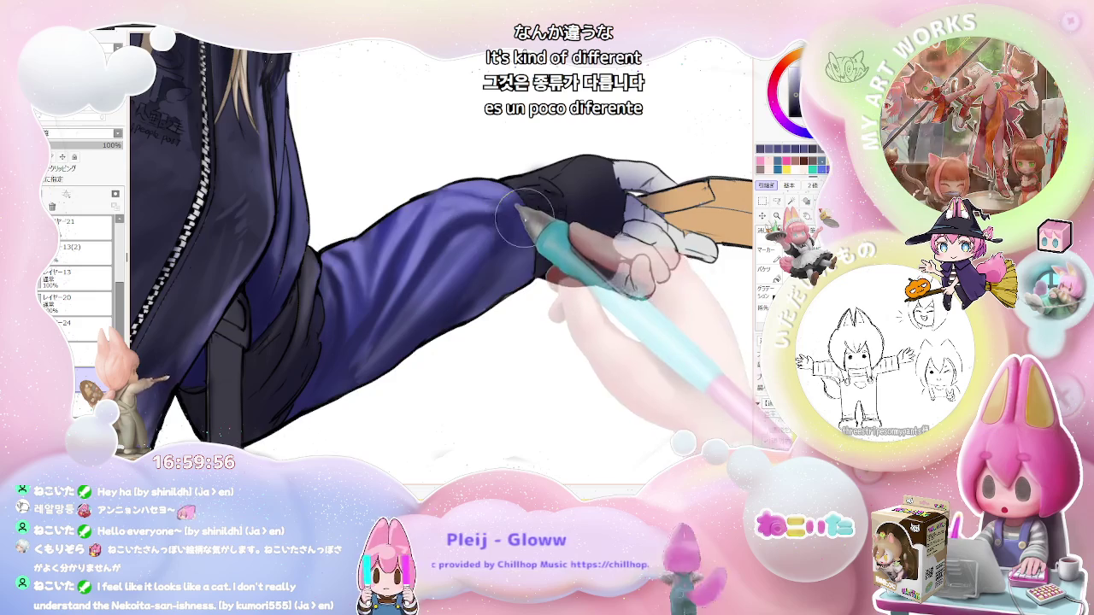
{"action": "scroll", "coordinate": [521, 219], "scroll_direction": "down", "scroll_amount": 1}
{"action": "scroll", "coordinate": [523, 223], "scroll_direction": "down", "scroll_amount": 1}
{"action": "scroll", "coordinate": [526, 224], "scroll_direction": "down", "scroll_amount": 1}
{"action": "scroll", "coordinate": [527, 226], "scroll_direction": "down", "scroll_amount": 1}
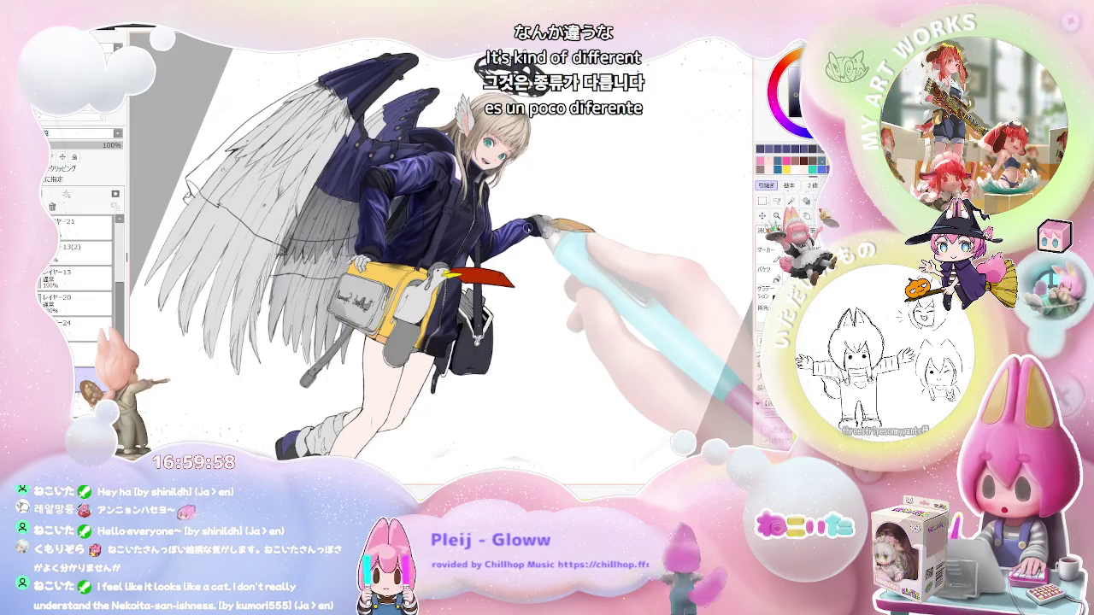
{"action": "scroll", "coordinate": [526, 227], "scroll_direction": "up", "scroll_amount": 1}
{"action": "scroll", "coordinate": [513, 224], "scroll_direction": "up", "scroll_amount": 1}
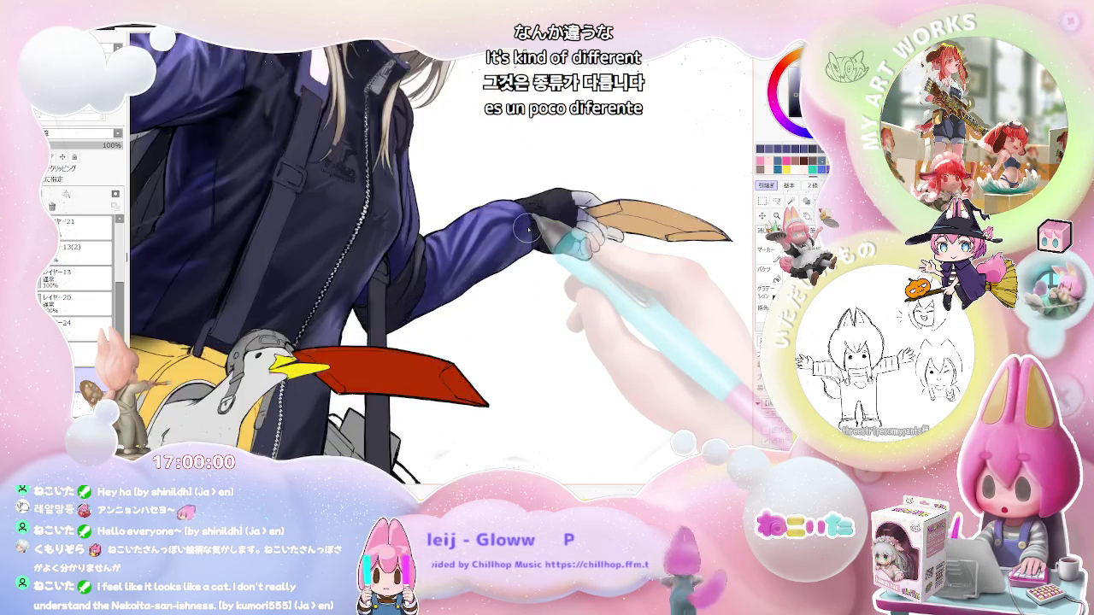
{"action": "scroll", "coordinate": [496, 220], "scroll_direction": "up", "scroll_amount": 1}
{"action": "scroll", "coordinate": [474, 218], "scroll_direction": "up", "scroll_amount": 1}
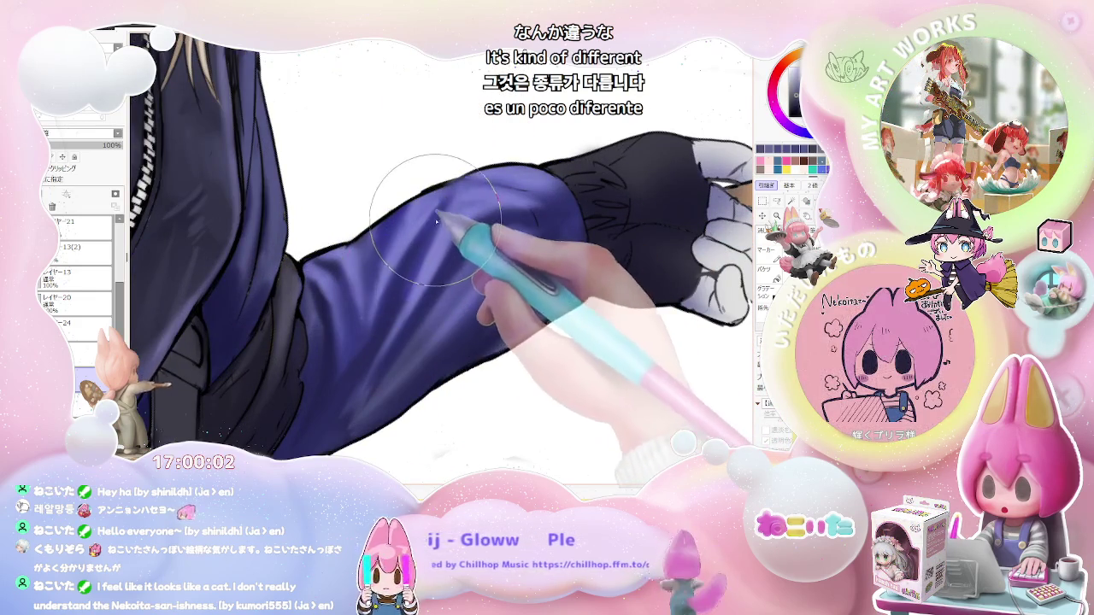
Blend the upper sleeve highlight and smooth the forearm shading into violet highlights.
{"action": "mouse_move", "coordinate": [479, 325]}
{"action": "left_mouse_down"}
{"action": "mouse_move", "coordinate": [374, 354]}
{"action": "mouse_move", "coordinate": [361, 273]}
{"action": "mouse_move", "coordinate": [342, 342]}
{"action": "mouse_move", "coordinate": [370, 342]}
{"action": "mouse_move", "coordinate": [367, 248]}
{"action": "mouse_move", "coordinate": [427, 205]}
{"action": "mouse_move", "coordinate": [459, 233]}
{"action": "mouse_move", "coordinate": [444, 252]}
{"action": "mouse_move", "coordinate": [176, 342]}
{"action": "mouse_move", "coordinate": [435, 224]}
{"action": "mouse_move", "coordinate": [376, 248]}
{"action": "mouse_move", "coordinate": [346, 359]}
{"action": "mouse_move", "coordinate": [355, 316]}
{"action": "mouse_move", "coordinate": [402, 256]}
{"action": "left_mouse_up"}
{"action": "mouse_move", "coordinate": [293, 317]}
{"action": "left_mouse_down"}
{"action": "mouse_move", "coordinate": [447, 245]}
{"action": "mouse_move", "coordinate": [439, 215]}
{"action": "mouse_move", "coordinate": [342, 283]}
{"action": "mouse_move", "coordinate": [366, 313]}
{"action": "mouse_move", "coordinate": [342, 367]}
{"action": "left_mouse_up"}
{"action": "scroll", "coordinate": [516, 253], "scroll_direction": "down", "scroll_amount": 3}
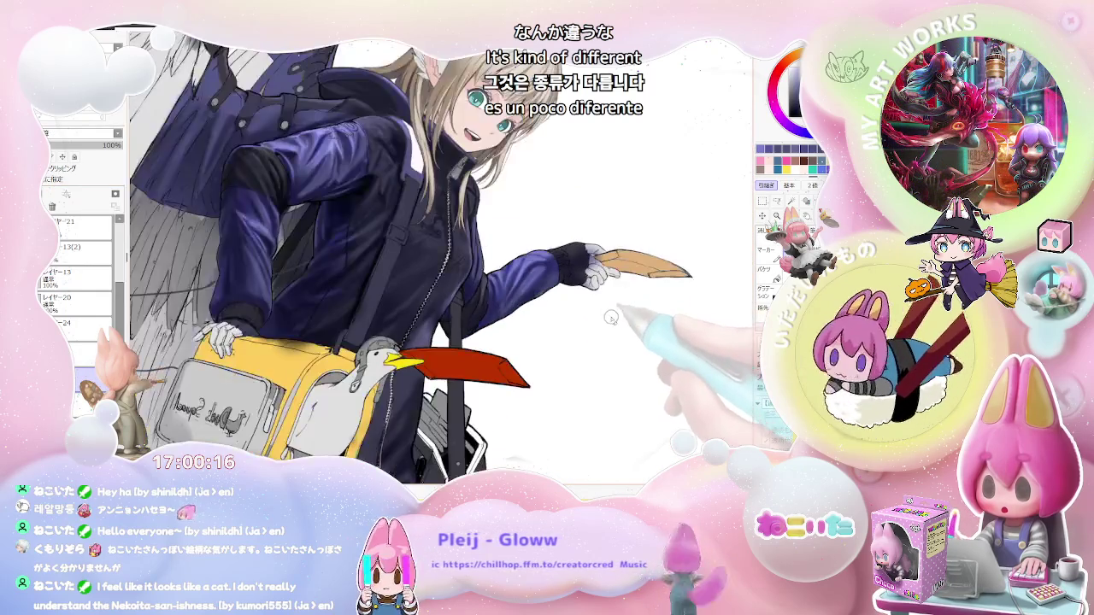
{"action": "scroll", "coordinate": [511, 361], "scroll_direction": "up", "scroll_amount": 3}
{"action": "scroll", "coordinate": [479, 333], "scroll_direction": "up", "scroll_amount": 2}
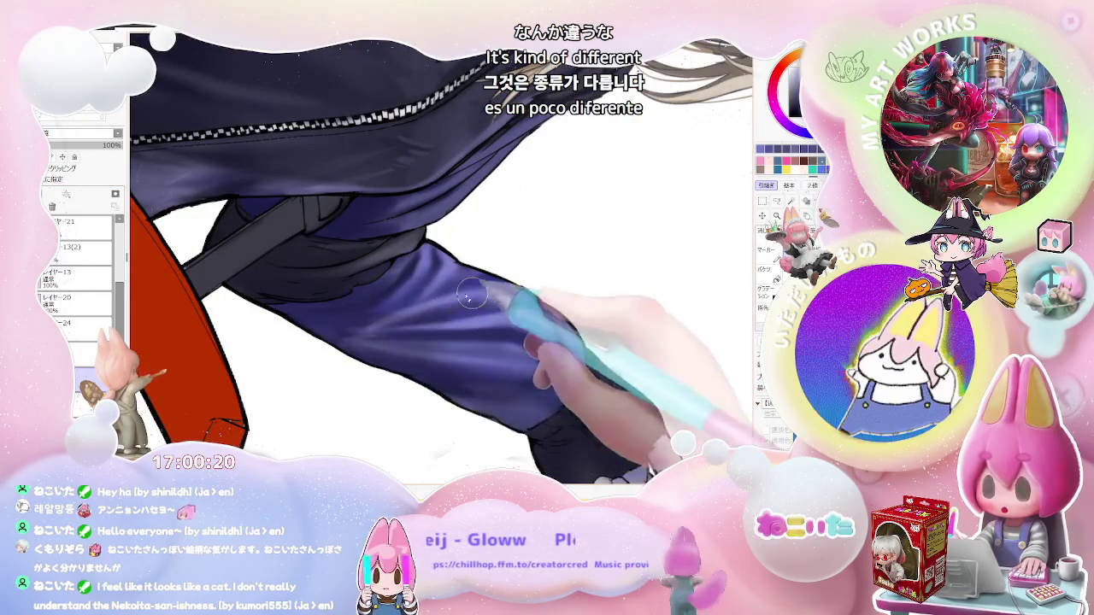
{"action": "scroll", "coordinate": [357, 332], "scroll_direction": "down", "scroll_amount": 2}
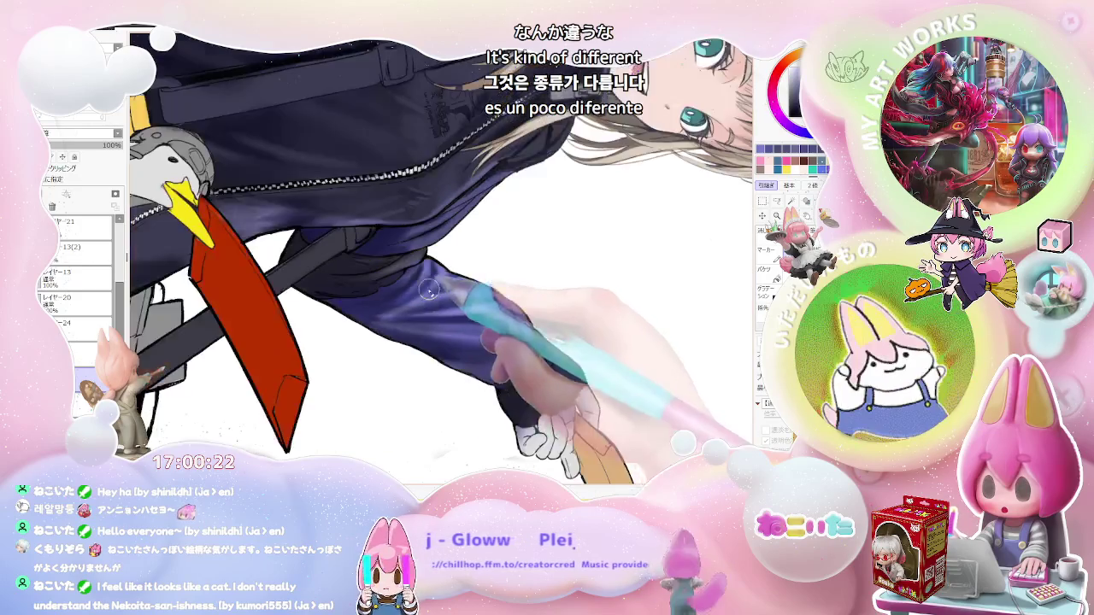
{"action": "scroll", "coordinate": [418, 295], "scroll_direction": "down", "scroll_amount": 2}
{"action": "scroll", "coordinate": [483, 254], "scroll_direction": "down", "scroll_amount": 1}
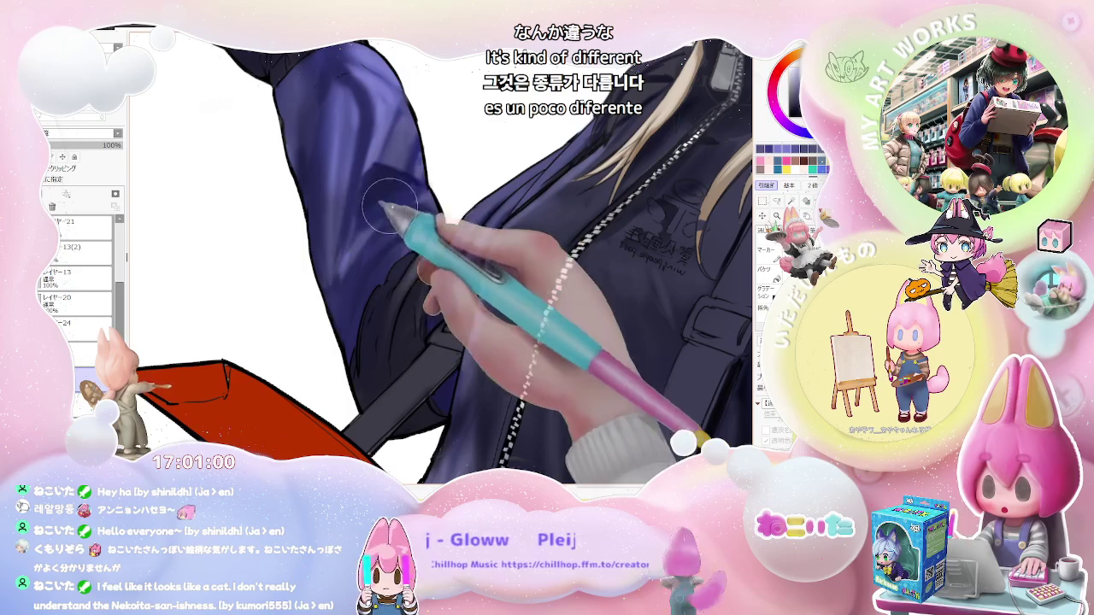
Refine the violet sleeve highlights from shoulder to cuff, zooming in and out to check.
{"action": "scroll", "coordinate": [384, 220], "scroll_direction": "up", "scroll_amount": 2}
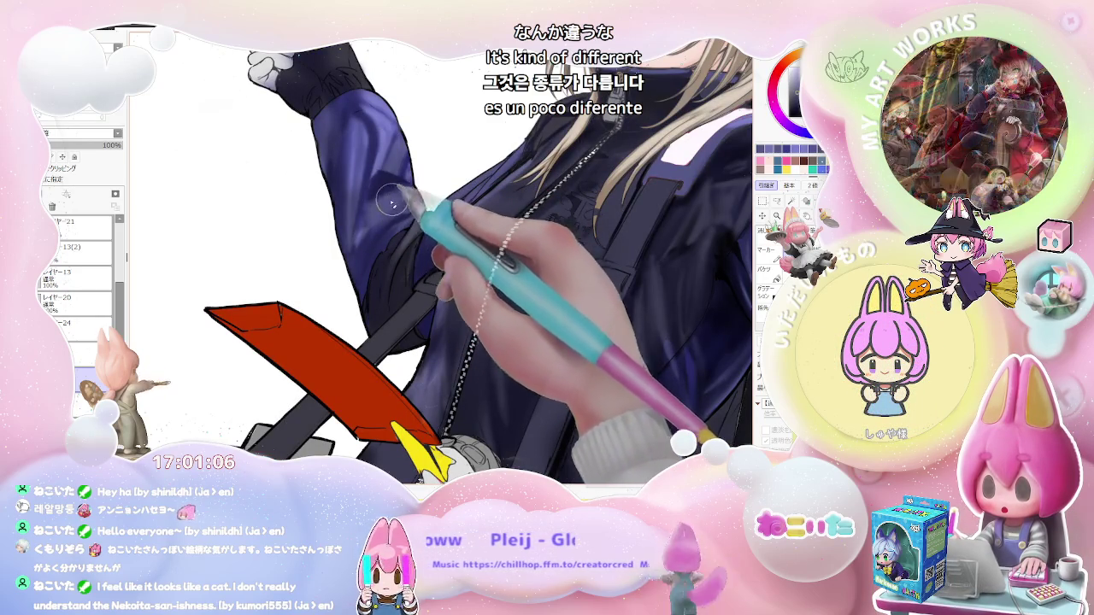
{"action": "scroll", "coordinate": [400, 194], "scroll_direction": "down", "scroll_amount": 2}
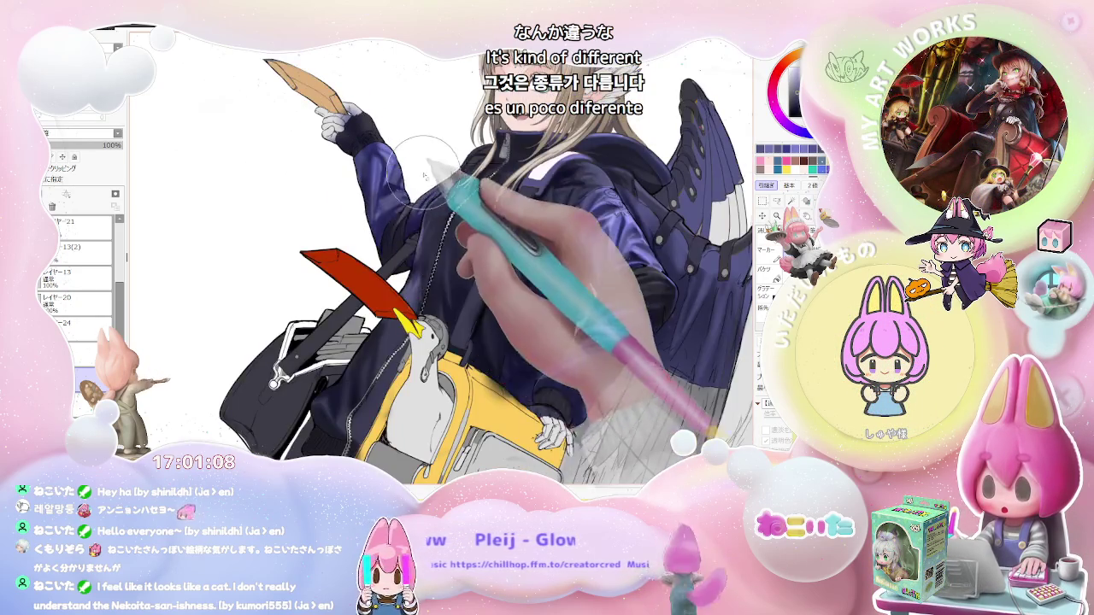
{"action": "scroll", "coordinate": [425, 175], "scroll_direction": "up", "scroll_amount": 2}
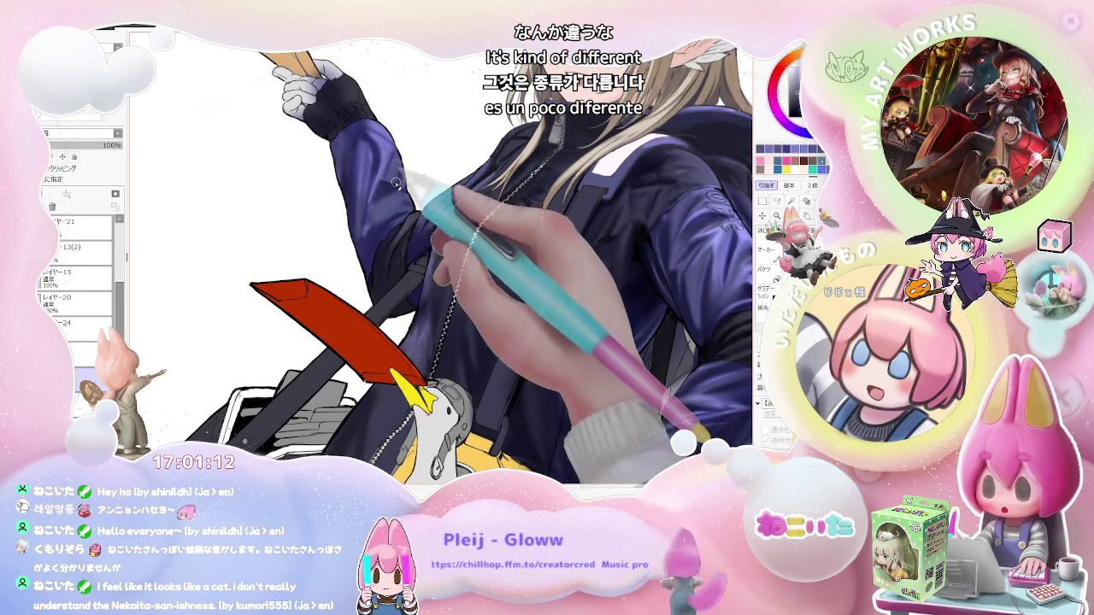
{"action": "scroll", "coordinate": [410, 179], "scroll_direction": "down", "scroll_amount": 2}
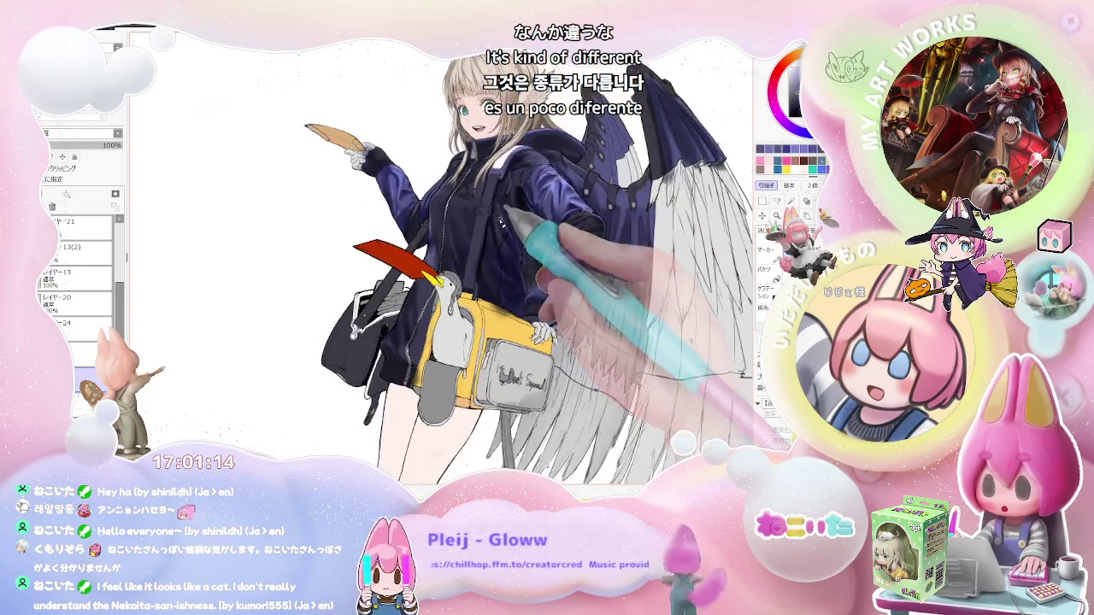
{"action": "scroll", "coordinate": [382, 183], "scroll_direction": "up", "scroll_amount": 2}
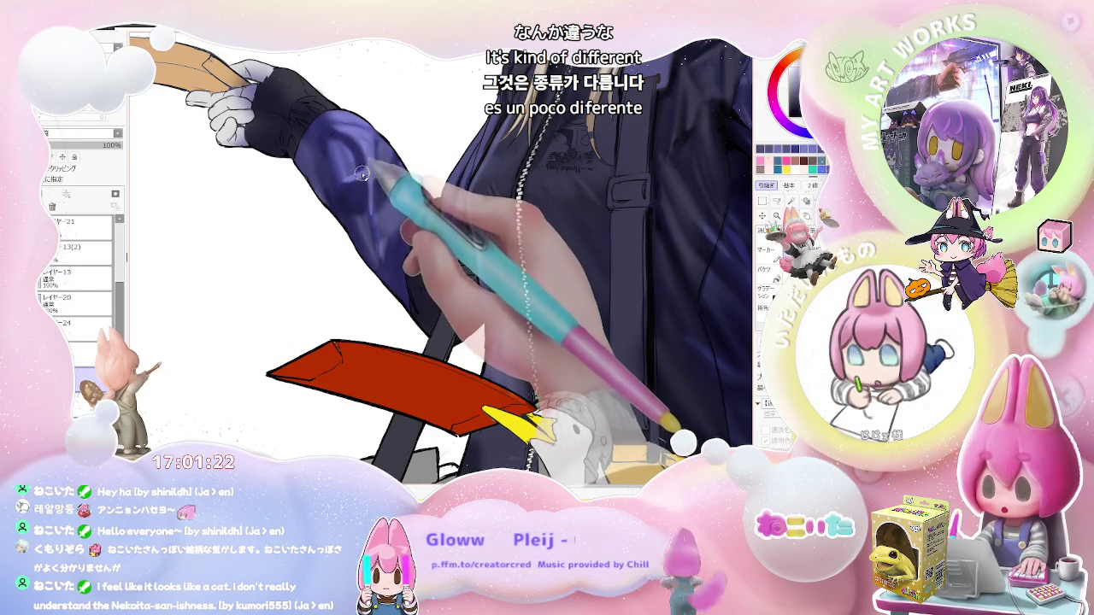
{"action": "scroll", "coordinate": [345, 184], "scroll_direction": "down", "scroll_amount": 1}
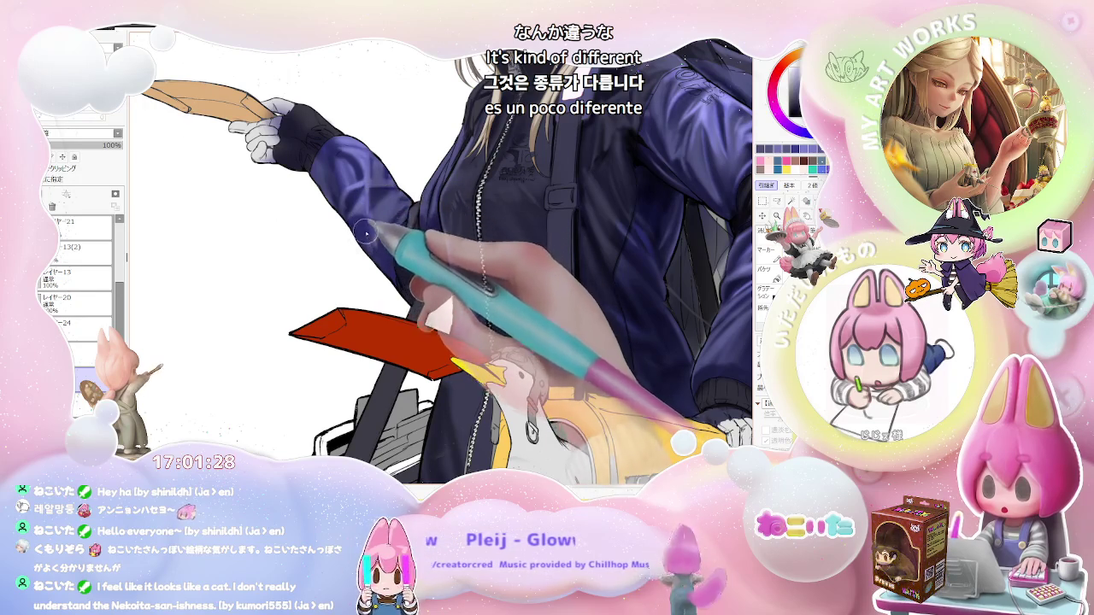
{"action": "scroll", "coordinate": [377, 227], "scroll_direction": "down", "scroll_amount": 1}
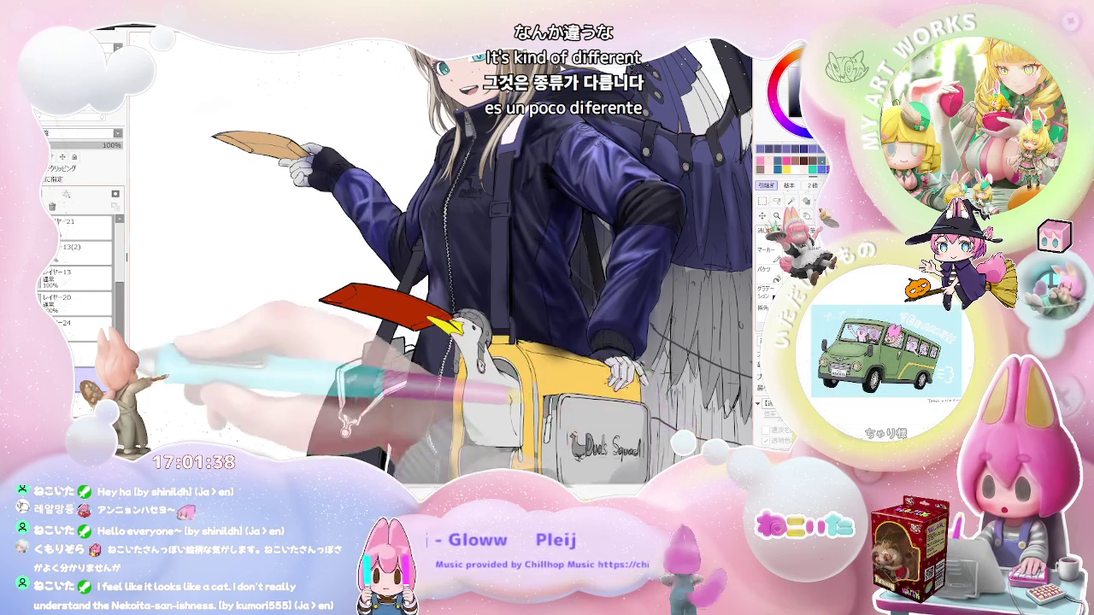
{"action": "scroll", "coordinate": [376, 244], "scroll_direction": "up", "scroll_amount": 3}
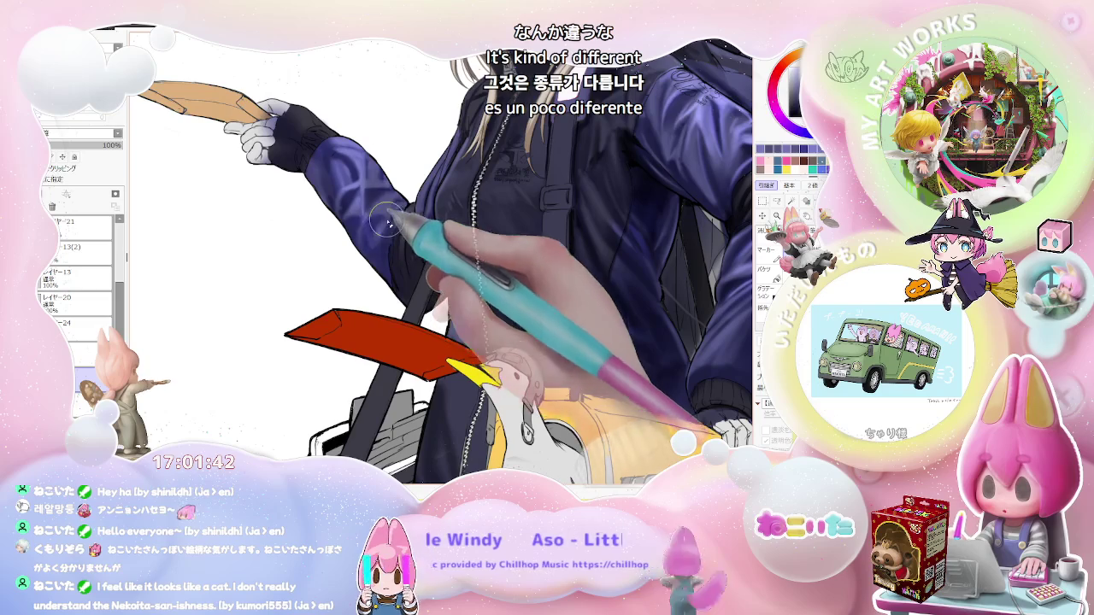
{"action": "scroll", "coordinate": [374, 248], "scroll_direction": "down", "scroll_amount": 1}
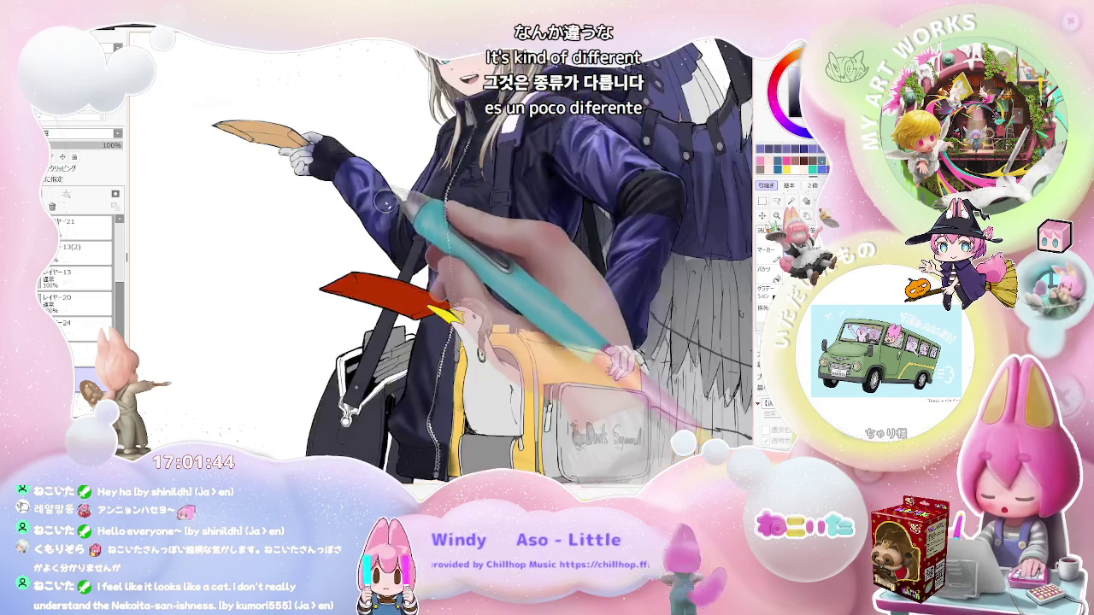
{"action": "scroll", "coordinate": [393, 231], "scroll_direction": "down", "scroll_amount": 1}
{"action": "scroll", "coordinate": [411, 210], "scroll_direction": "down", "scroll_amount": 1}
{"action": "scroll", "coordinate": [411, 211], "scroll_direction": "up", "scroll_amount": 2}
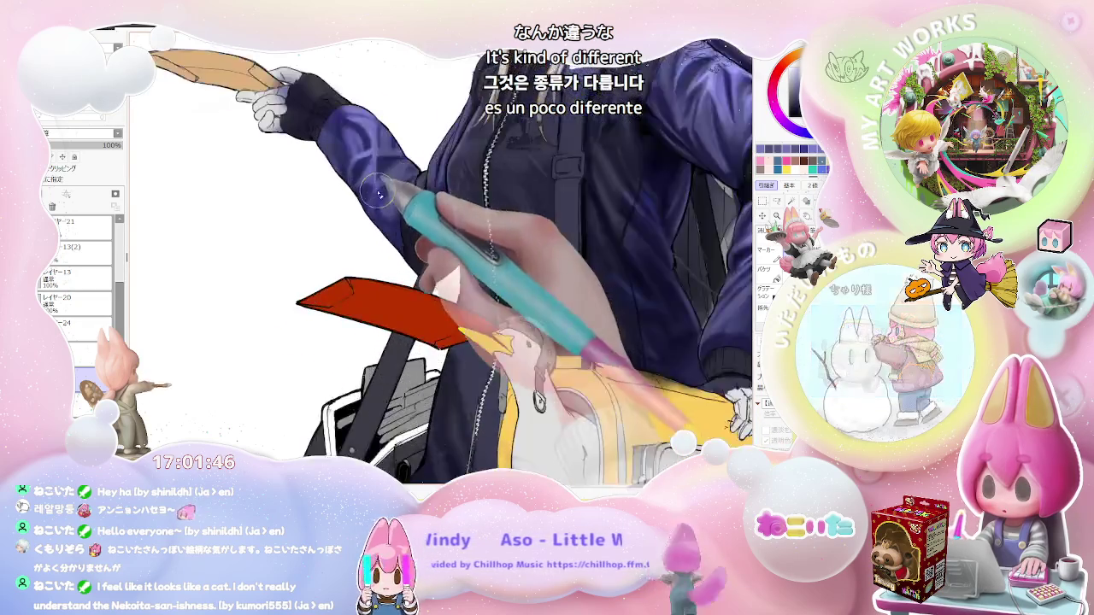
{"action": "scroll", "coordinate": [376, 207], "scroll_direction": "up", "scroll_amount": 1}
{"action": "scroll", "coordinate": [368, 201], "scroll_direction": "down", "scroll_amount": 1}
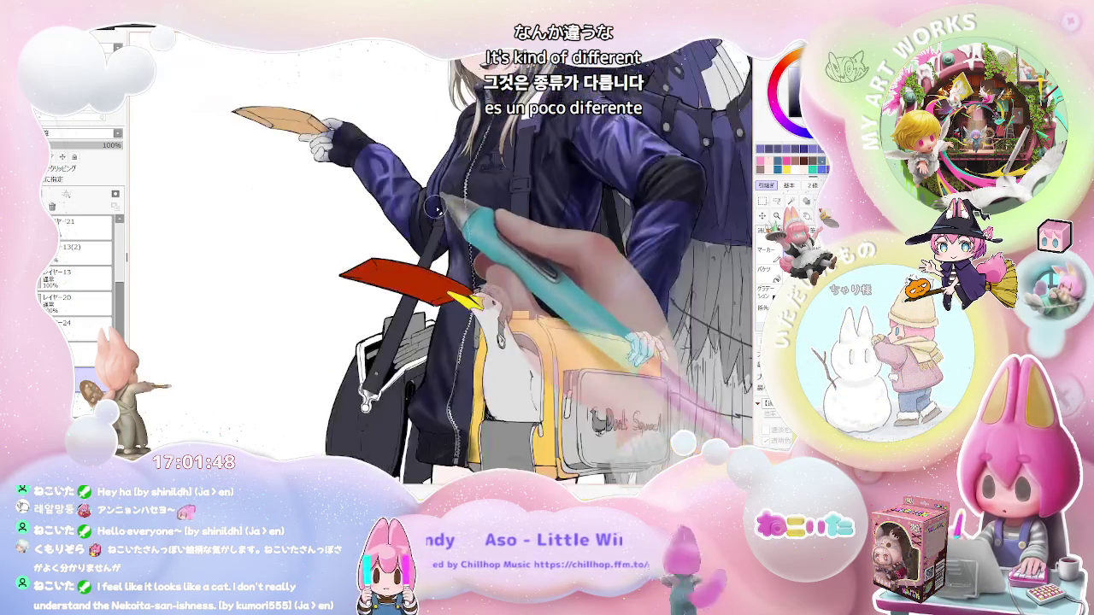
{"action": "scroll", "coordinate": [376, 209], "scroll_direction": "down", "scroll_amount": 1}
{"action": "scroll", "coordinate": [380, 214], "scroll_direction": "up", "scroll_amount": 1}
{"action": "scroll", "coordinate": [389, 222], "scroll_direction": "up", "scroll_amount": 1}
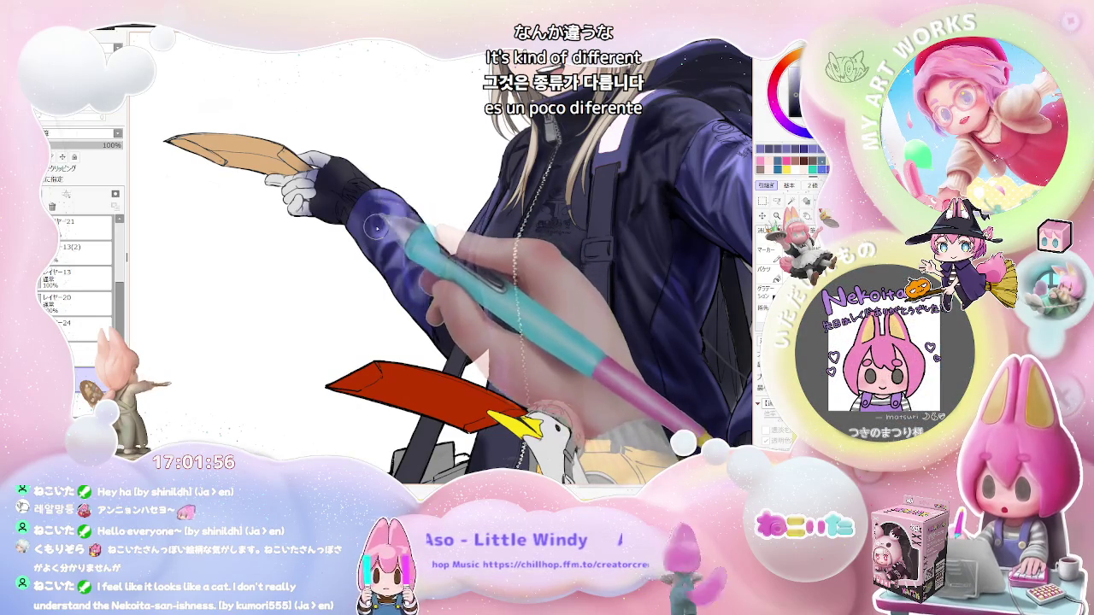
{"action": "key", "text": "ctrl+minus"}
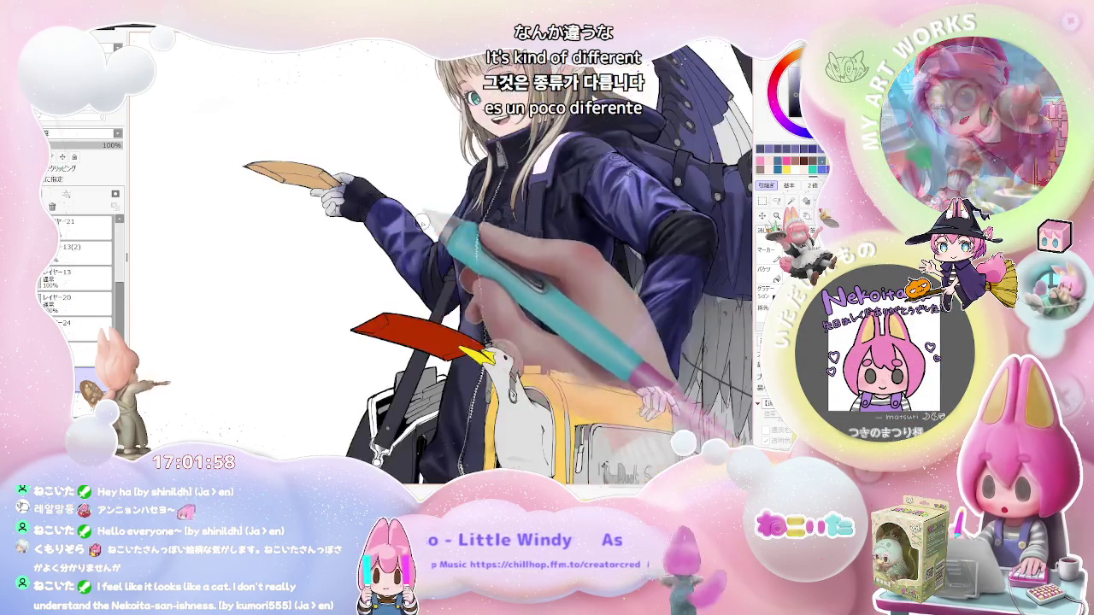
Flip the view horizontally and compare jacket close-ups with the whole winged character.
{"action": "key", "text": "h"}
{"action": "key", "text": "ctrl+plus"}
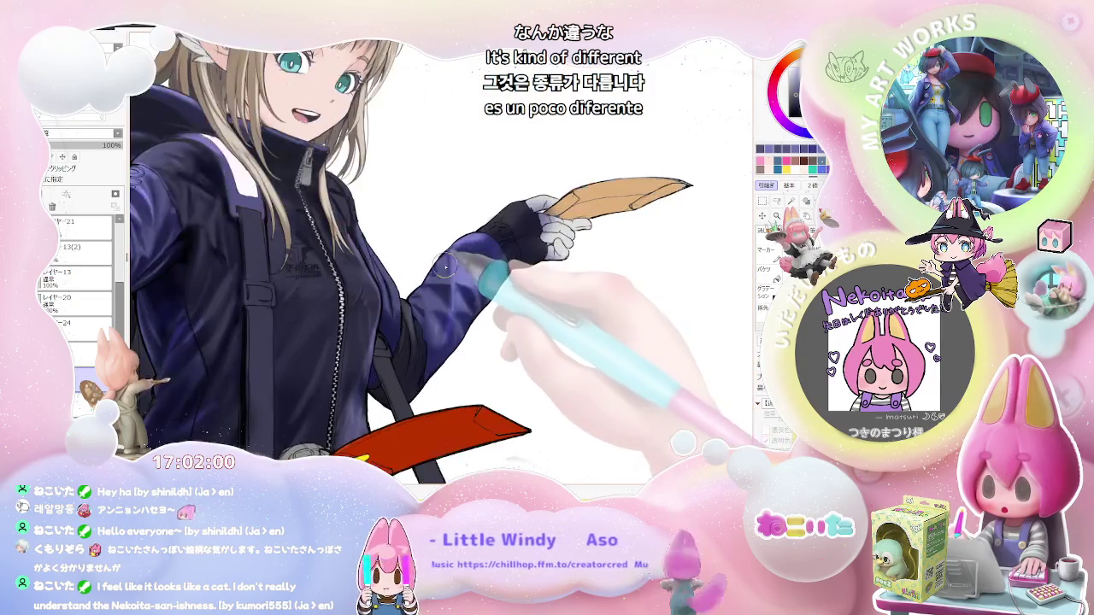
{"action": "key", "text": "ctrl+minus"}
{"action": "key", "text": "ctrl+minus"}
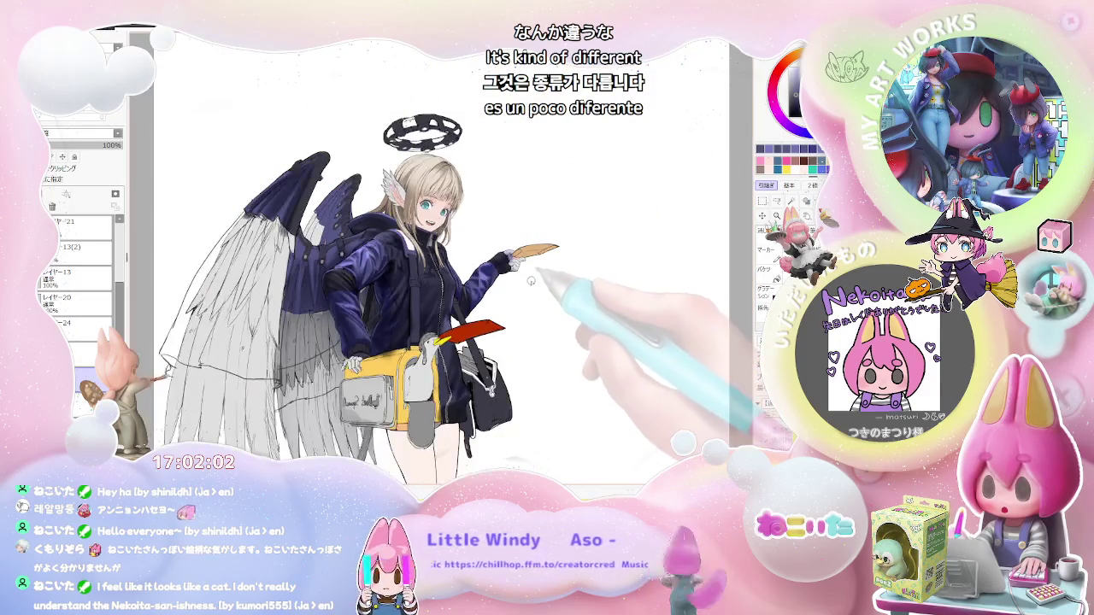
{"action": "key", "text": "ctrl+plus"}
{"action": "key", "text": "ctrl+plus"}
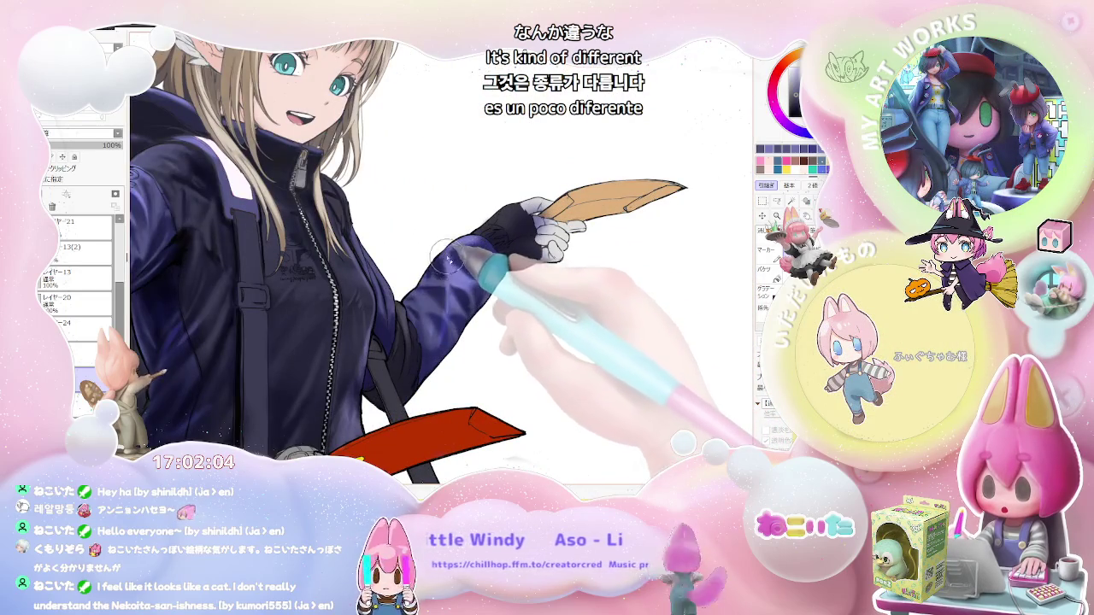
{"action": "key", "text": "ctrl+minus"}
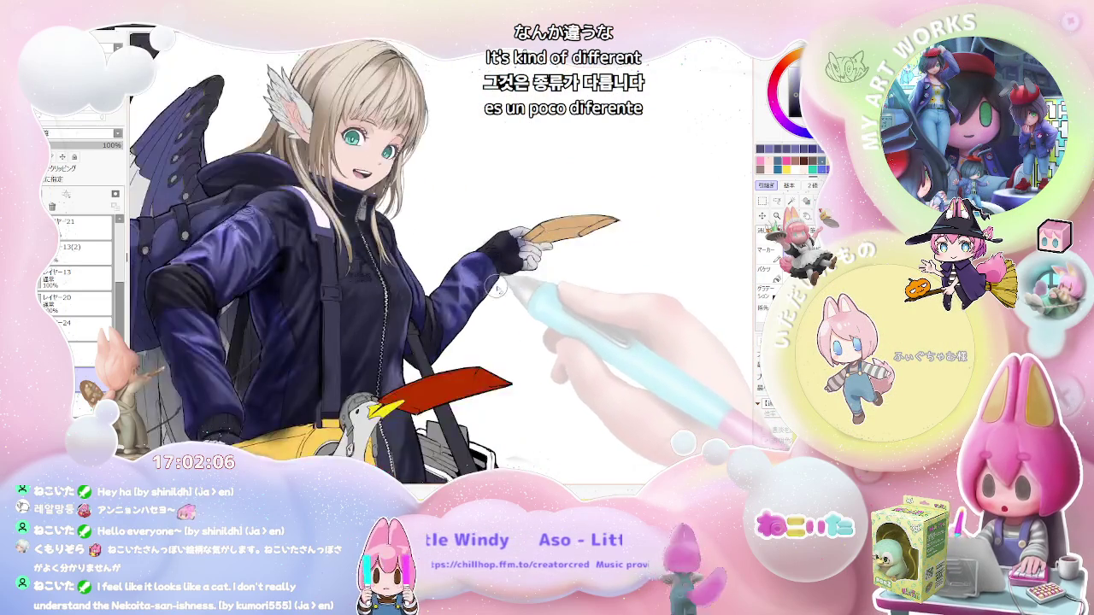
{"action": "key", "text": "ctrl+minus"}
{"action": "key", "text": "ctrl+minus"}
{"action": "key", "text": "ctrl+plus"}
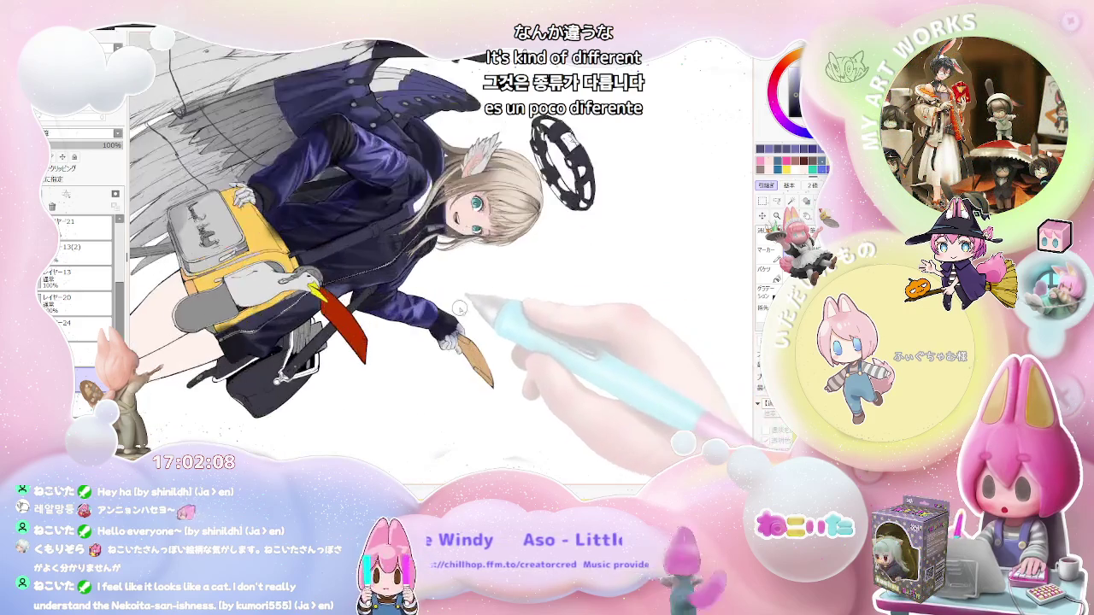
{"action": "key", "text": "ctrl+plus"}
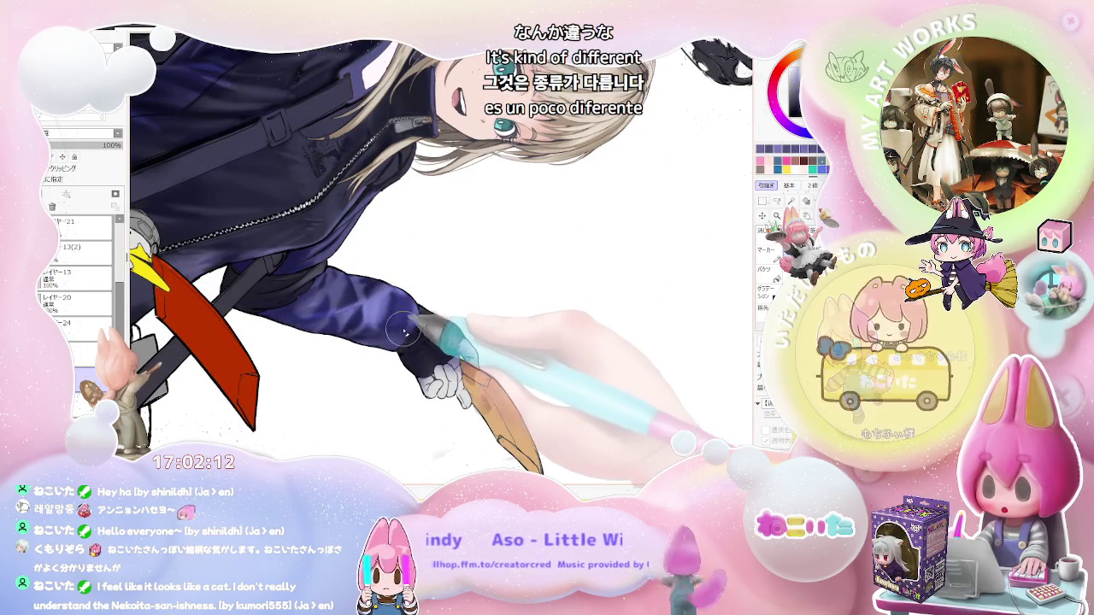
{"action": "key", "text": "ctrl+minus"}
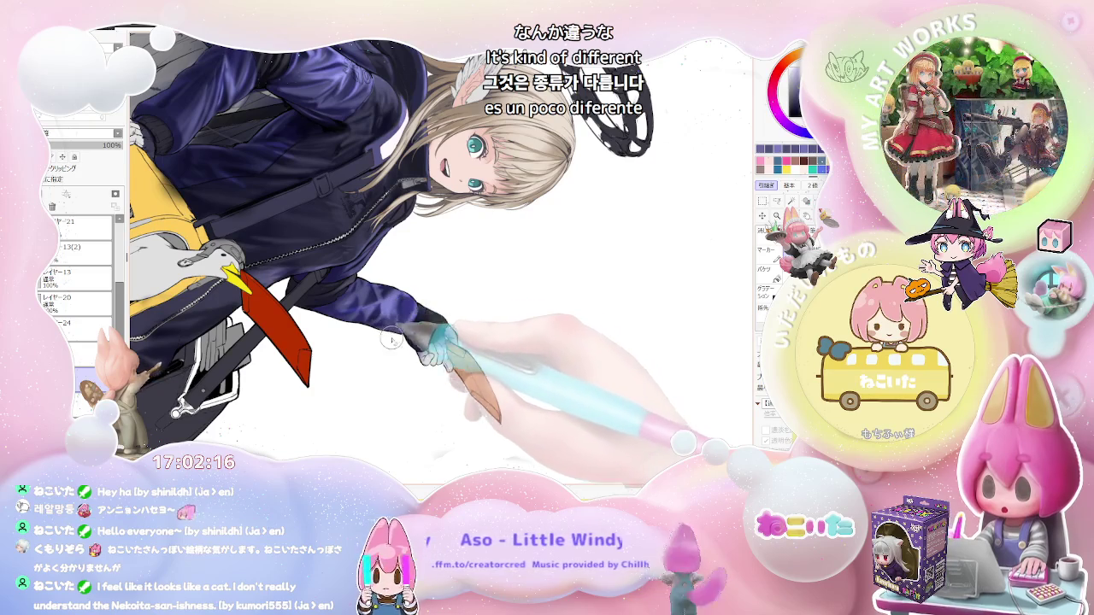
{"action": "key", "text": "ctrl+minus"}
{"action": "key", "text": "ctrl+minus"}
{"action": "key", "text": "Home"}
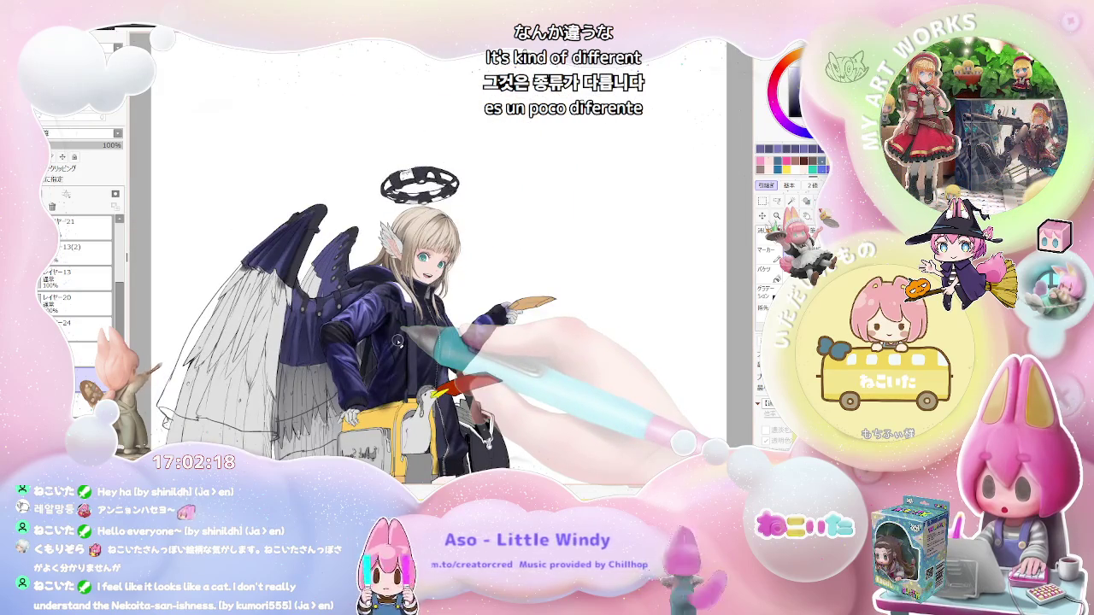
{"action": "key", "text": "ctrl+plus"}
{"action": "key", "text": "ctrl+plus"}
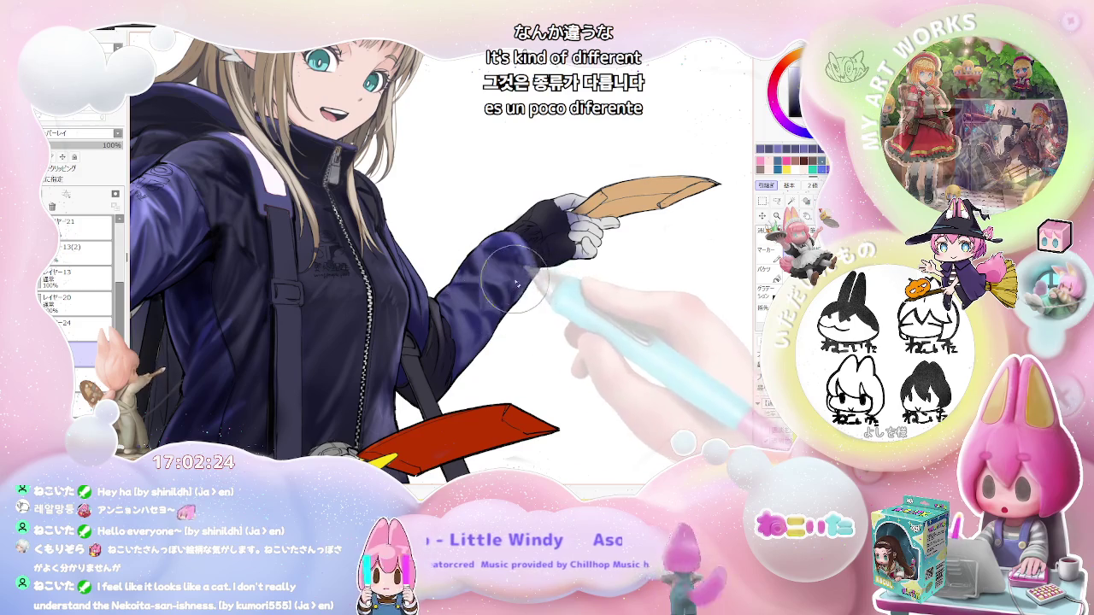
{"action": "key", "text": "ctrl+minus"}
{"action": "key", "text": "ctrl+minus"}
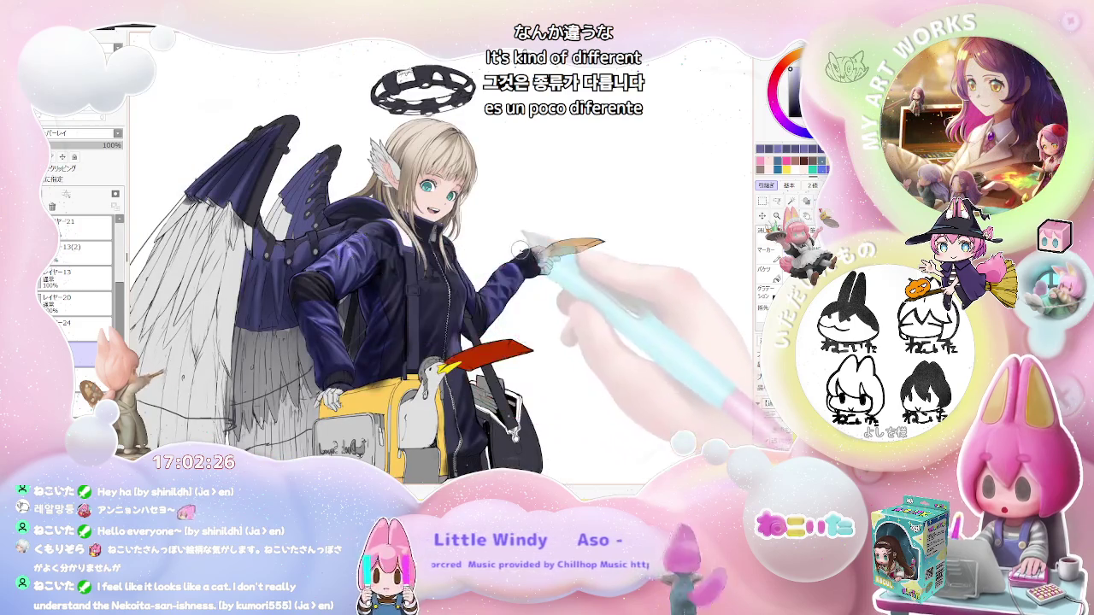
{"action": "key", "text": "ctrl+plus"}
{"action": "key", "text": "ctrl+plus"}
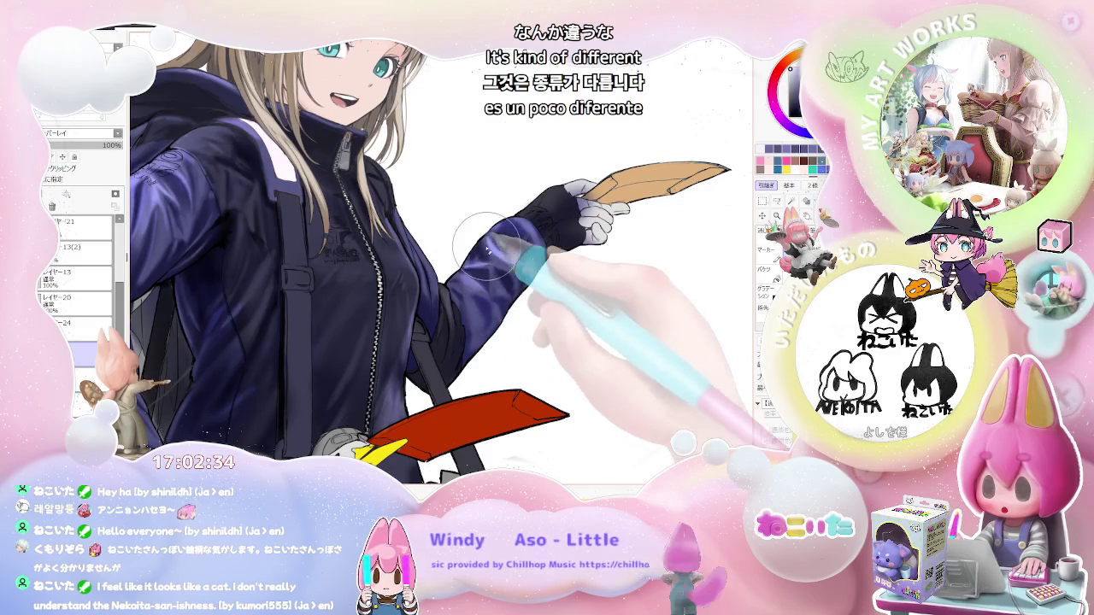
{"action": "scroll", "coordinate": [547, 282], "scroll_direction": "down", "scroll_amount": 2}
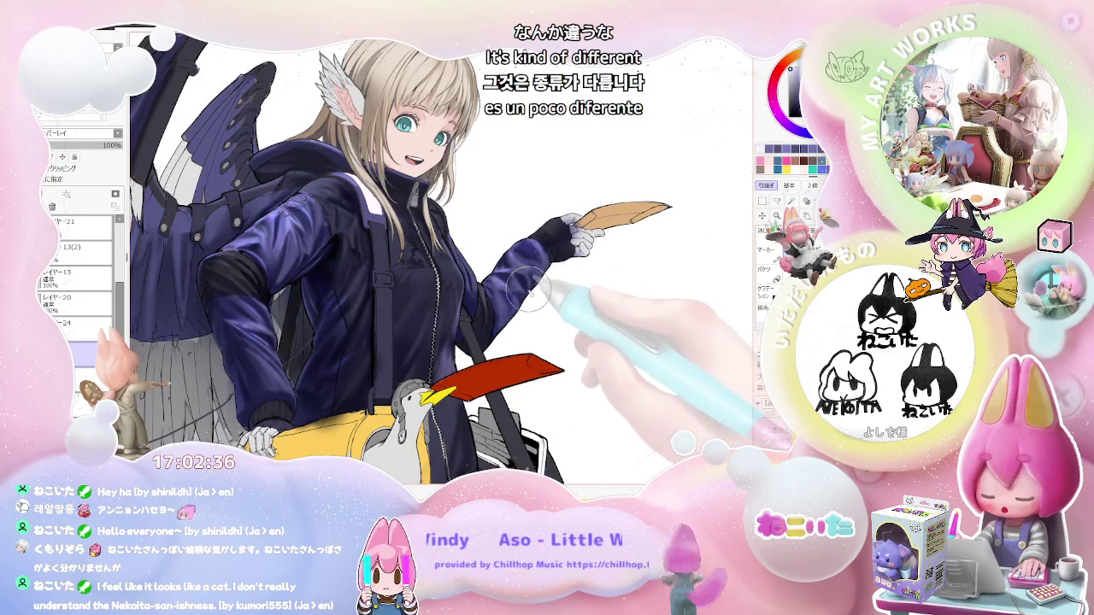
{"action": "scroll", "coordinate": [530, 280], "scroll_direction": "up", "scroll_amount": 3}
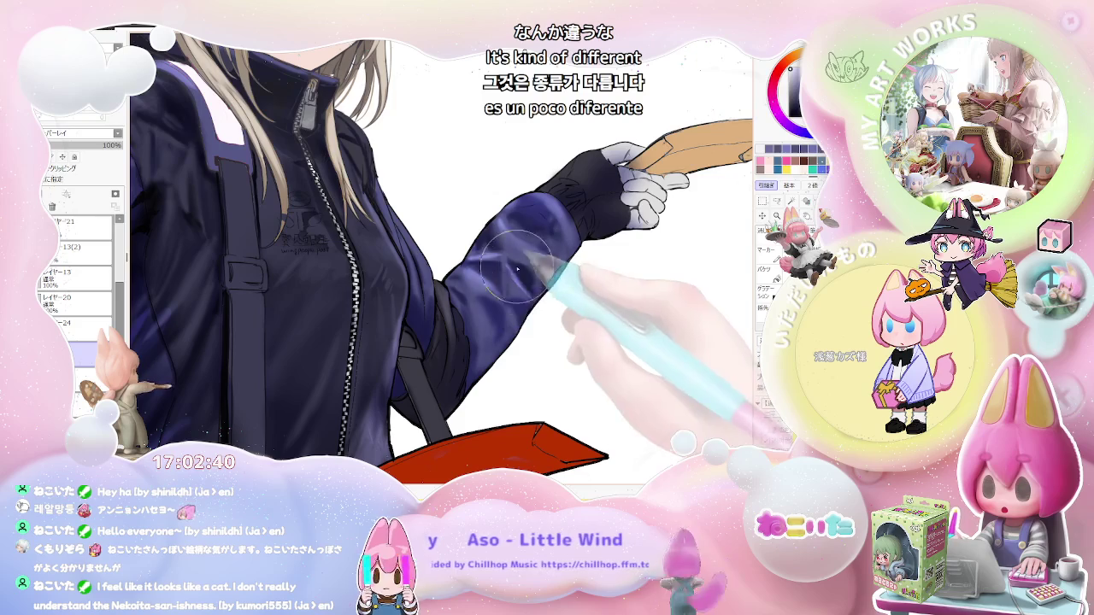
{"action": "scroll", "coordinate": [513, 291], "scroll_direction": "down", "scroll_amount": 1}
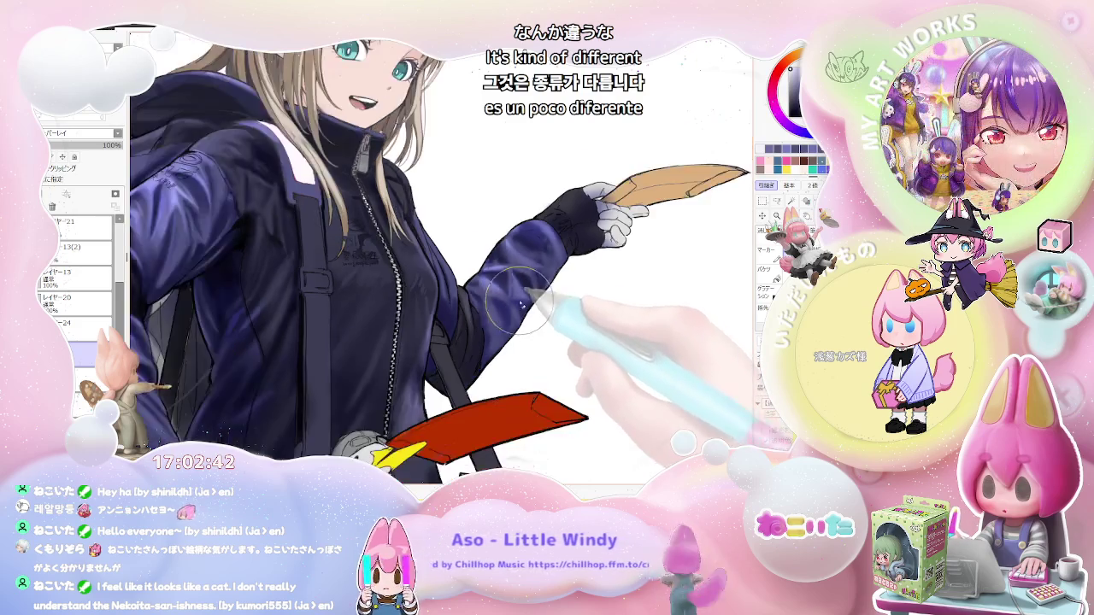
{"action": "scroll", "coordinate": [538, 325], "scroll_direction": "down", "scroll_amount": 1}
{"action": "scroll", "coordinate": [567, 359], "scroll_direction": "down", "scroll_amount": 1}
{"action": "scroll", "coordinate": [566, 359], "scroll_direction": "up", "scroll_amount": 1}
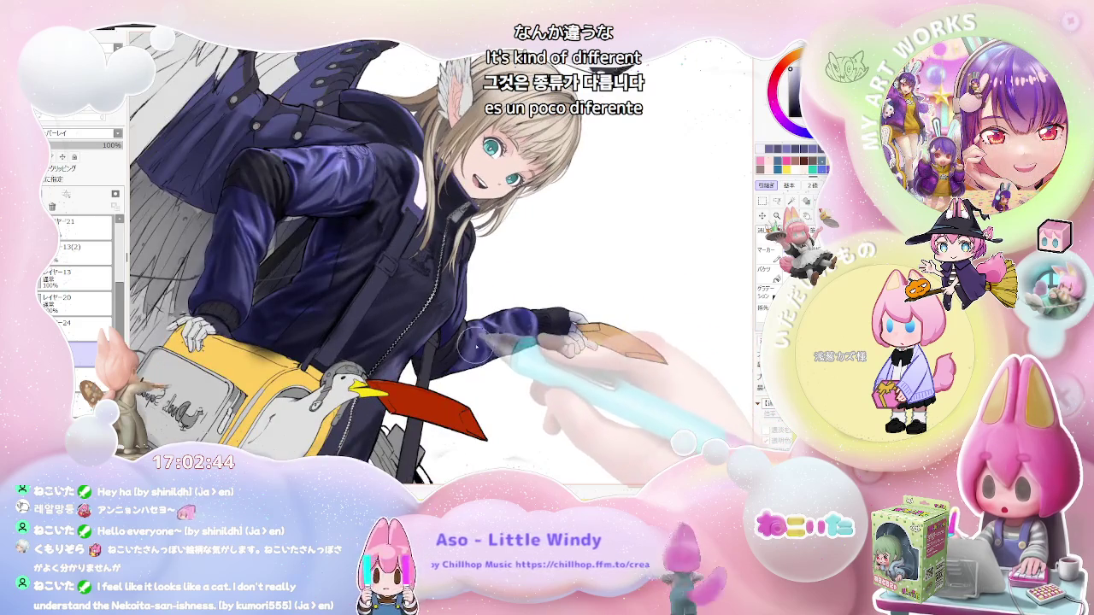
{"action": "scroll", "coordinate": [479, 363], "scroll_direction": "up", "scroll_amount": 1}
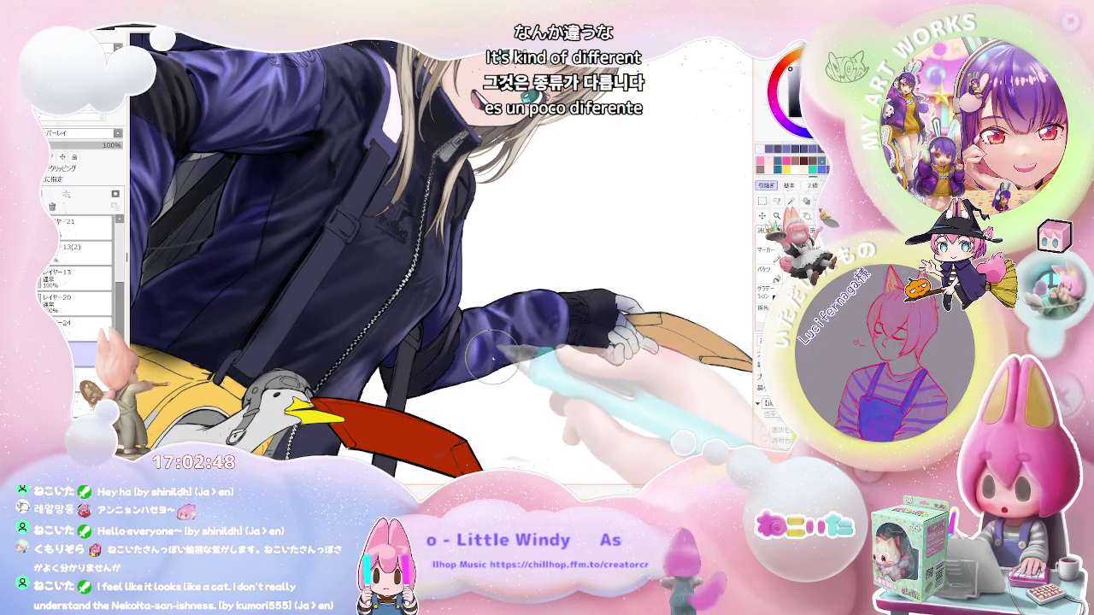
{"action": "scroll", "coordinate": [511, 318], "scroll_direction": "down", "scroll_amount": 1}
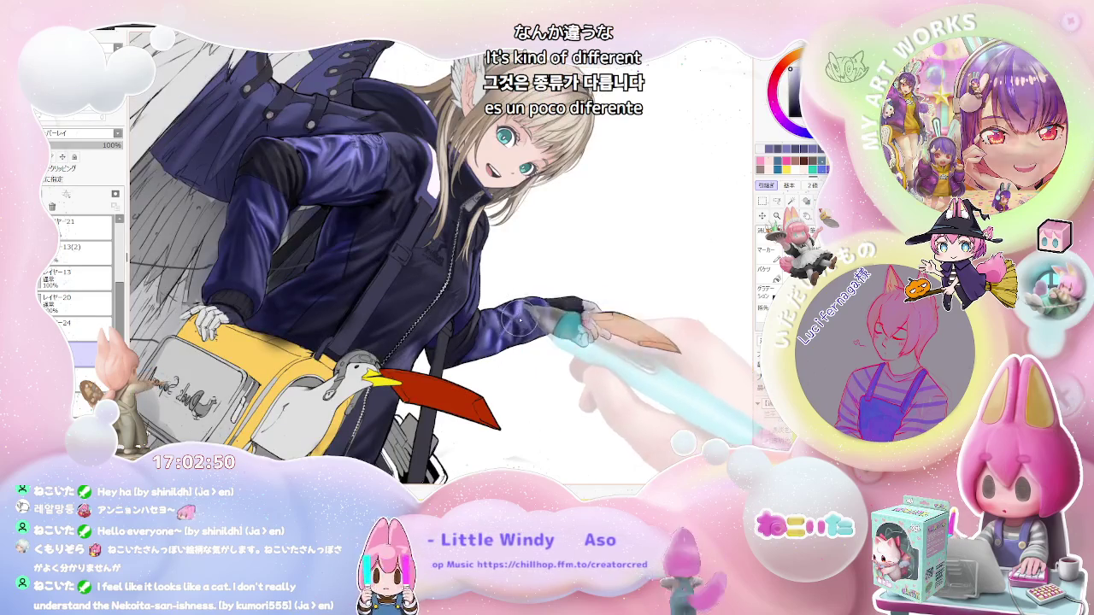
{"action": "scroll", "coordinate": [548, 329], "scroll_direction": "down", "scroll_amount": 2}
{"action": "scroll", "coordinate": [574, 337], "scroll_direction": "down", "scroll_amount": 1}
{"action": "scroll", "coordinate": [565, 308], "scroll_direction": "up", "scroll_amount": 1}
{"action": "scroll", "coordinate": [538, 248], "scroll_direction": "up", "scroll_amount": 2}
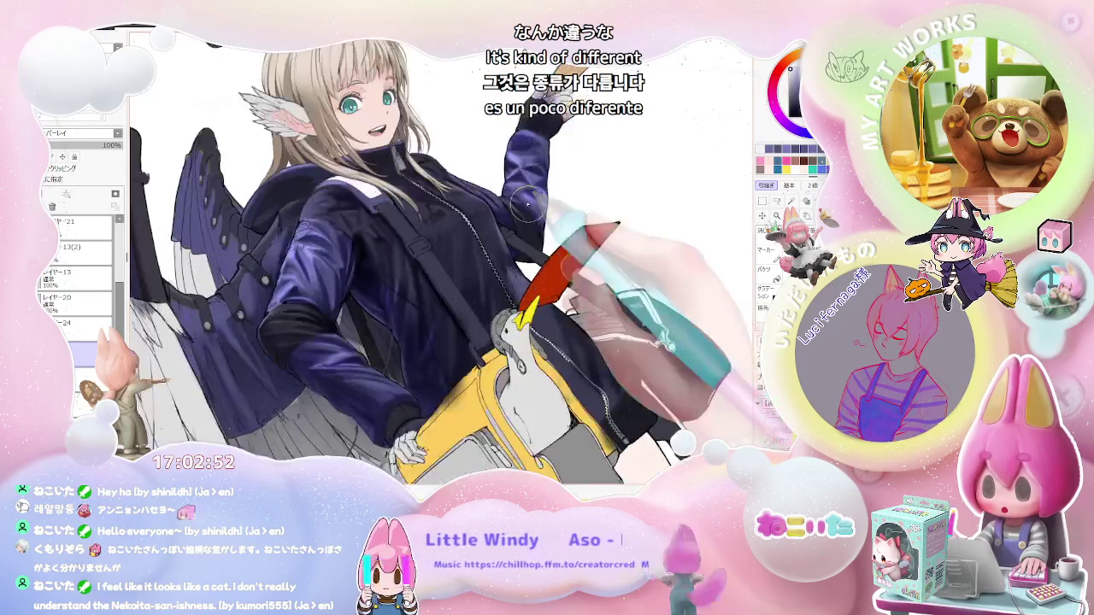
{"action": "scroll", "coordinate": [512, 174], "scroll_direction": "up", "scroll_amount": 1}
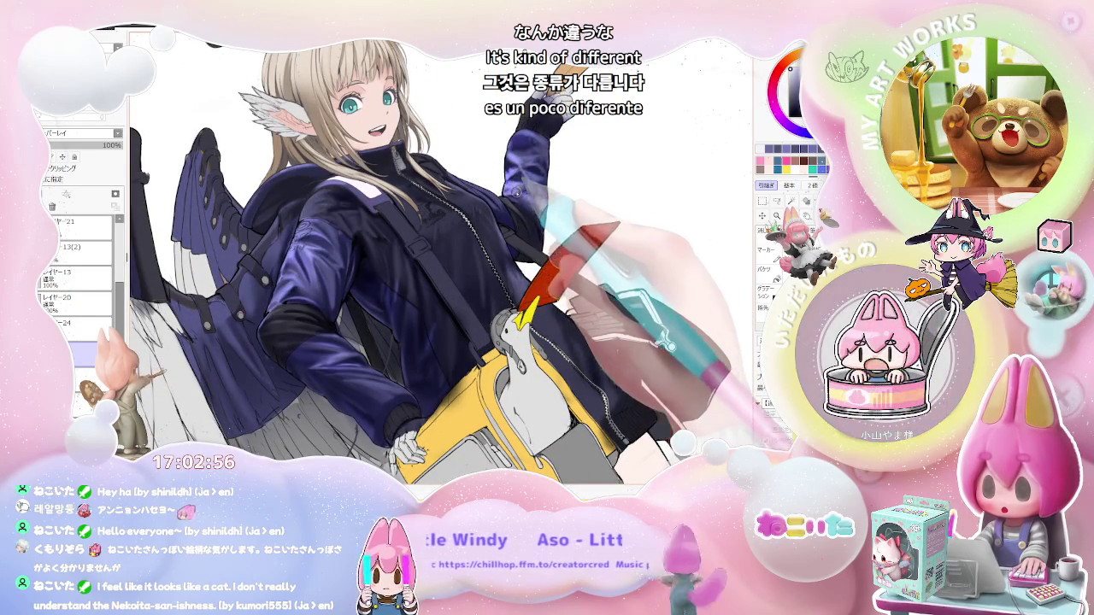
{"action": "scroll", "coordinate": [538, 240], "scroll_direction": "down", "scroll_amount": 2}
{"action": "scroll", "coordinate": [583, 229], "scroll_direction": "down", "scroll_amount": 1}
{"action": "key", "text": "Home"}
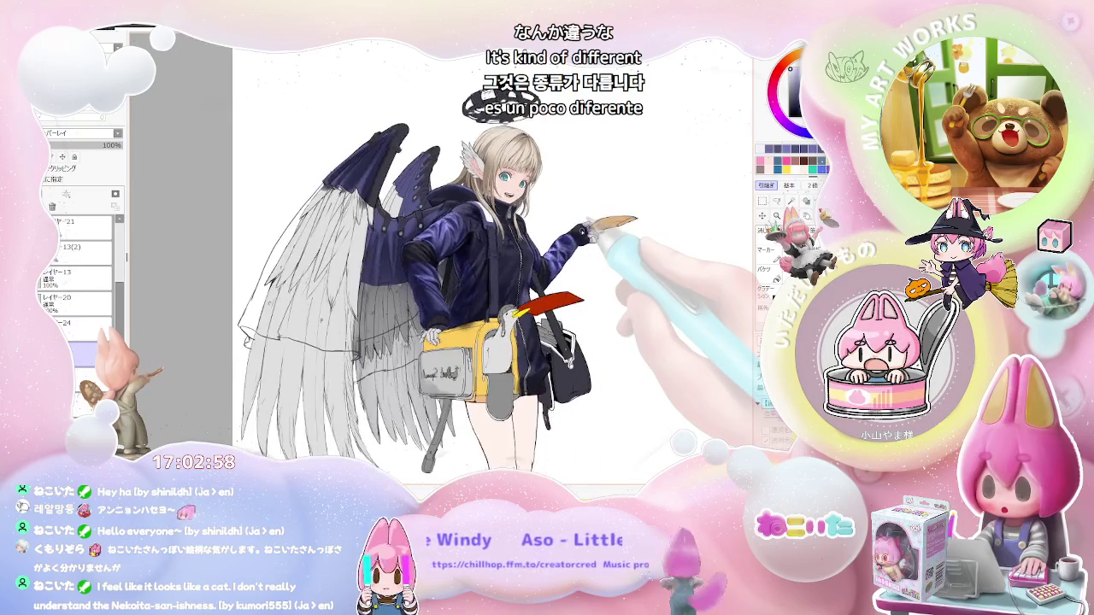
{"action": "key", "text": "ctrl+minus"}
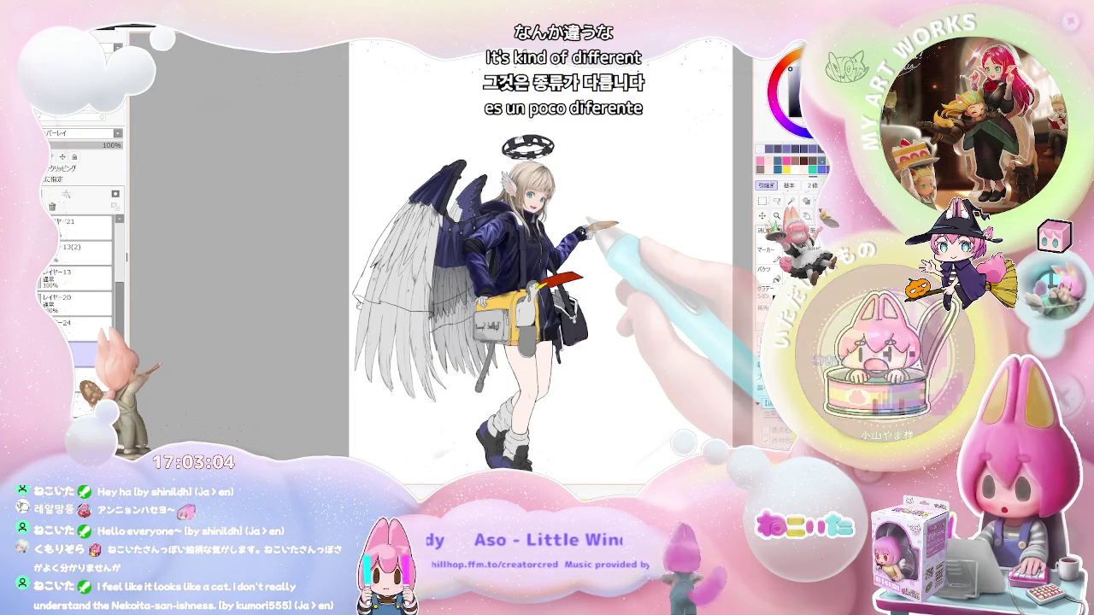
{"action": "key", "text": "ctrl+plus"}
{"action": "left_click_drag", "start_coordinate": [566, 272], "coordinate": [573, 336]}
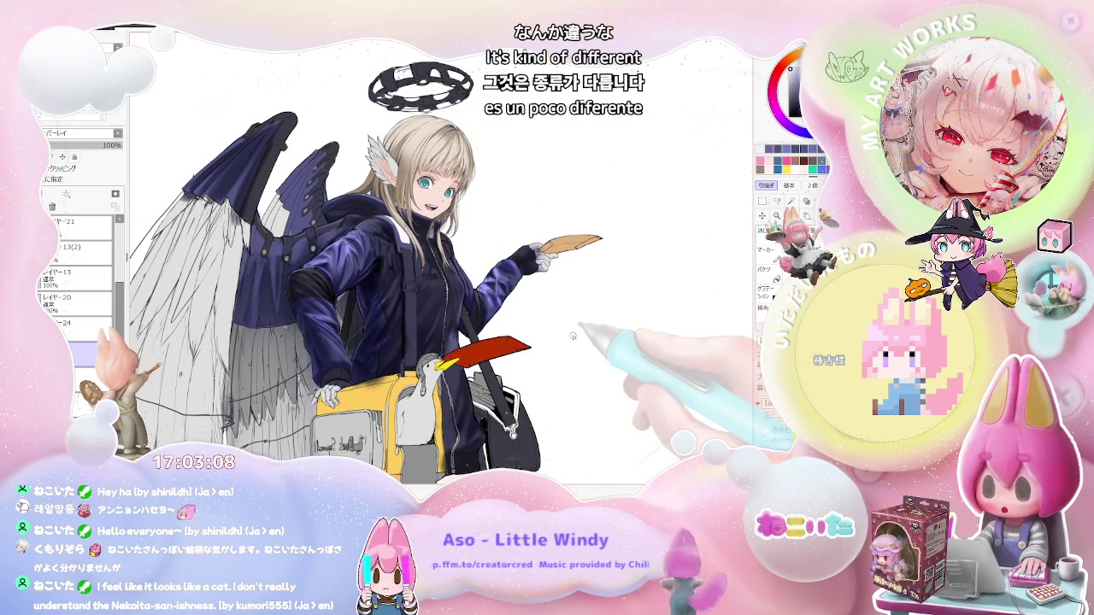
{"action": "scroll", "coordinate": [573, 336], "scroll_direction": "down", "scroll_amount": 1}
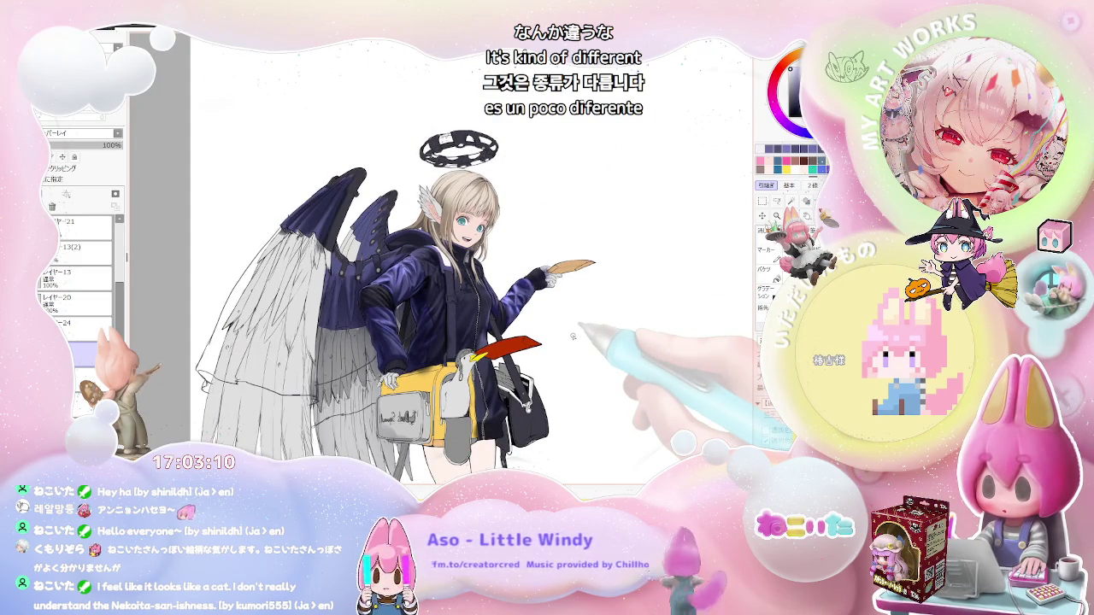